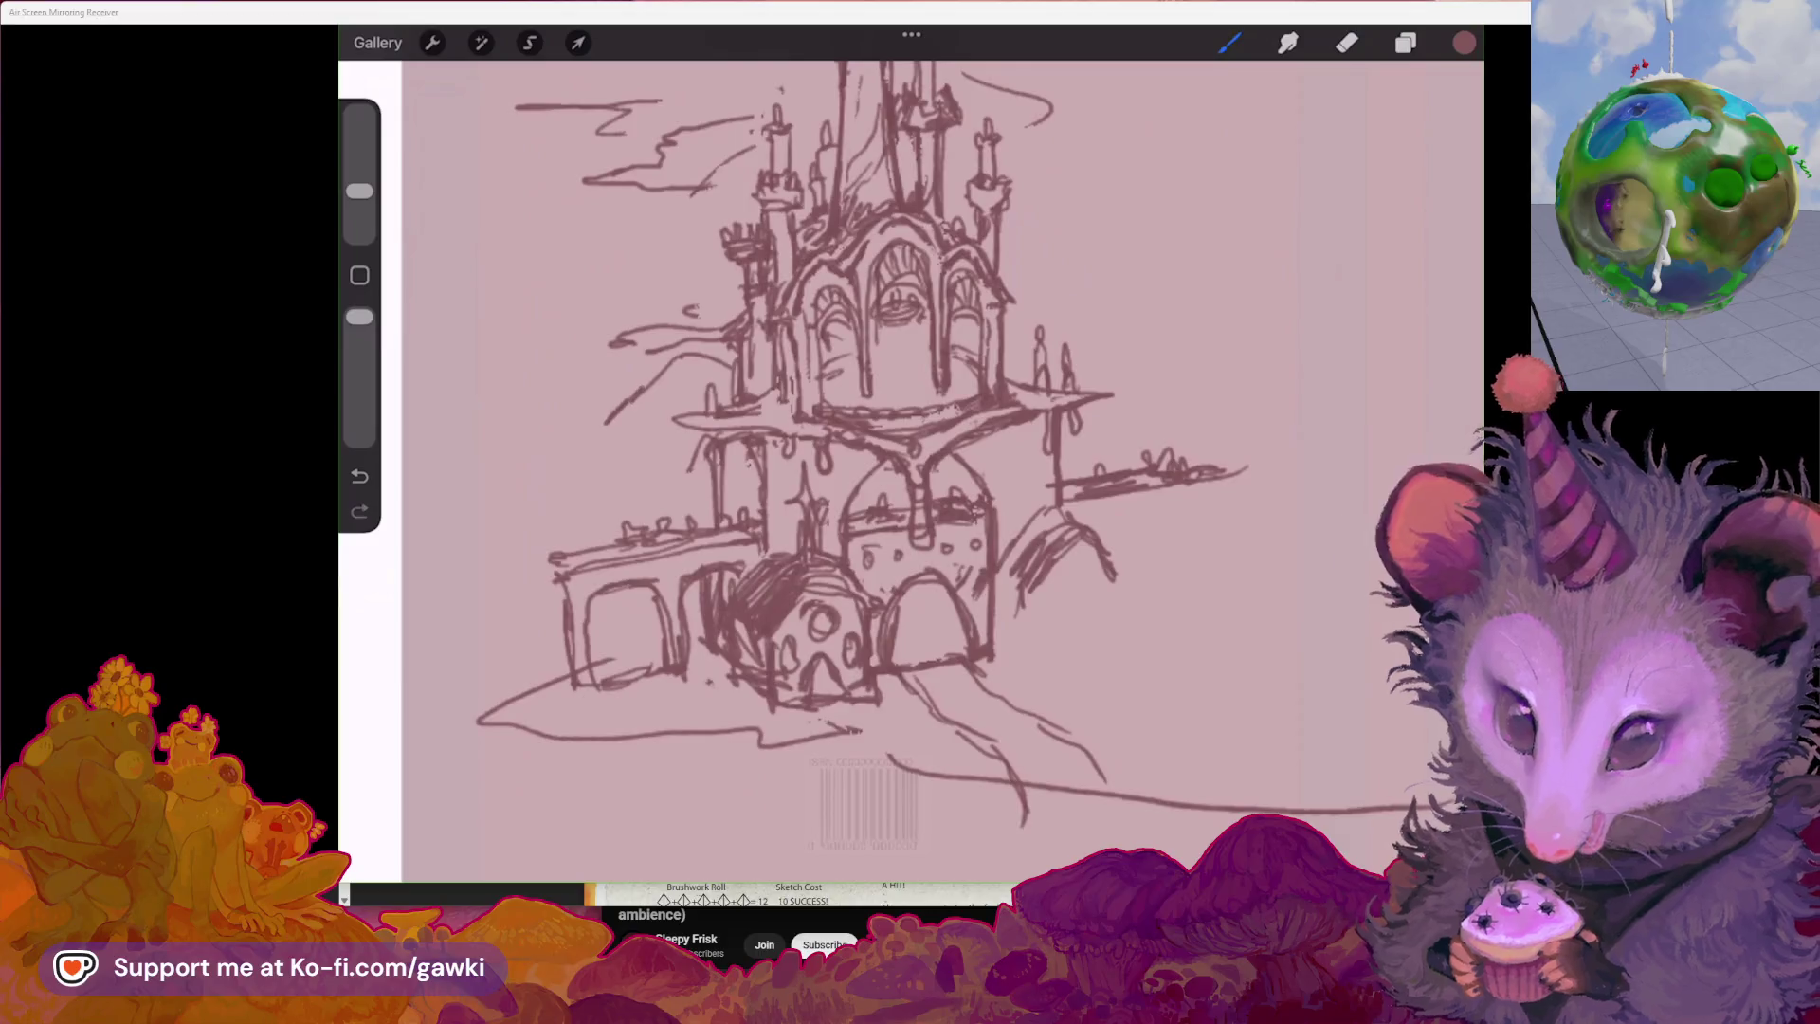
Draw a pointed cone roof on the left side tower, clearing stray pencil marks first
left_click(718, 300)
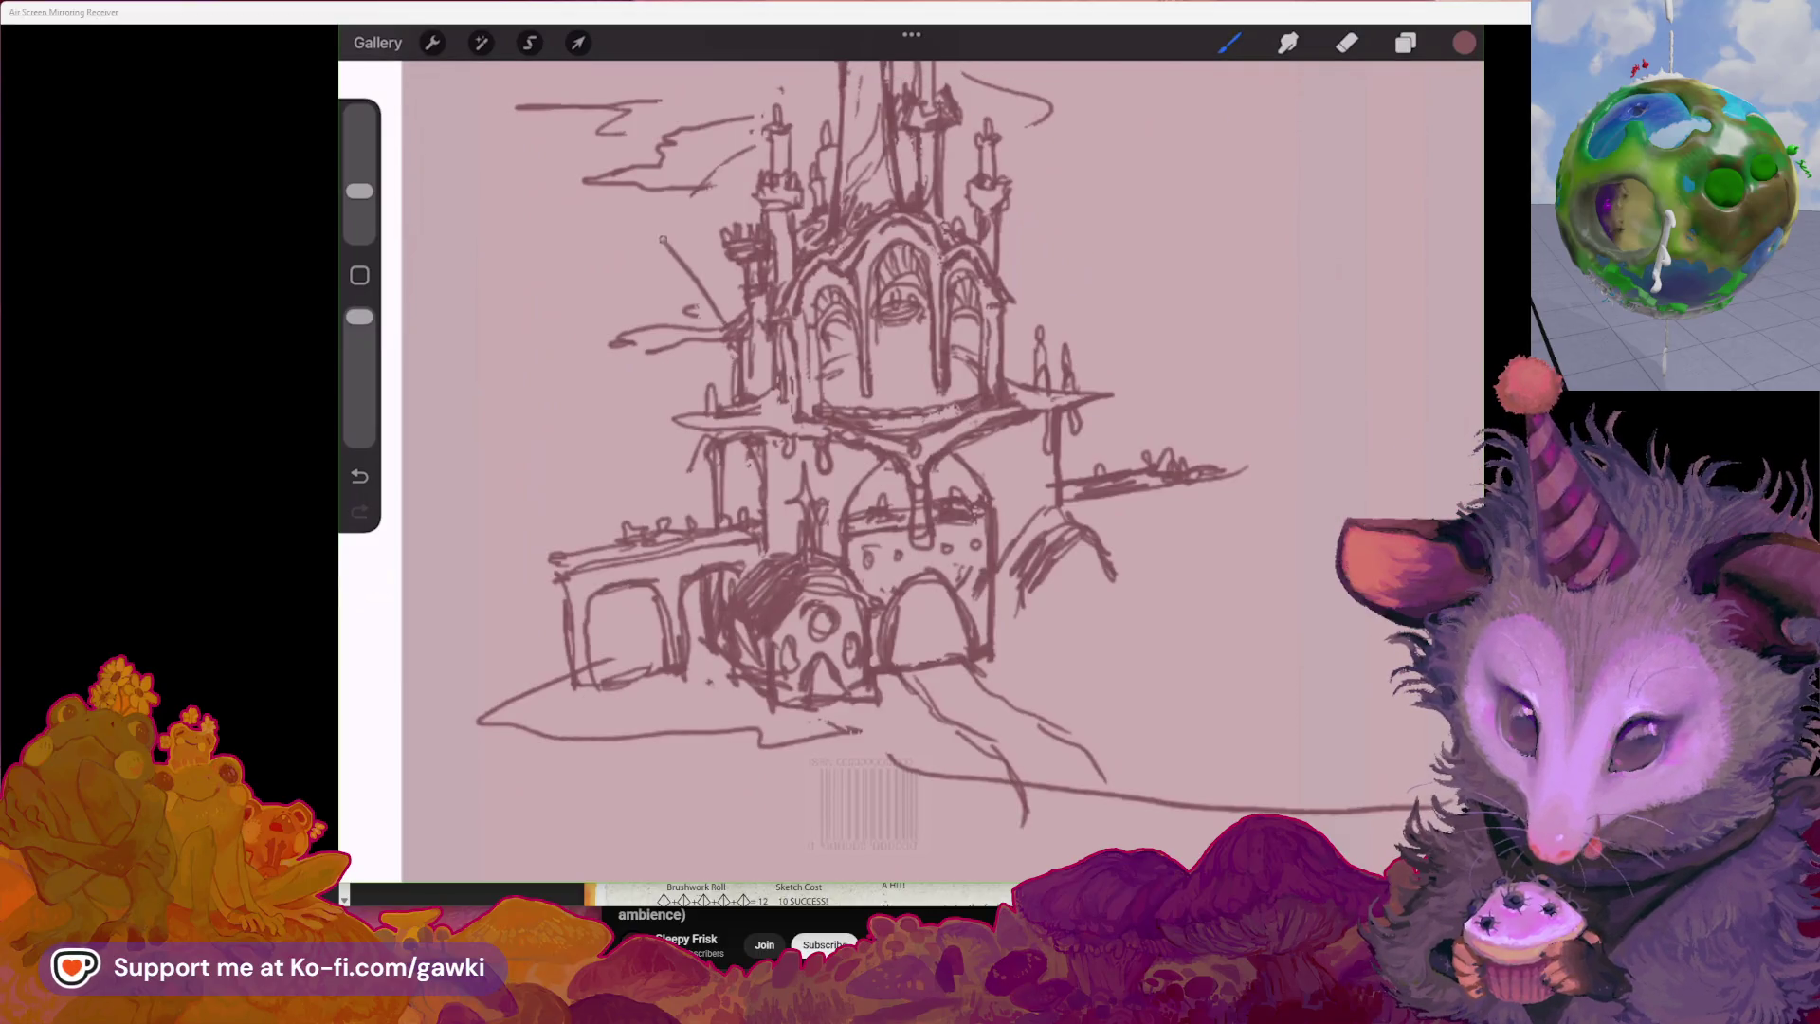
scroll(911, 470, "down", 3)
scroll(910, 470, "down", 3)
scroll(910, 470, "up", 3)
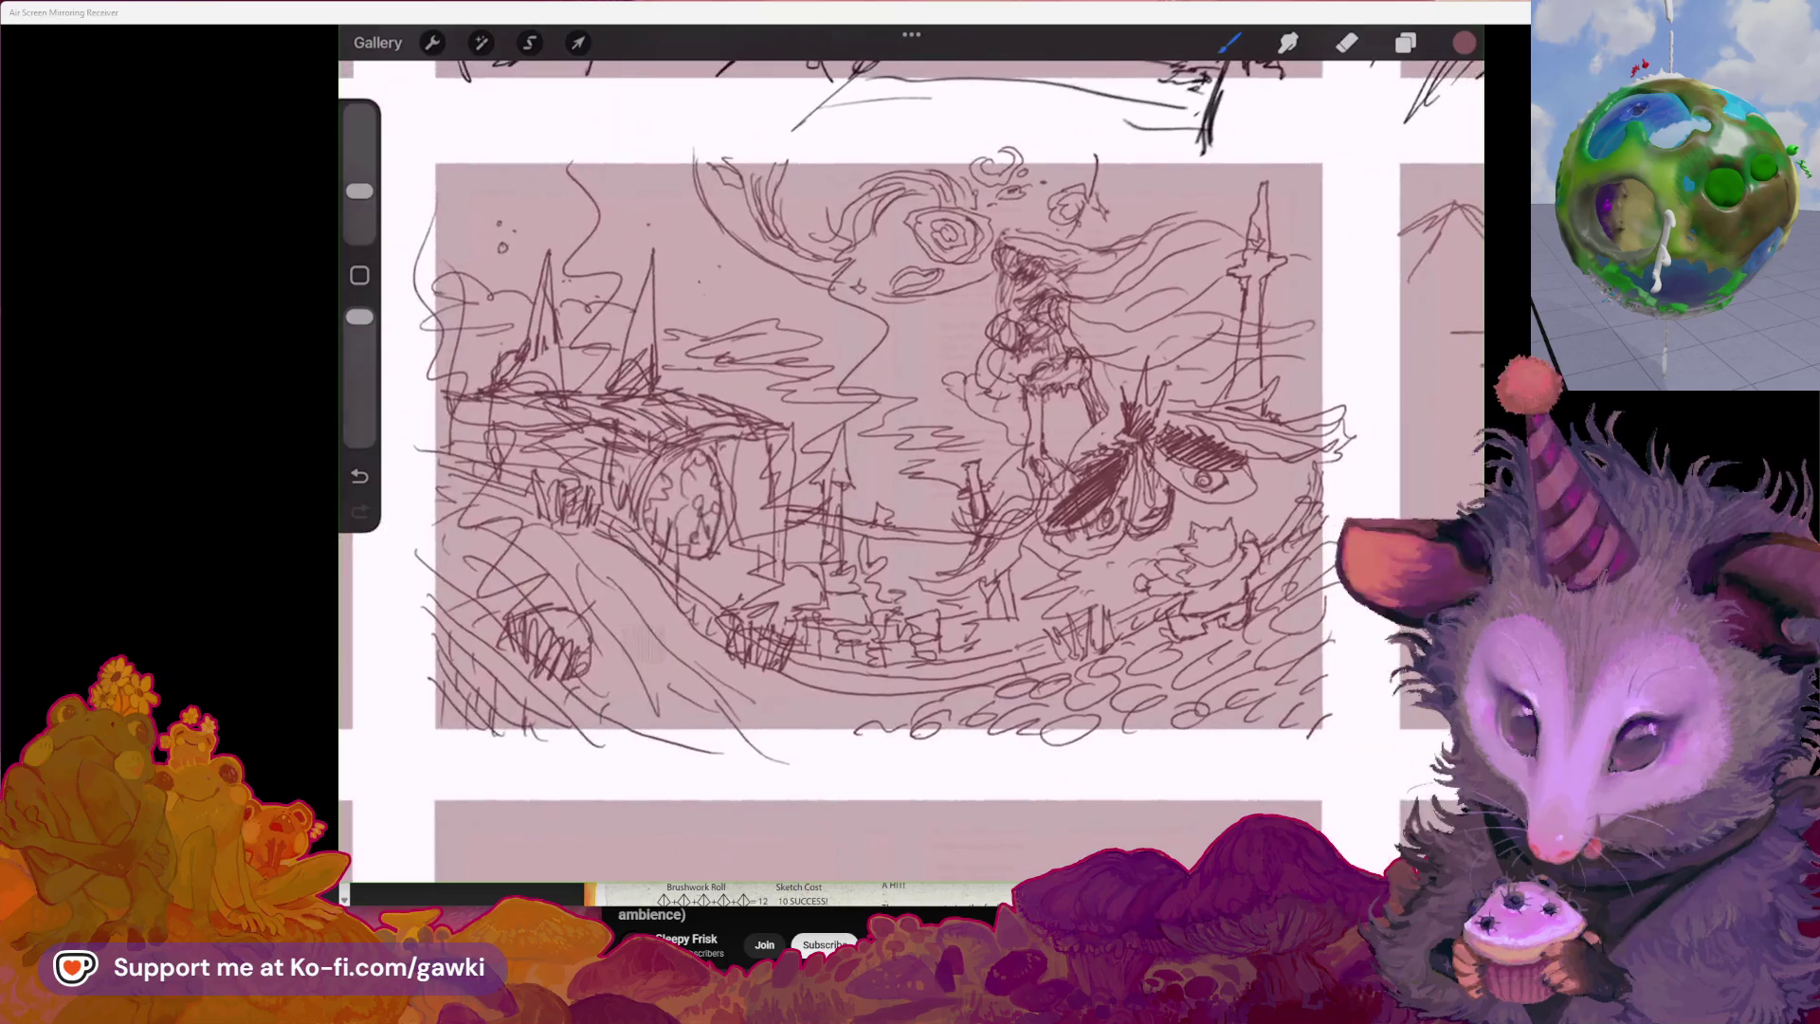
scroll(910, 469, "up", 3)
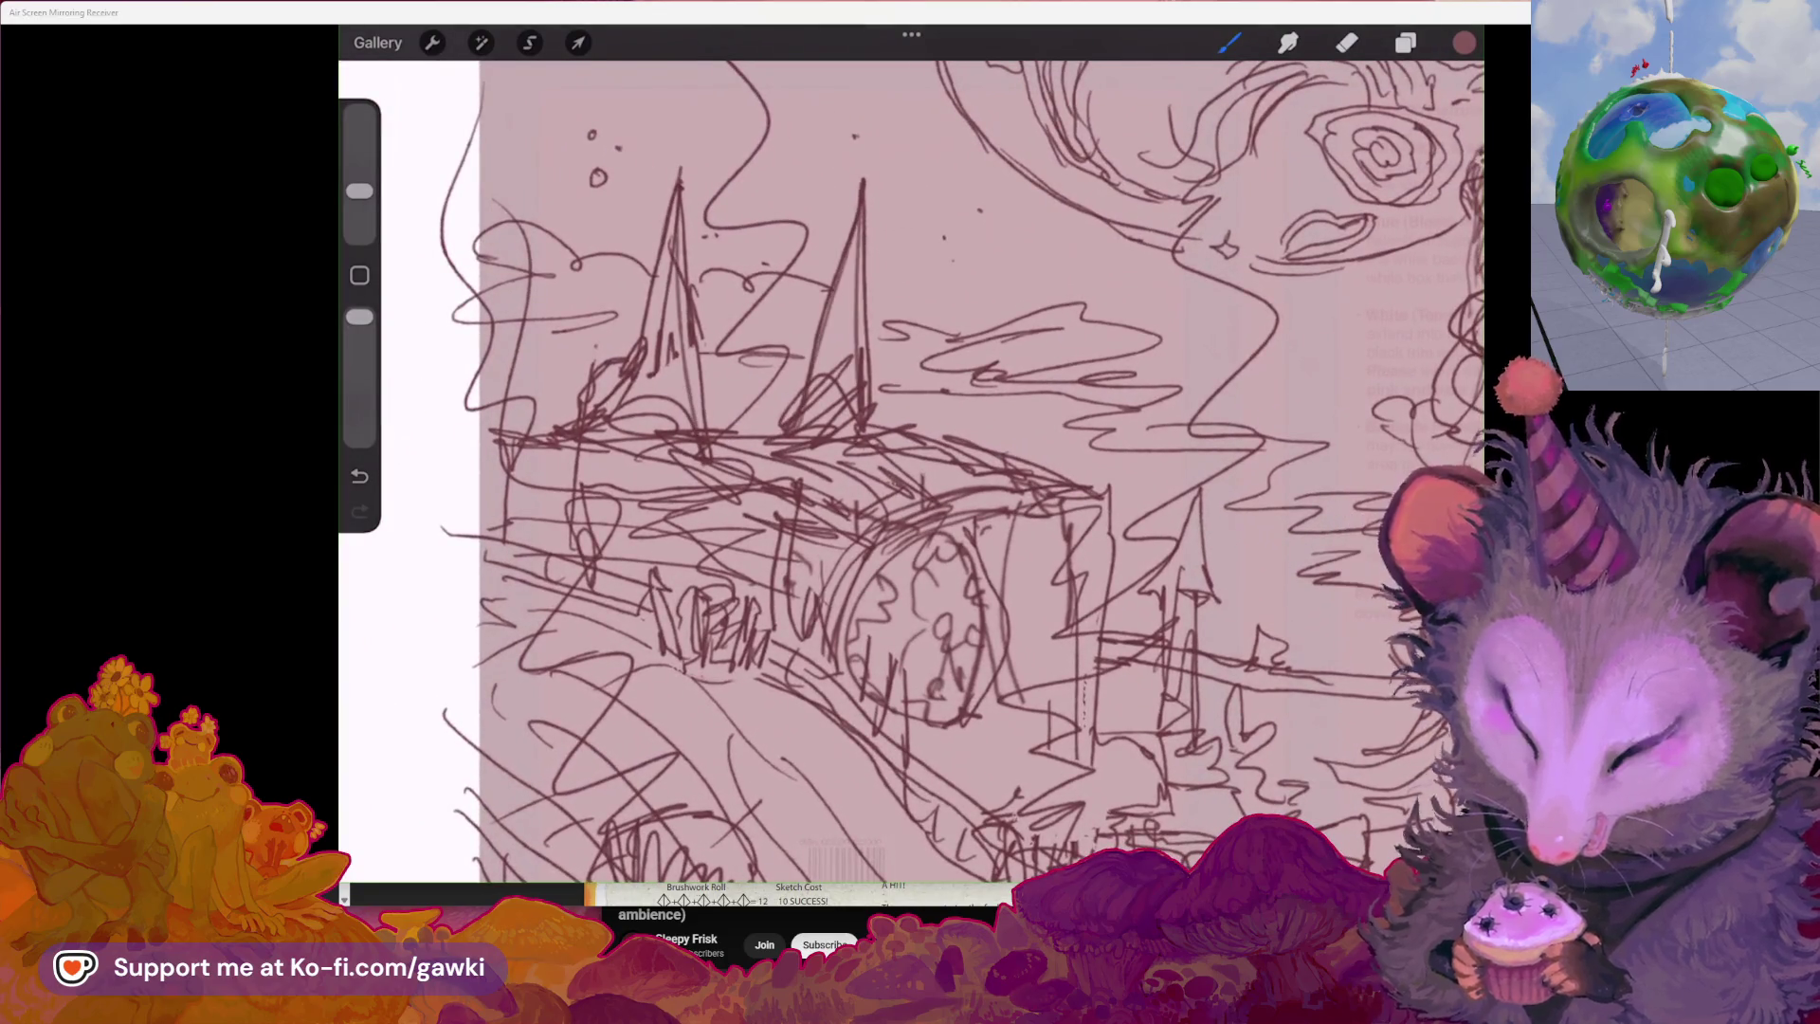
scroll(911, 469, "down", 3)
key("ctrl+z")
scroll(910, 469, "right", 5)
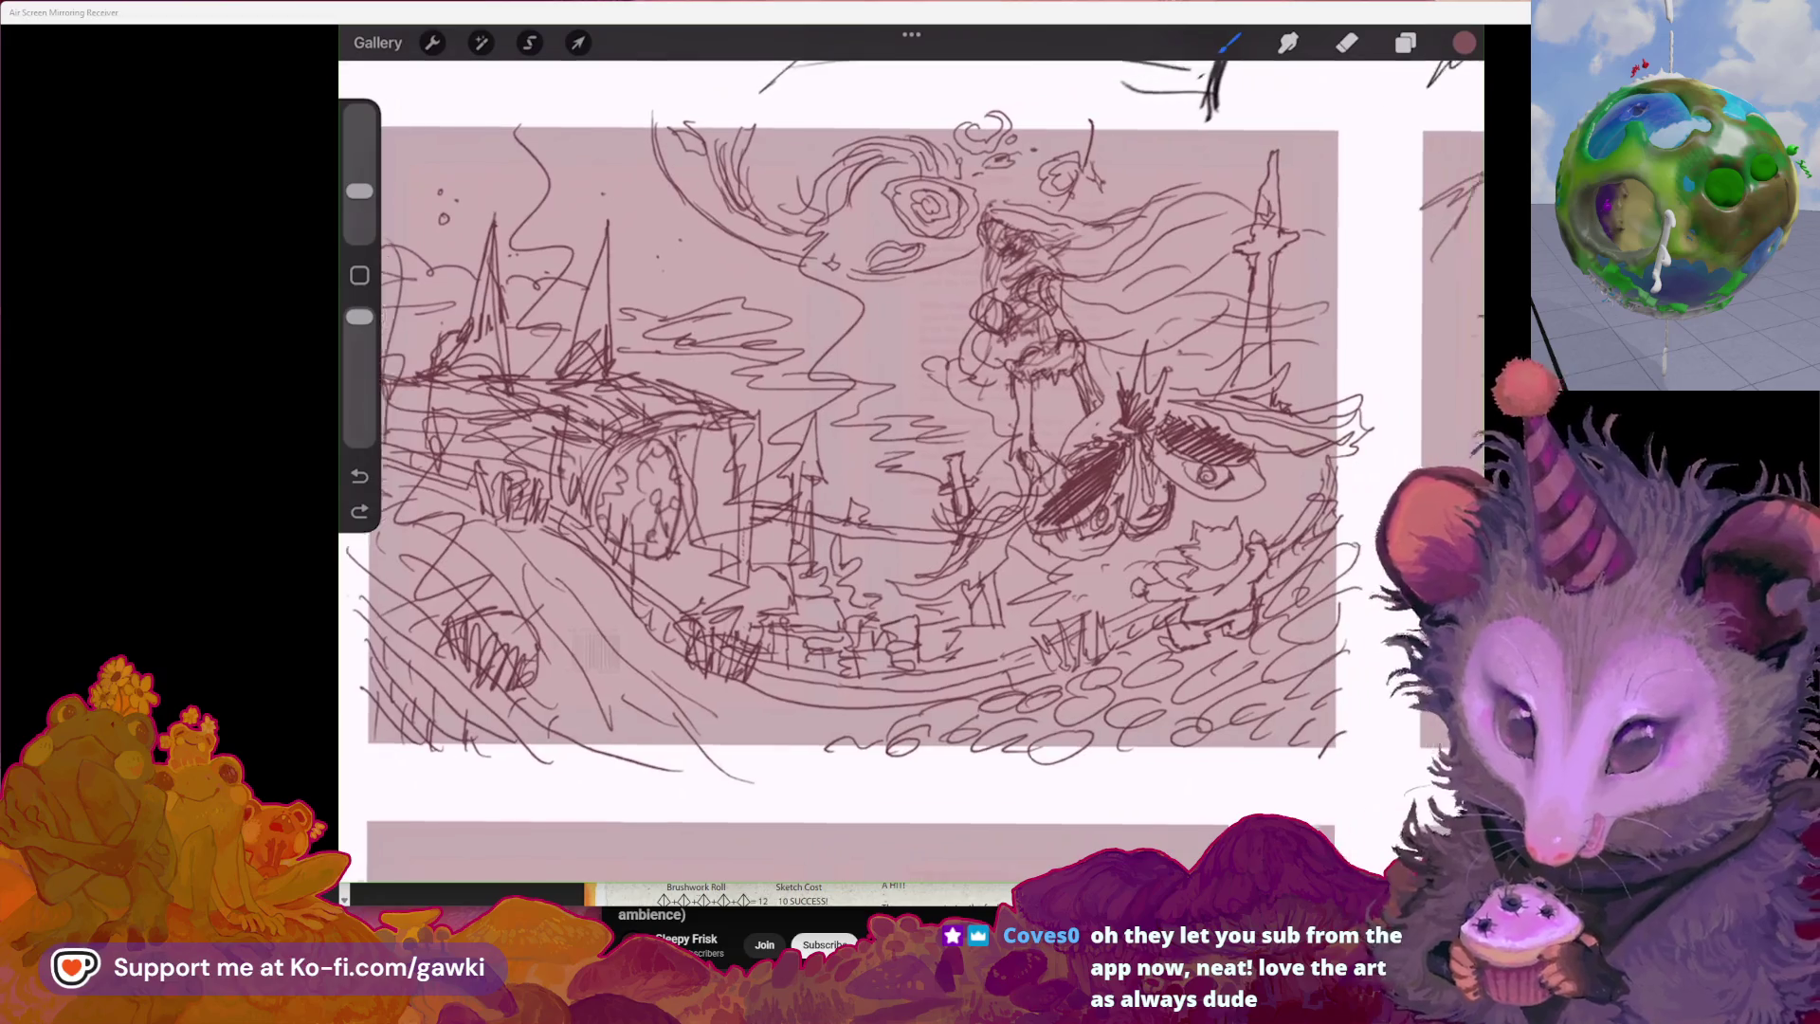
scroll(910, 470, "right", 5)
scroll(910, 469, "right", 5)
scroll(911, 470, "up", 3)
scroll(910, 470, "up", 3)
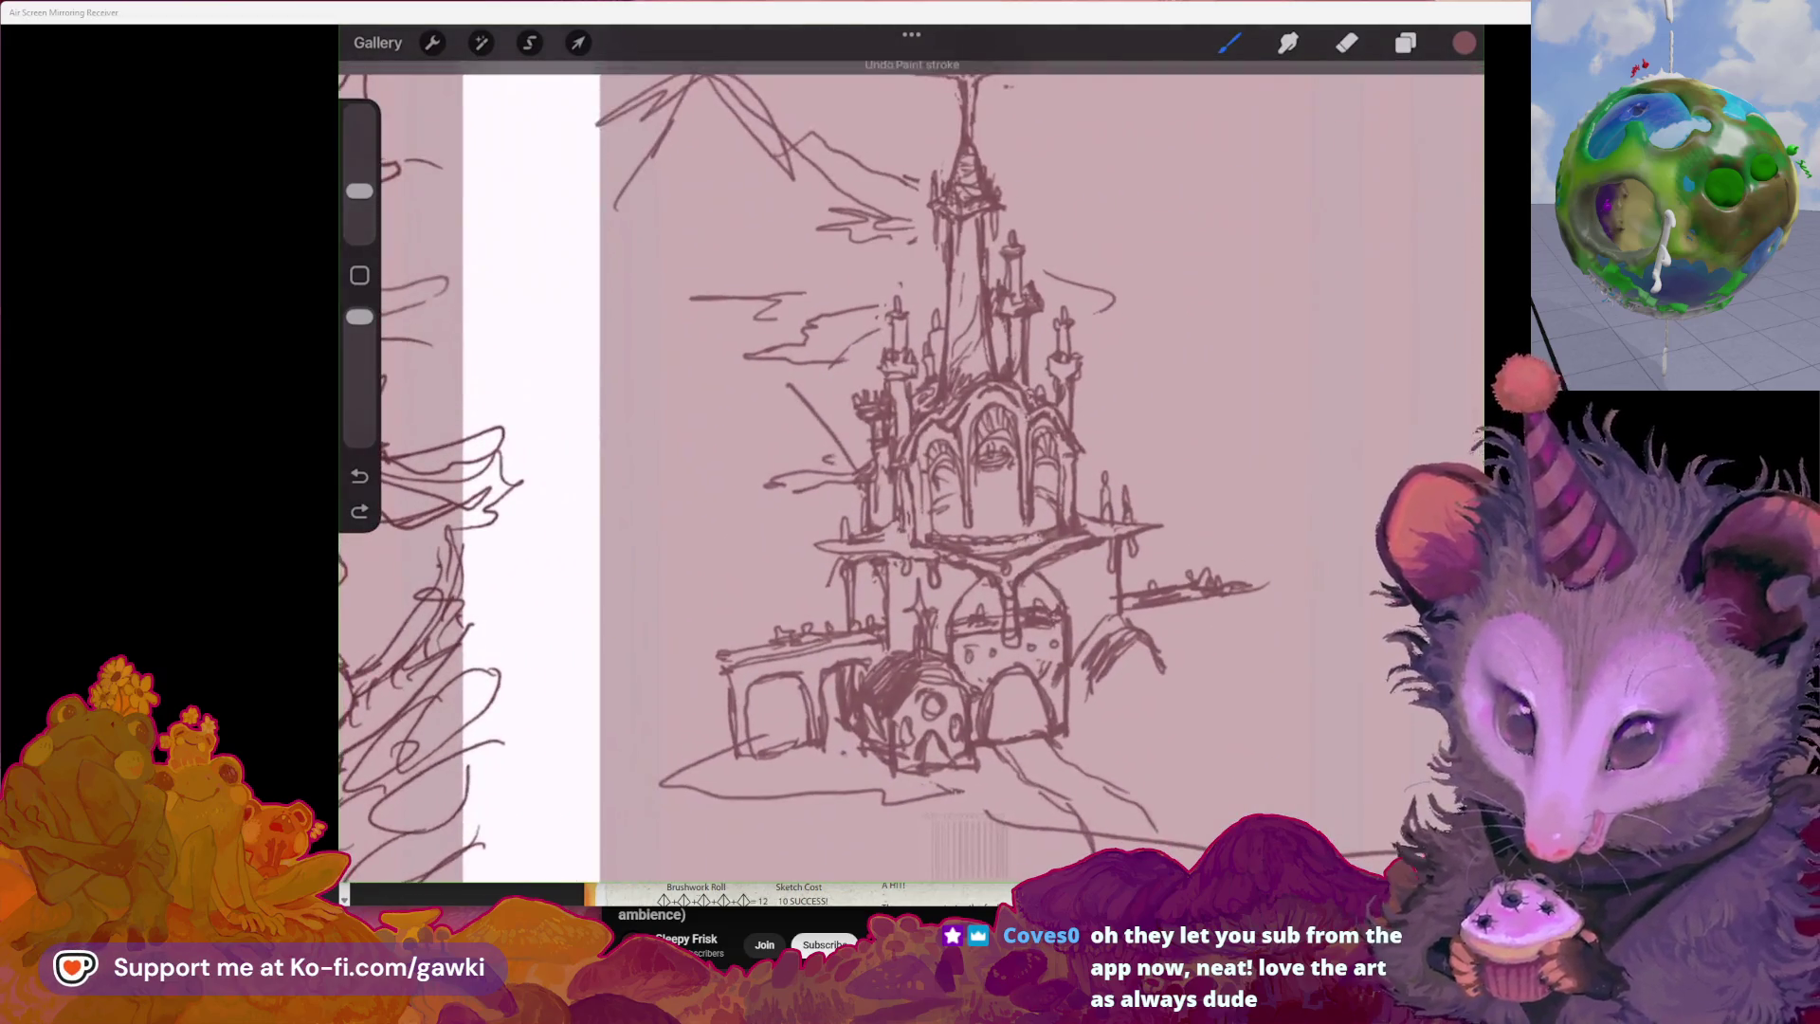
scroll(911, 471, "up", 3)
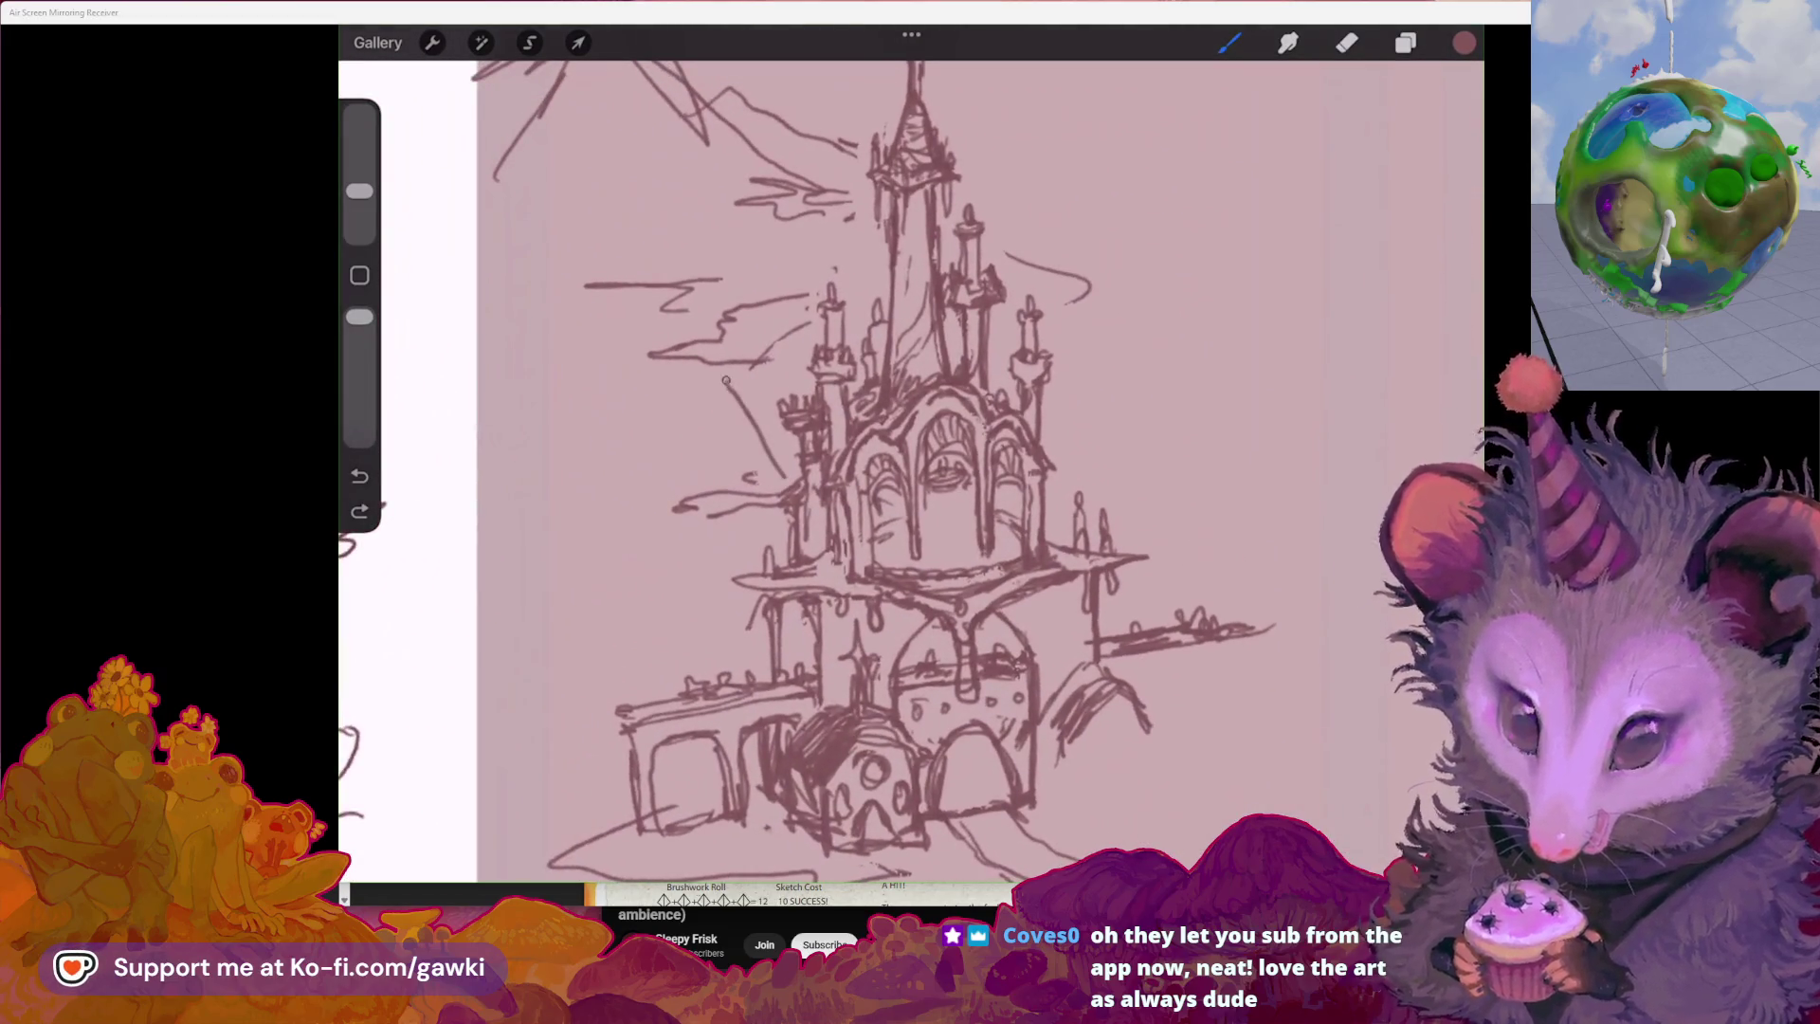
key("ctrl+z")
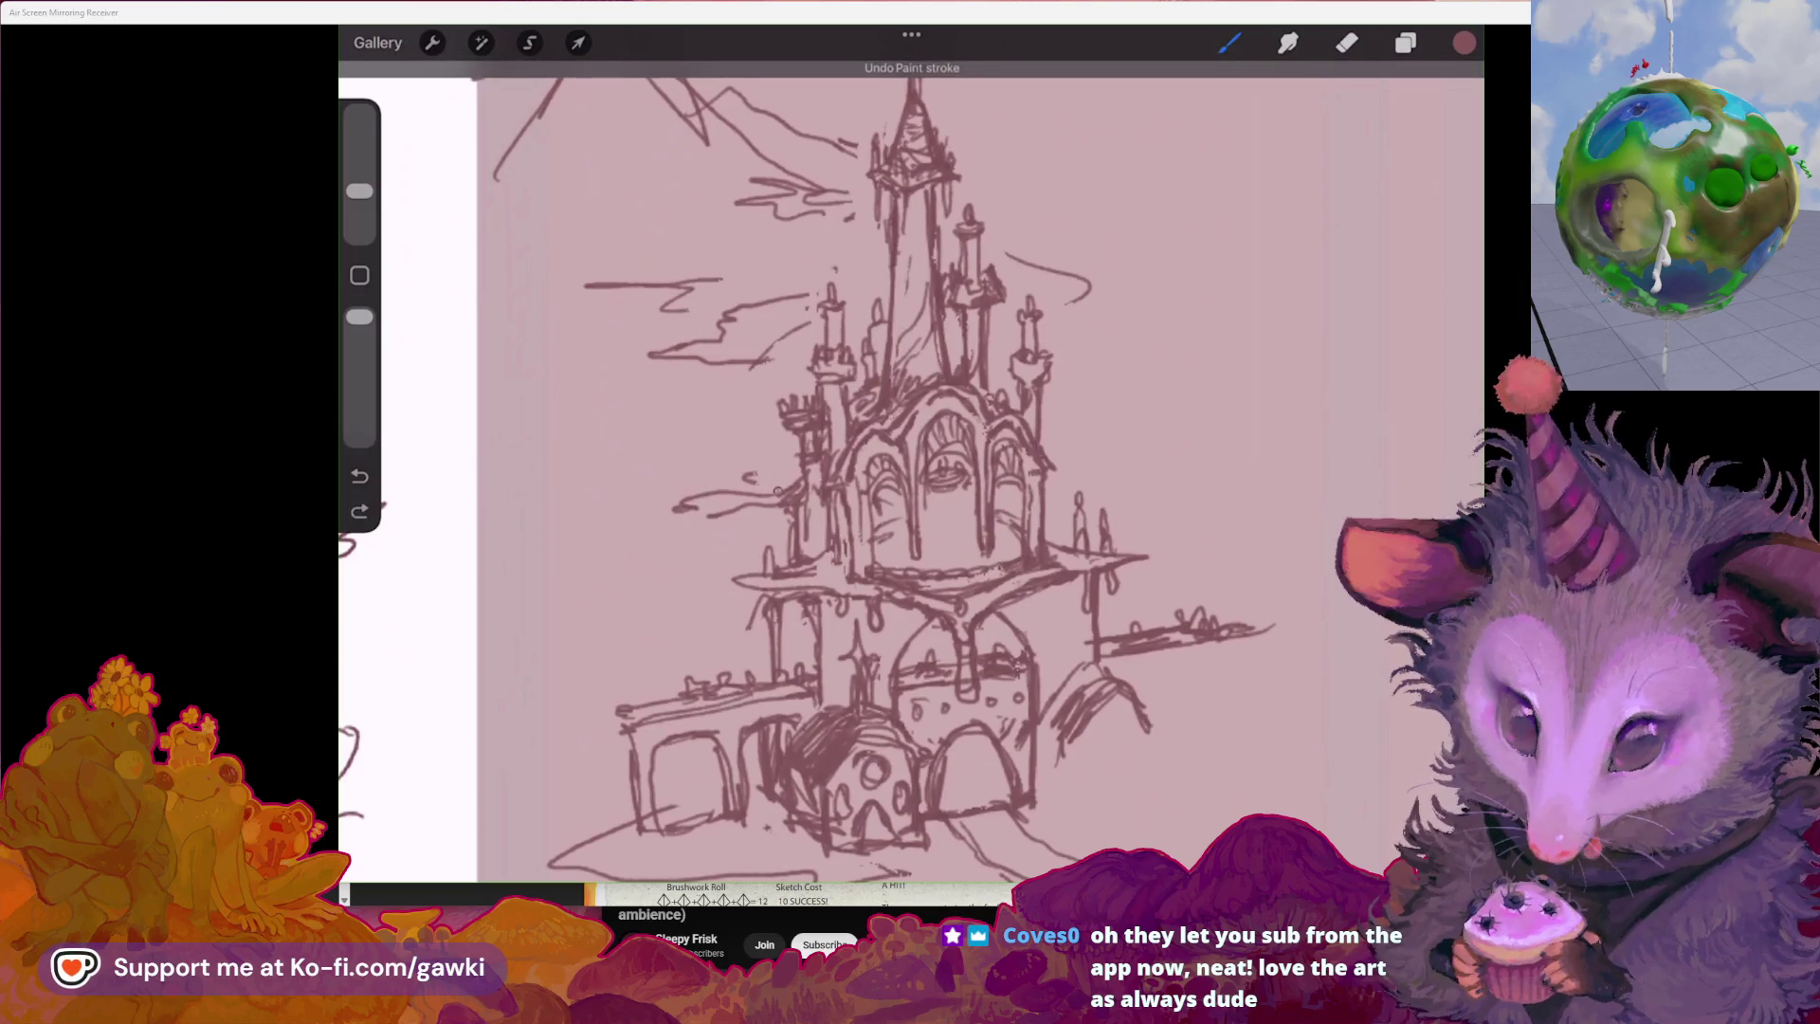
left_click_drag(730, 387, 782, 492)
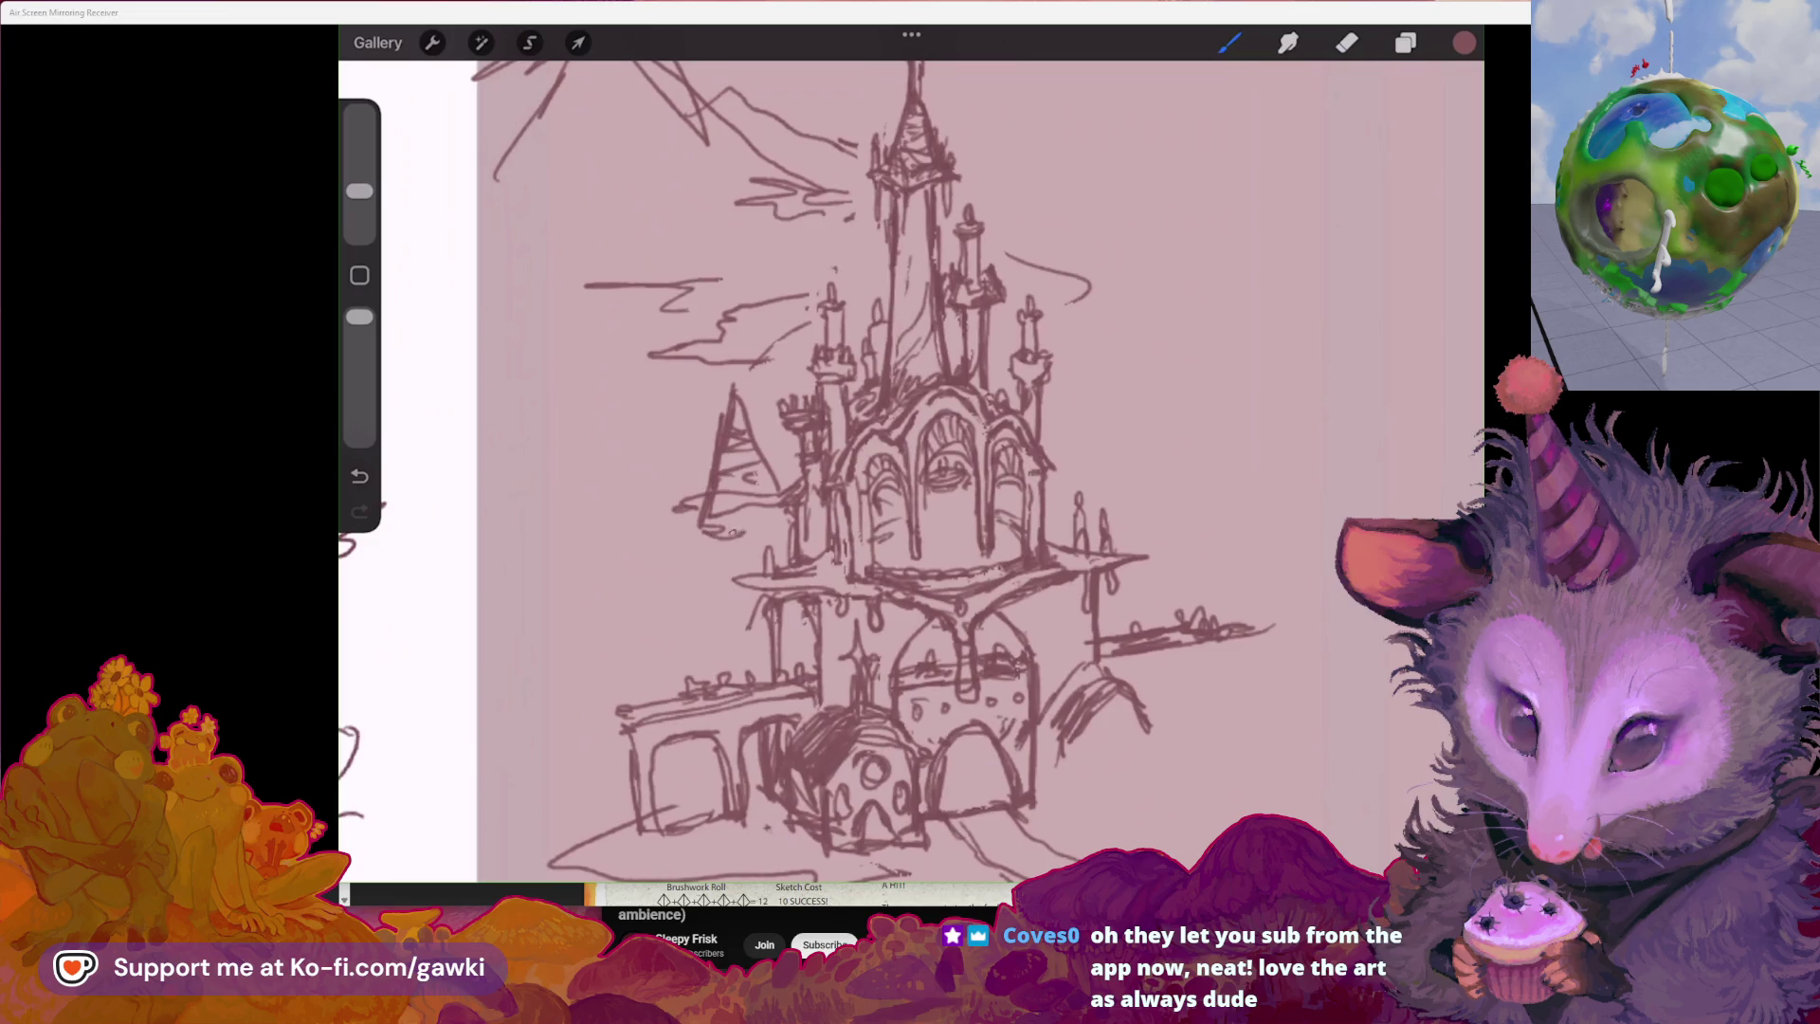
scroll(911, 470, "right", 3)
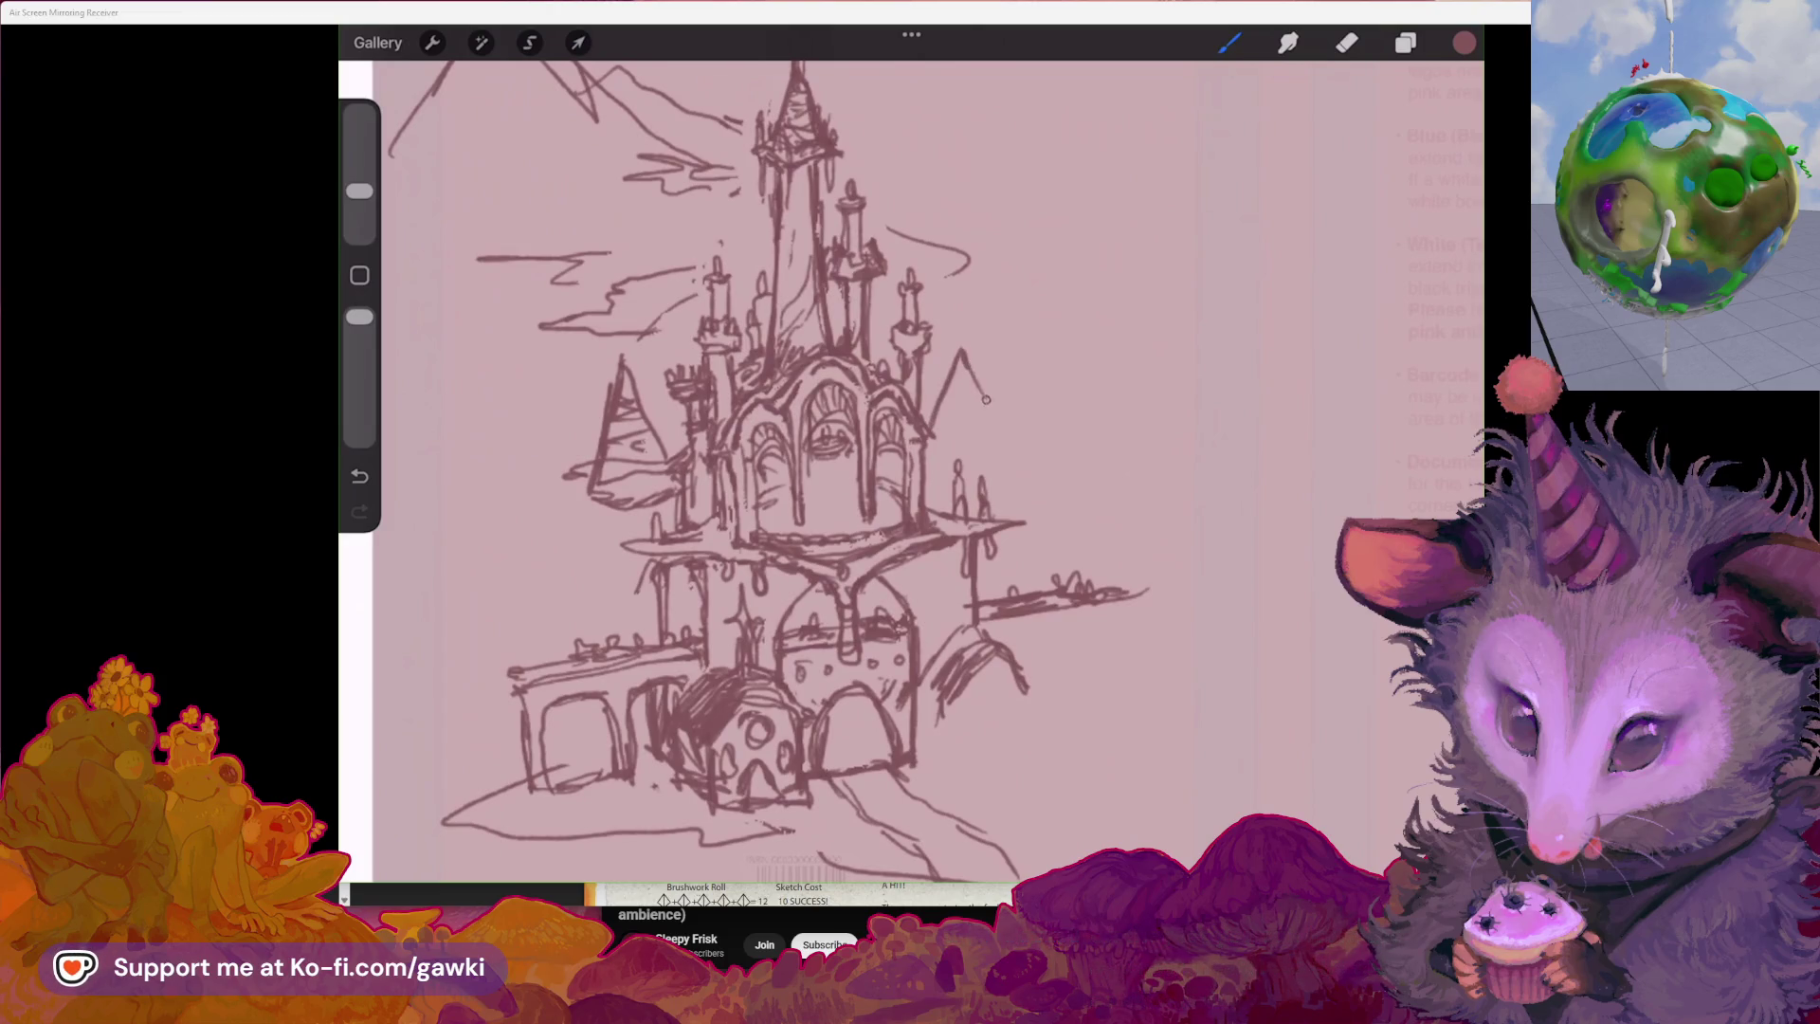
Redraw the right side tower's cone roof after undoing a misplaced stroke
key("ctrl+z")
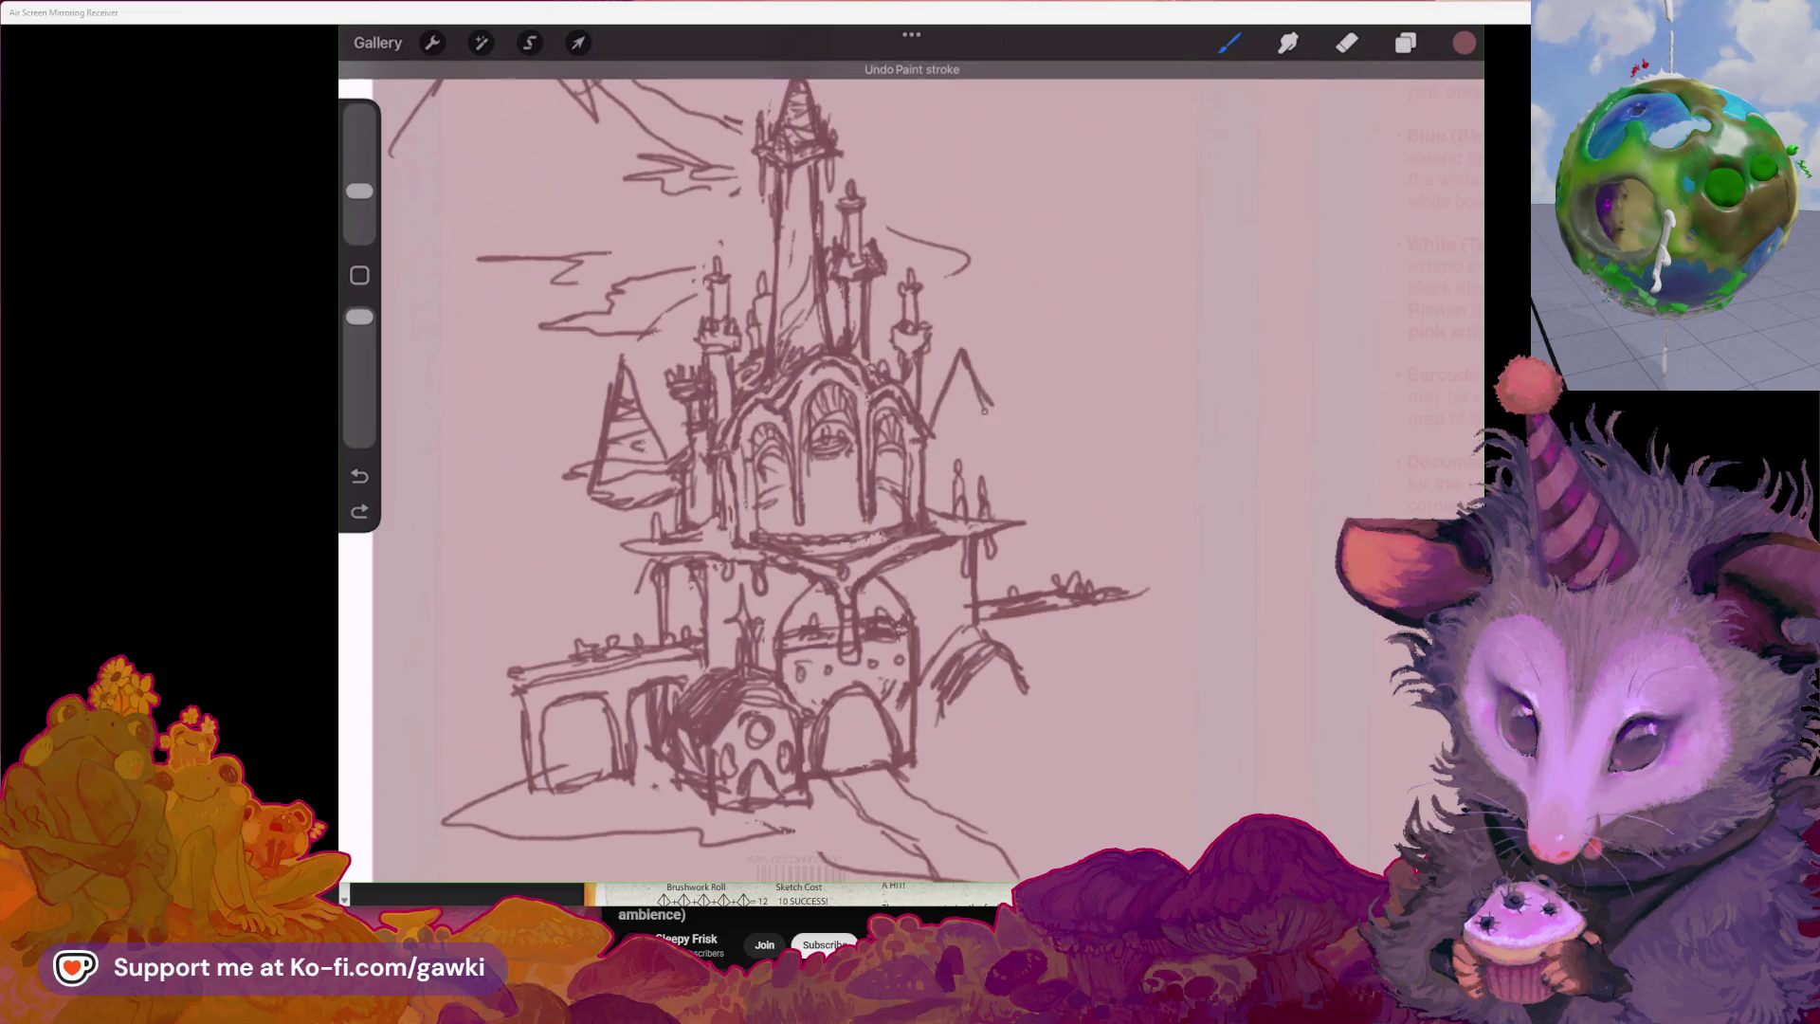
left_click_drag(968, 356, 997, 435)
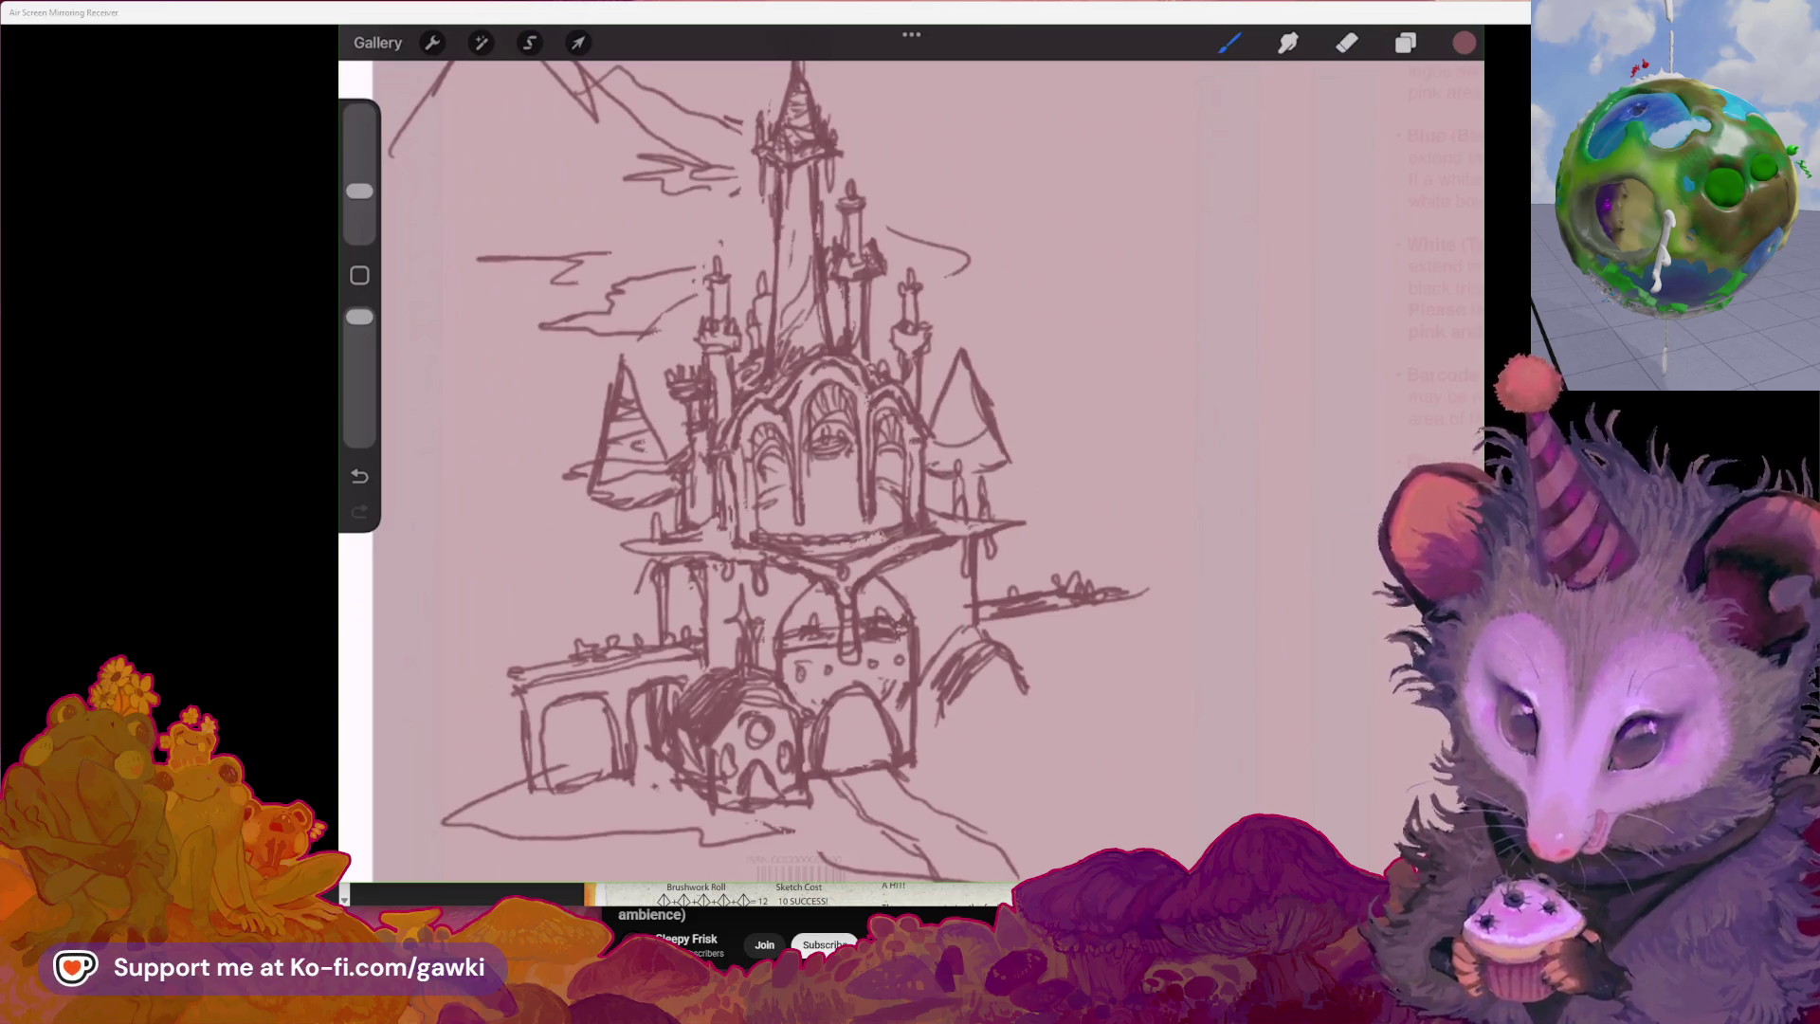
left_click_drag(941, 422, 977, 410)
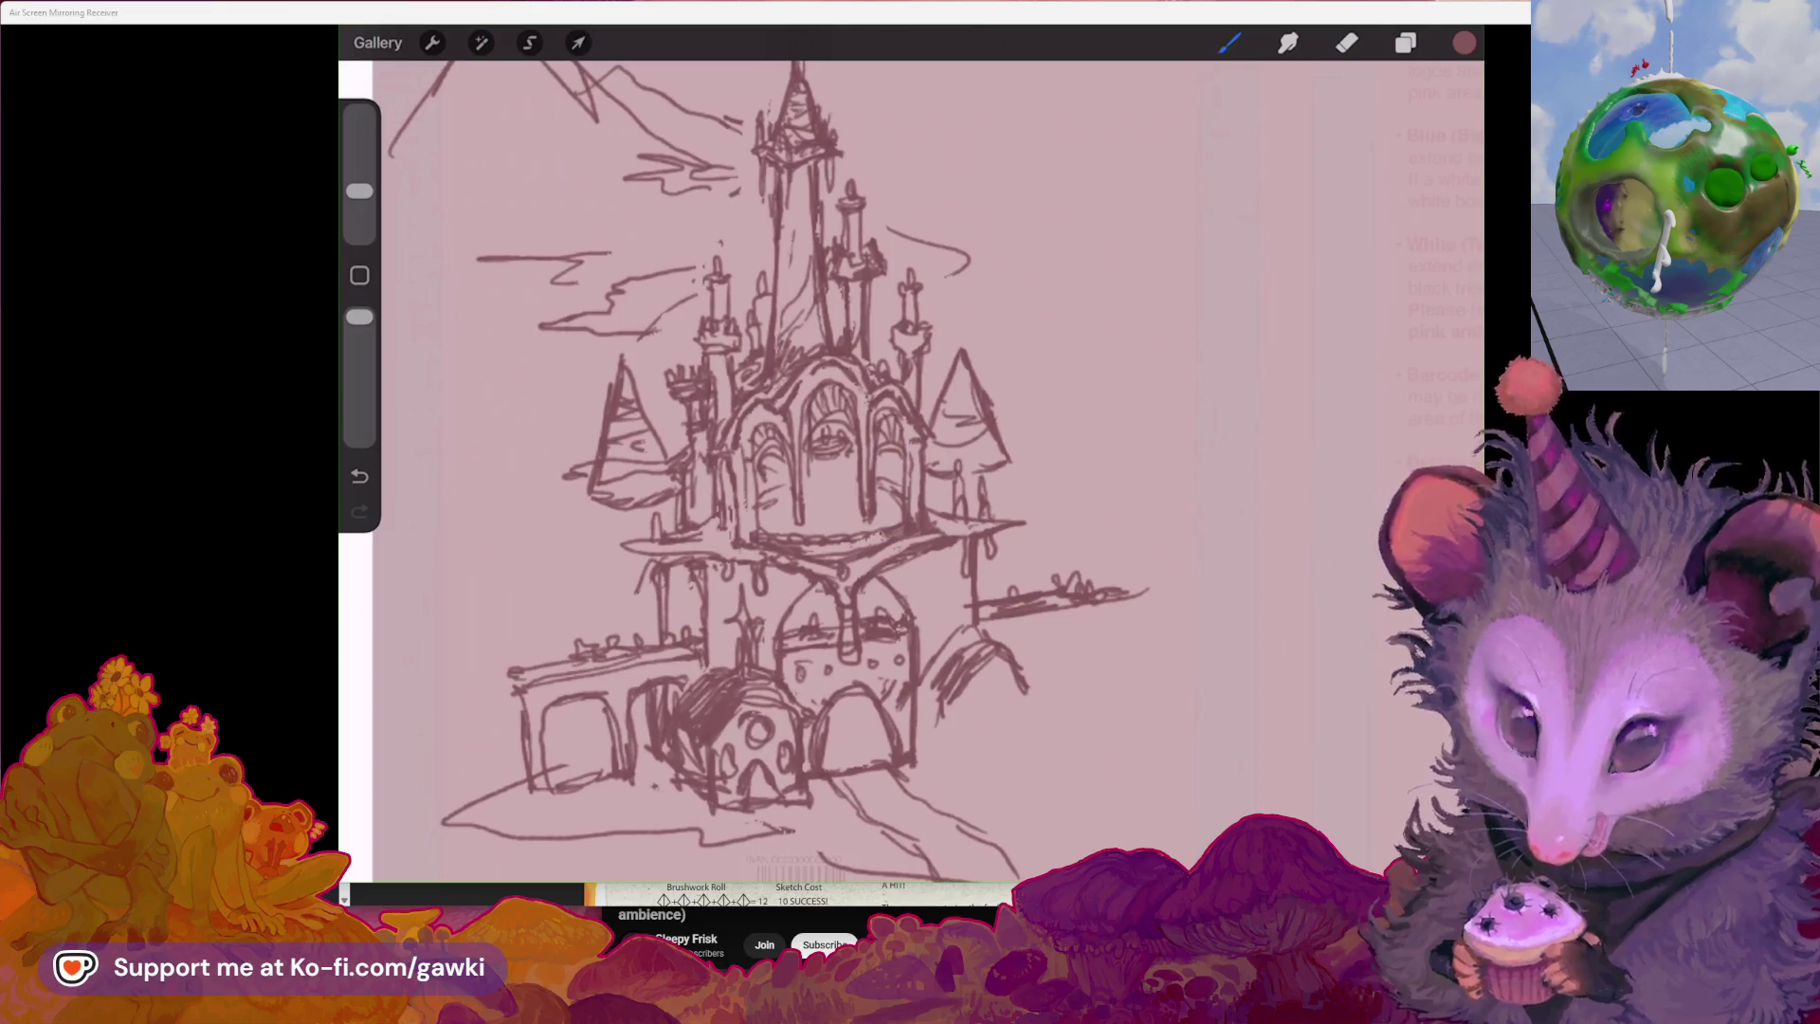
scroll(911, 470, "up", 2)
scroll(911, 470, "up", 1)
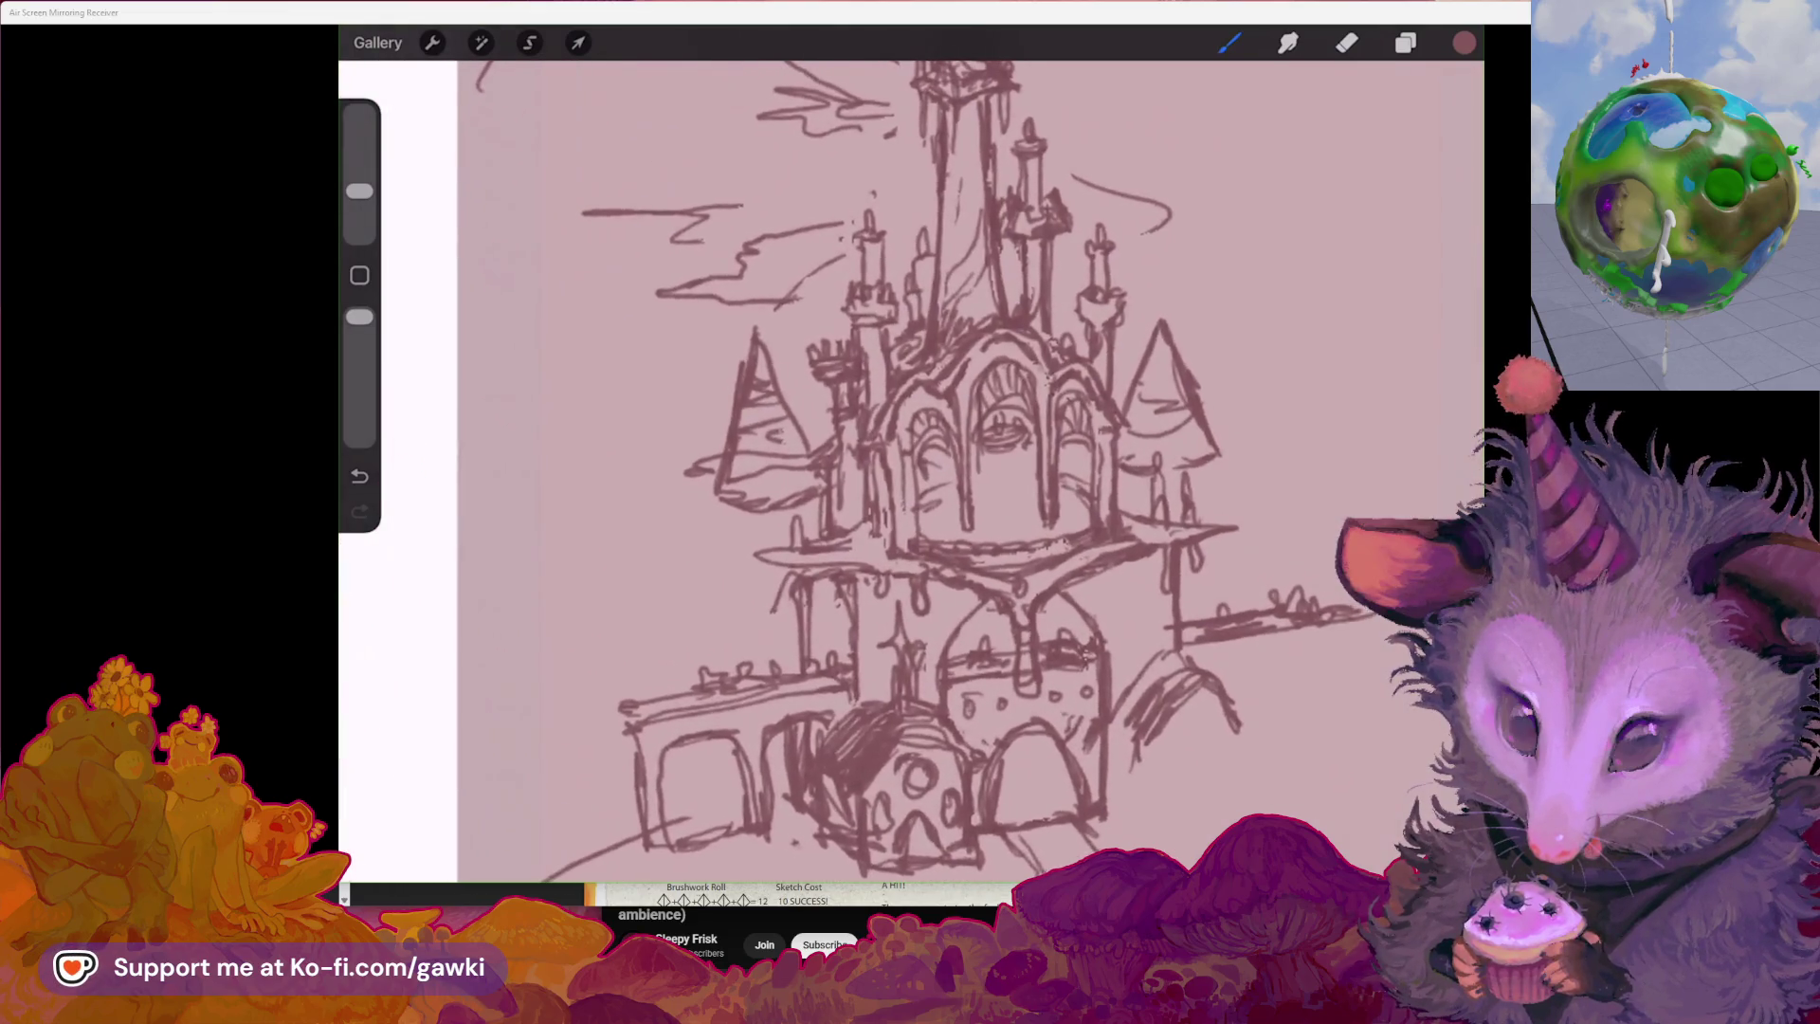
scroll(910, 469, "up", 1)
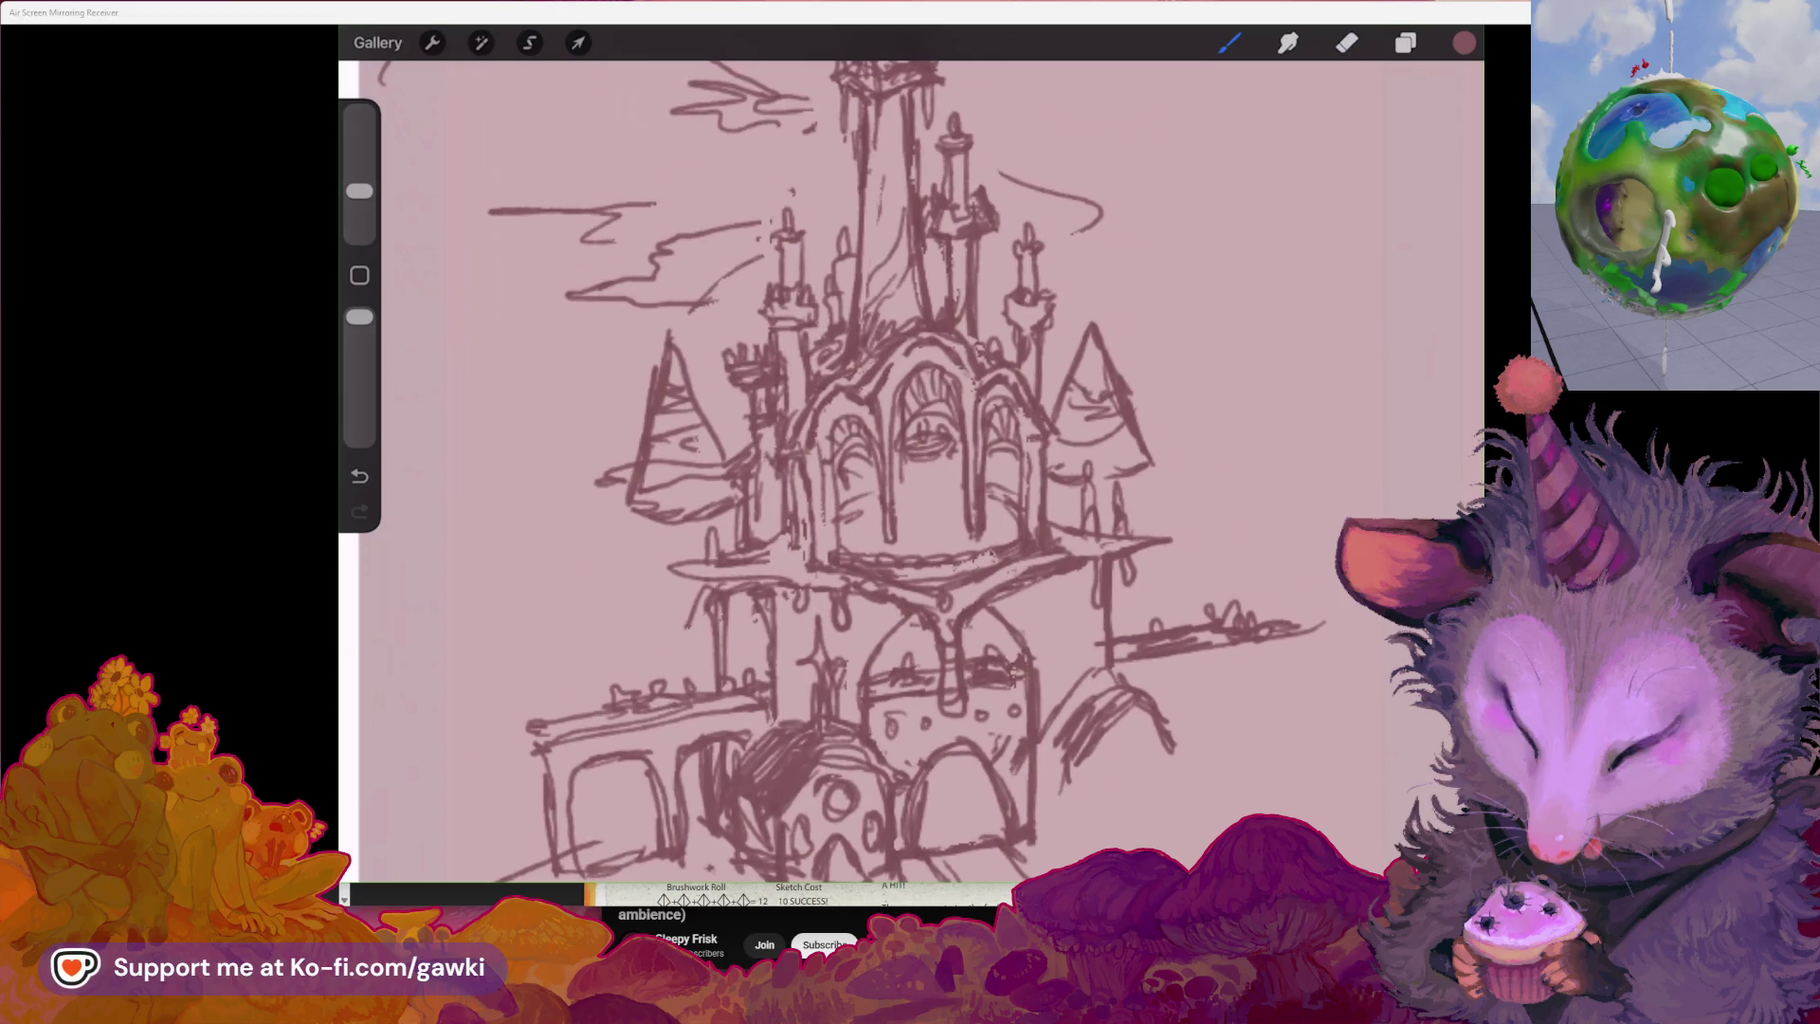
Add small touch-up strokes around the right cone roof, undoing and redoing one
key("ctrl+z")
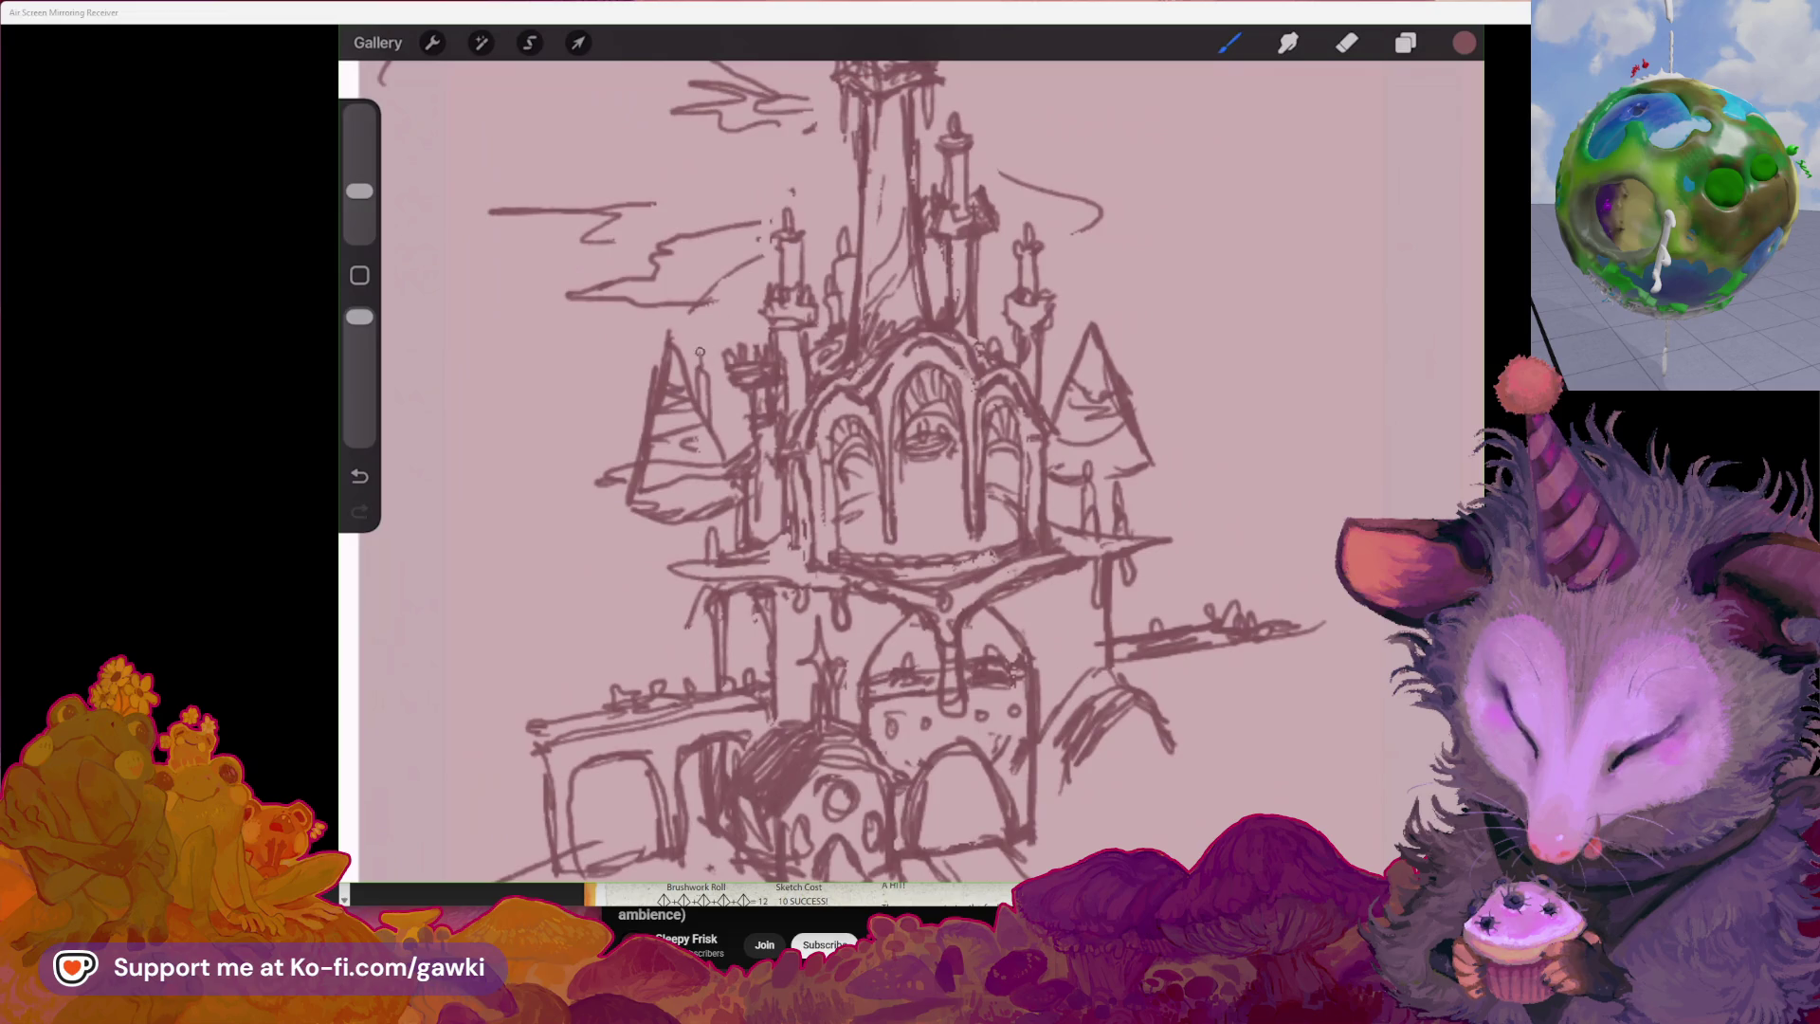
left_click_drag(1117, 325, 1122, 334)
mouse_move(925, 427)
left_mouse_down()
mouse_move(1057, 386)
mouse_move(1052, 370)
left_mouse_up()
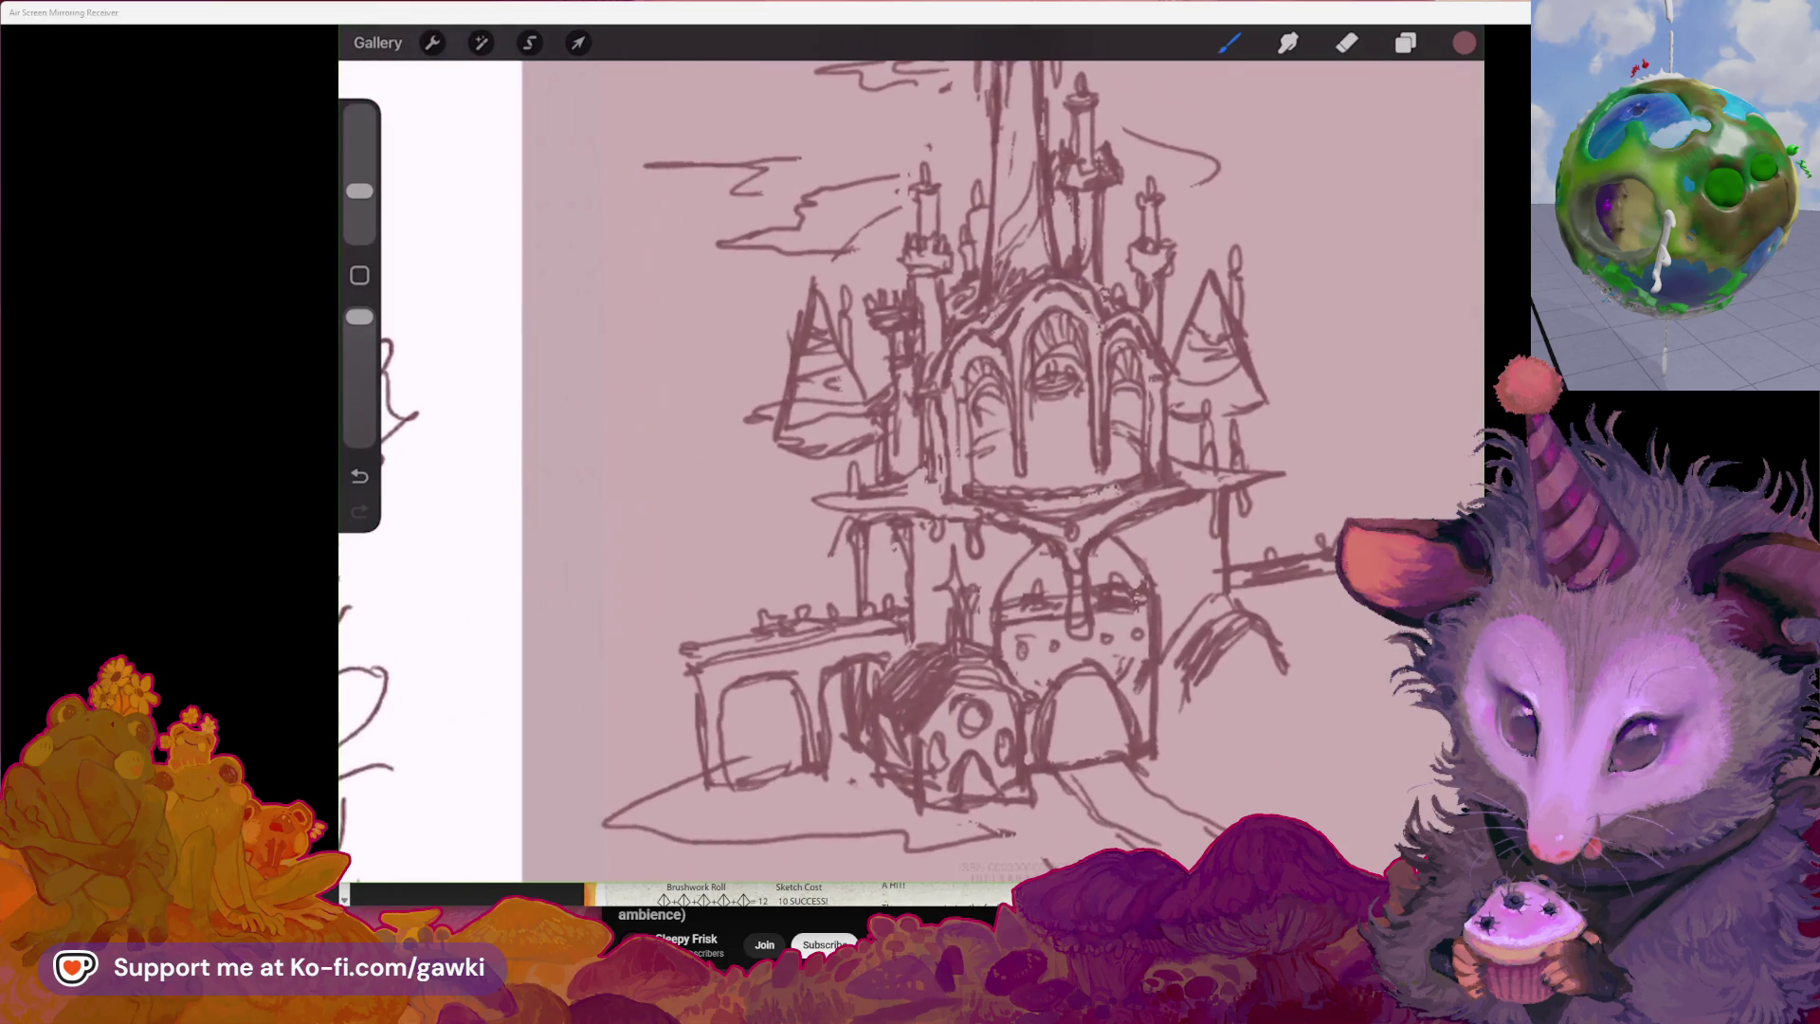
key("ctrl+z")
key("ctrl+shift+z")
scroll(910, 471, "down", 3)
scroll(911, 470, "up", 2)
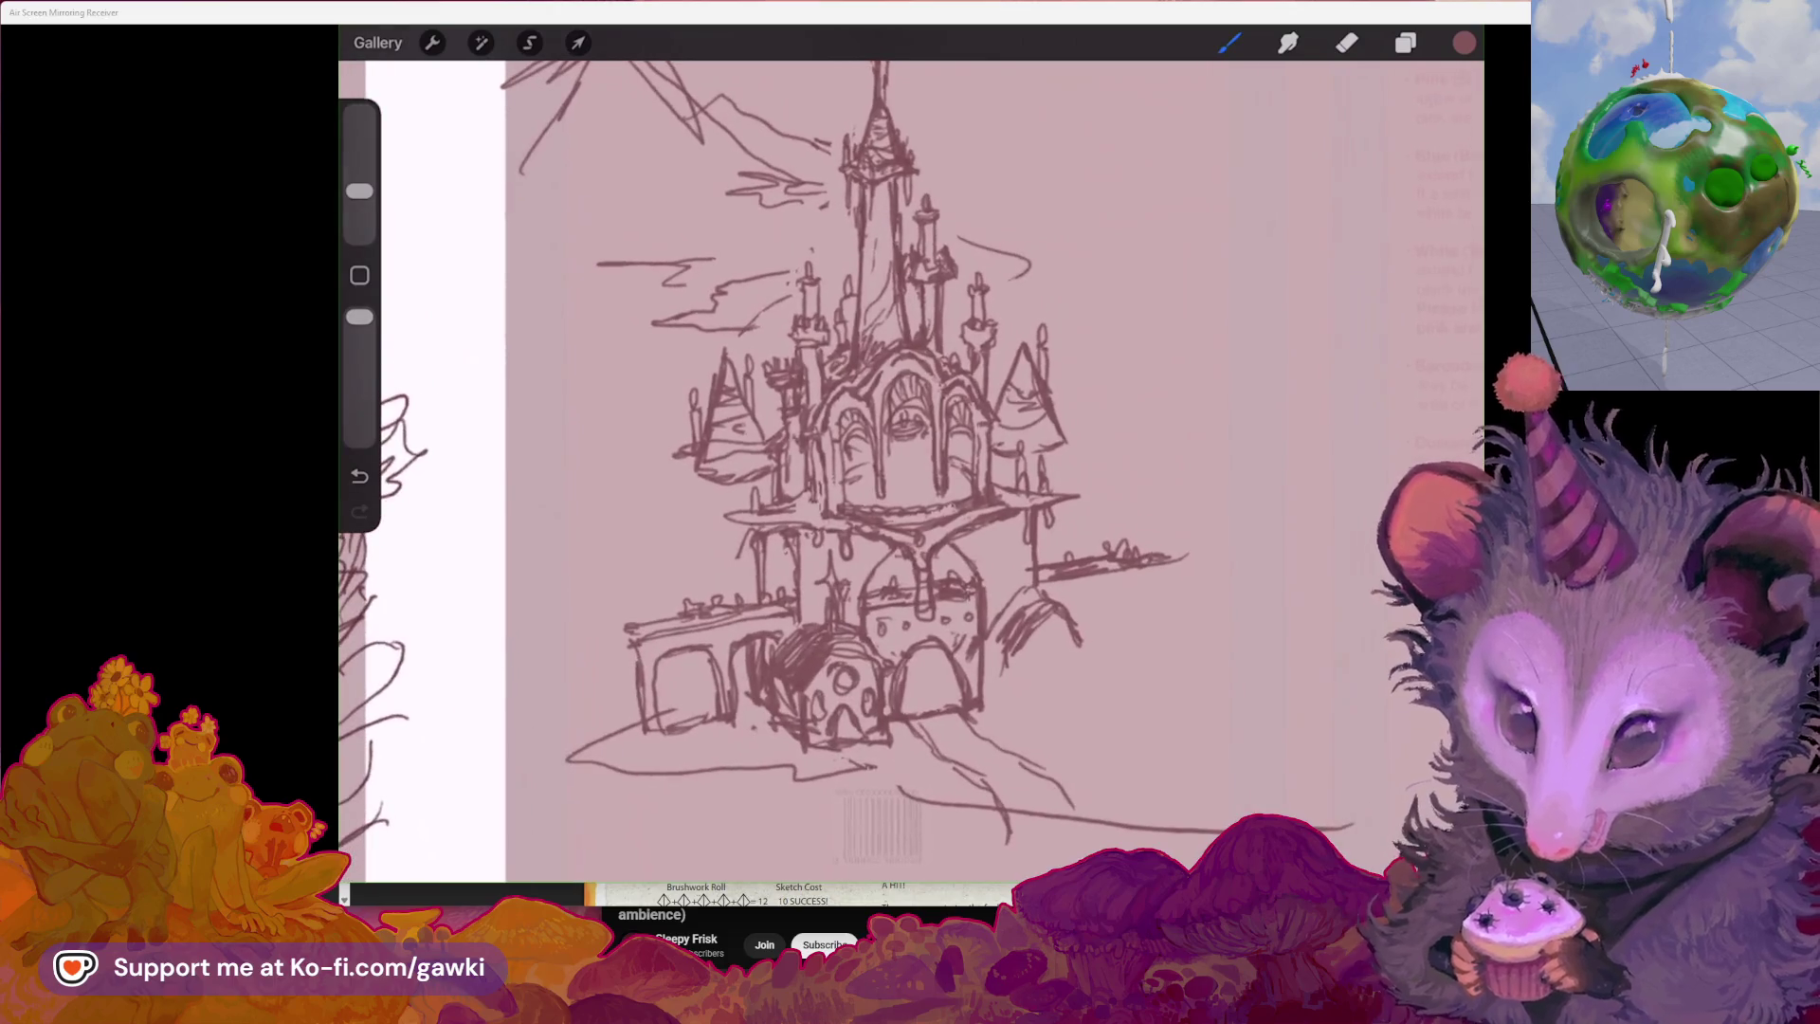
Switch to the eraser and bring up the Brush Library
key("e")
scroll(910, 470, "up", 1)
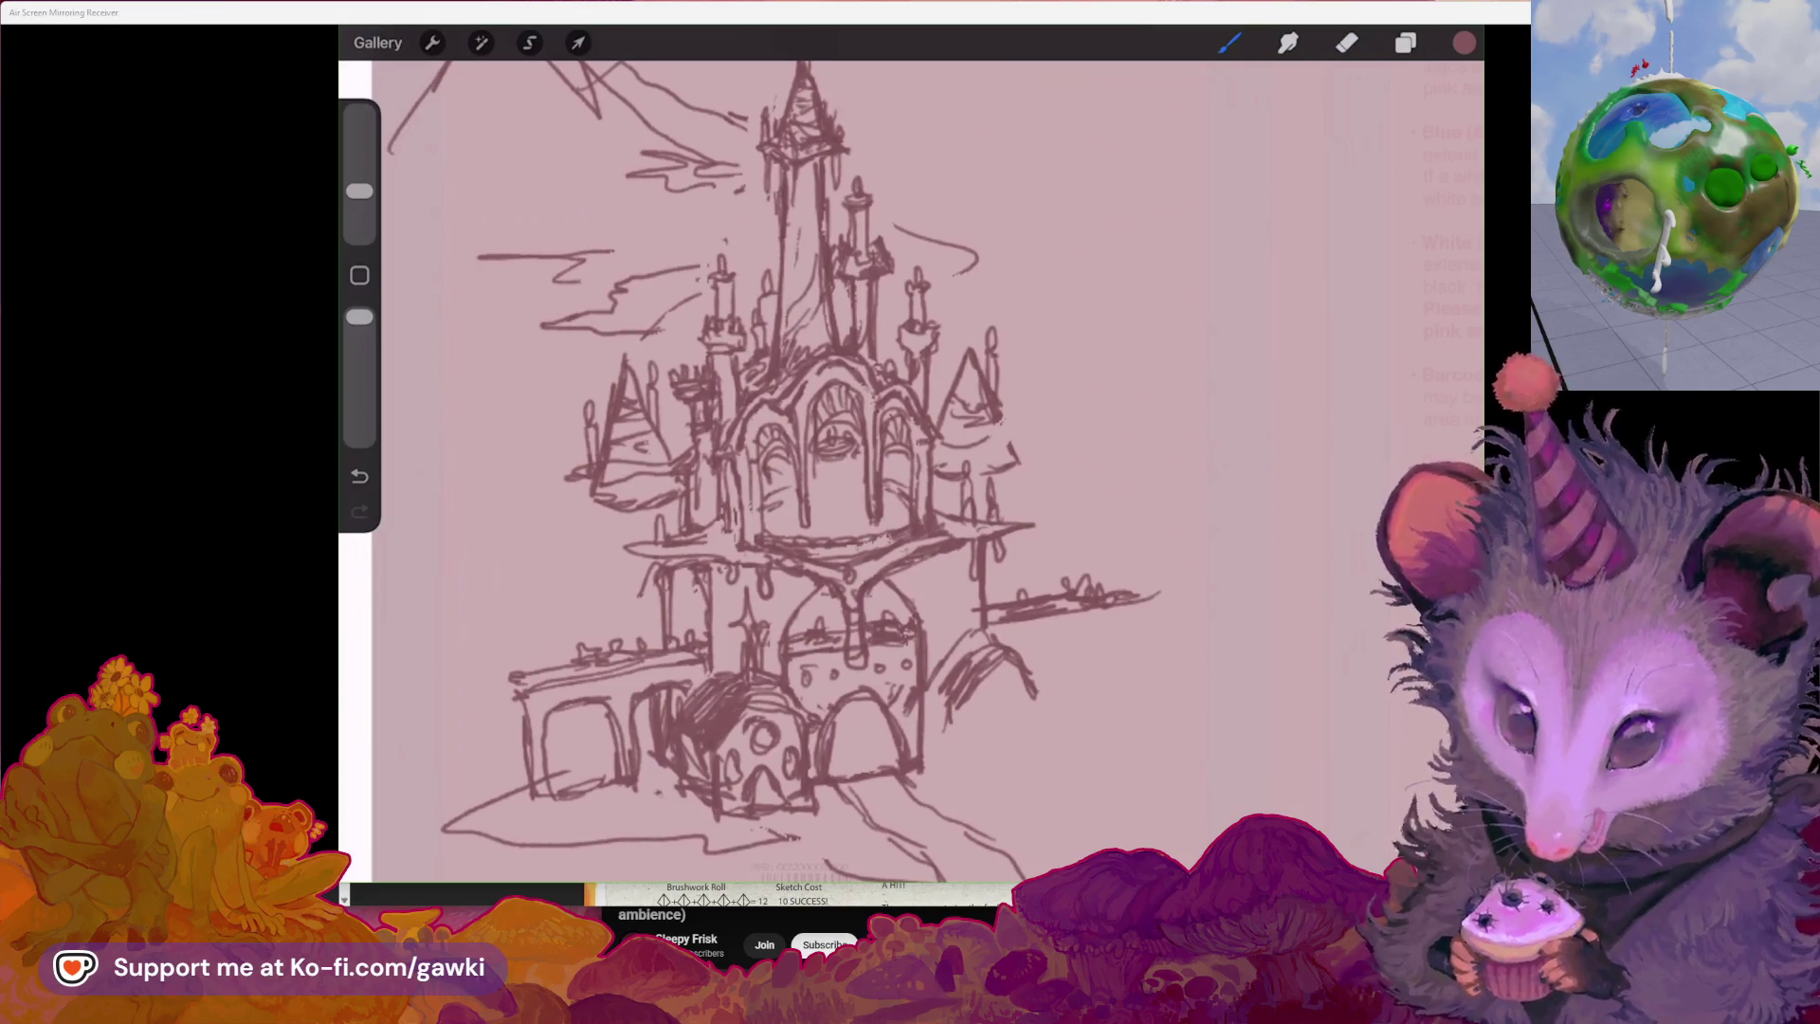
scroll(839, 469, "up", 5)
left_click(1228, 42)
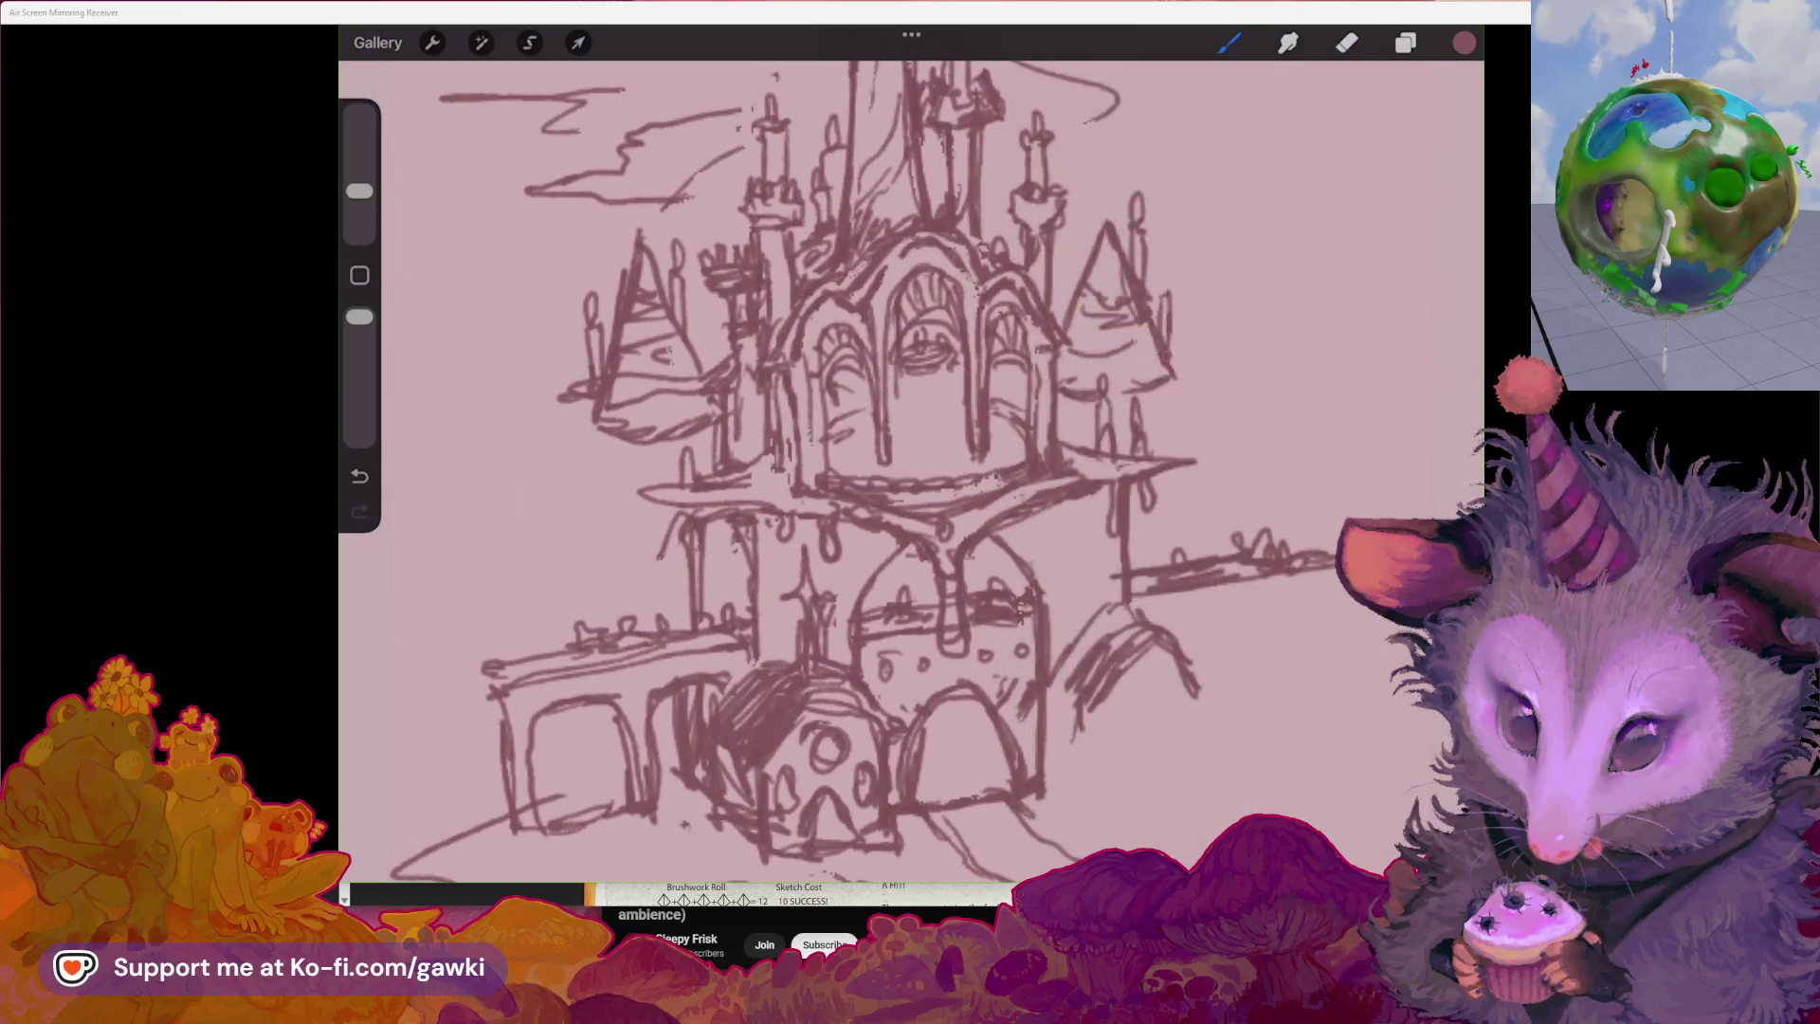
scroll(839, 469, "down", 3)
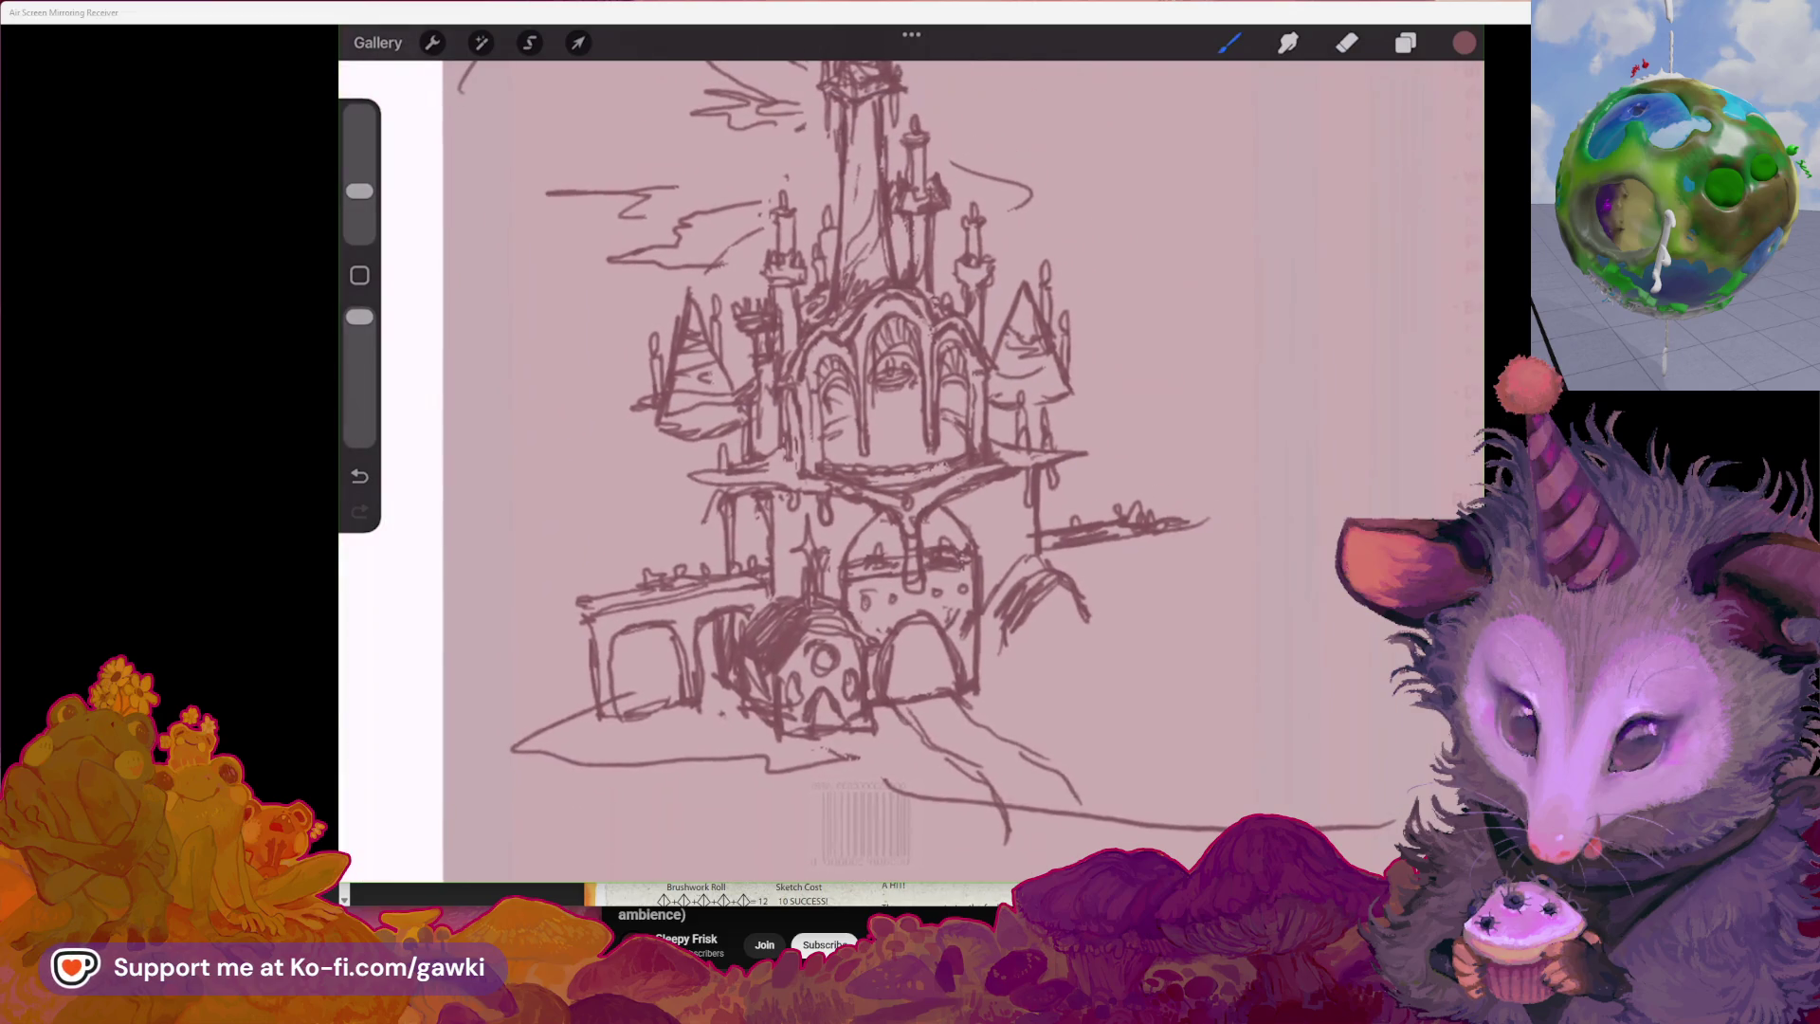
scroll(910, 469, "down", 2)
scroll(910, 470, "down", 2)
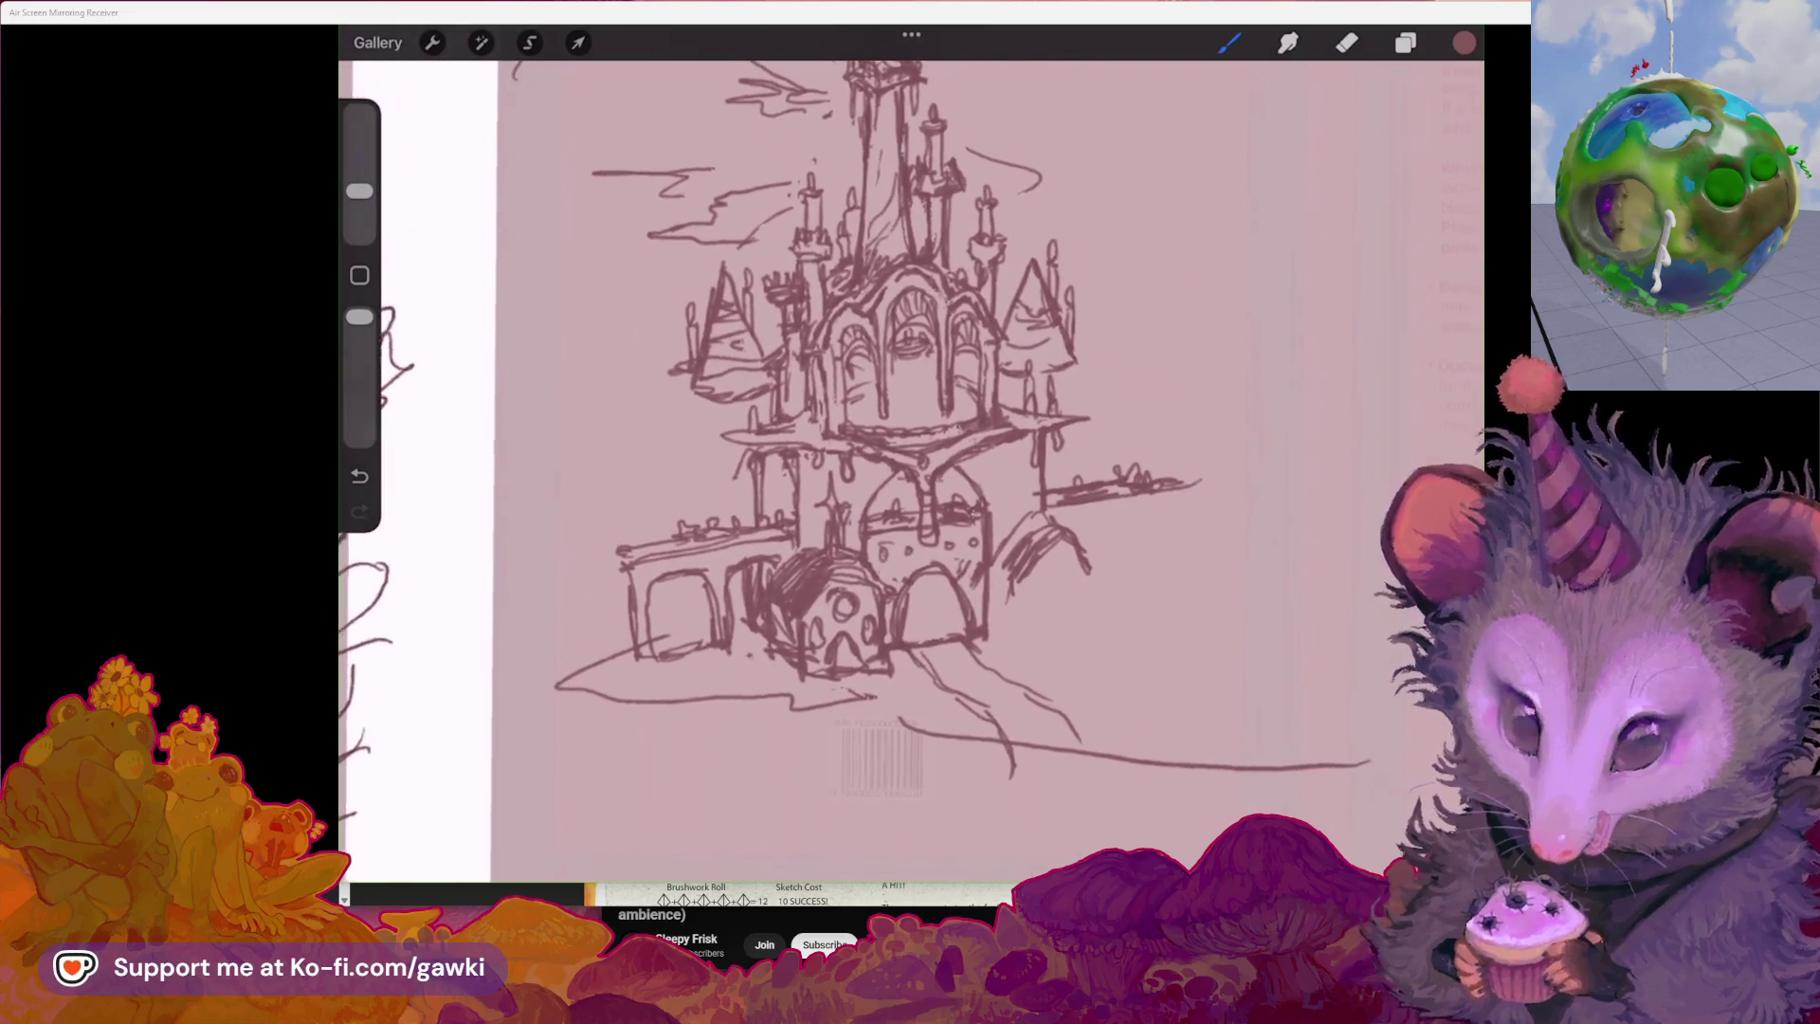
scroll(924, 470, "up", 2)
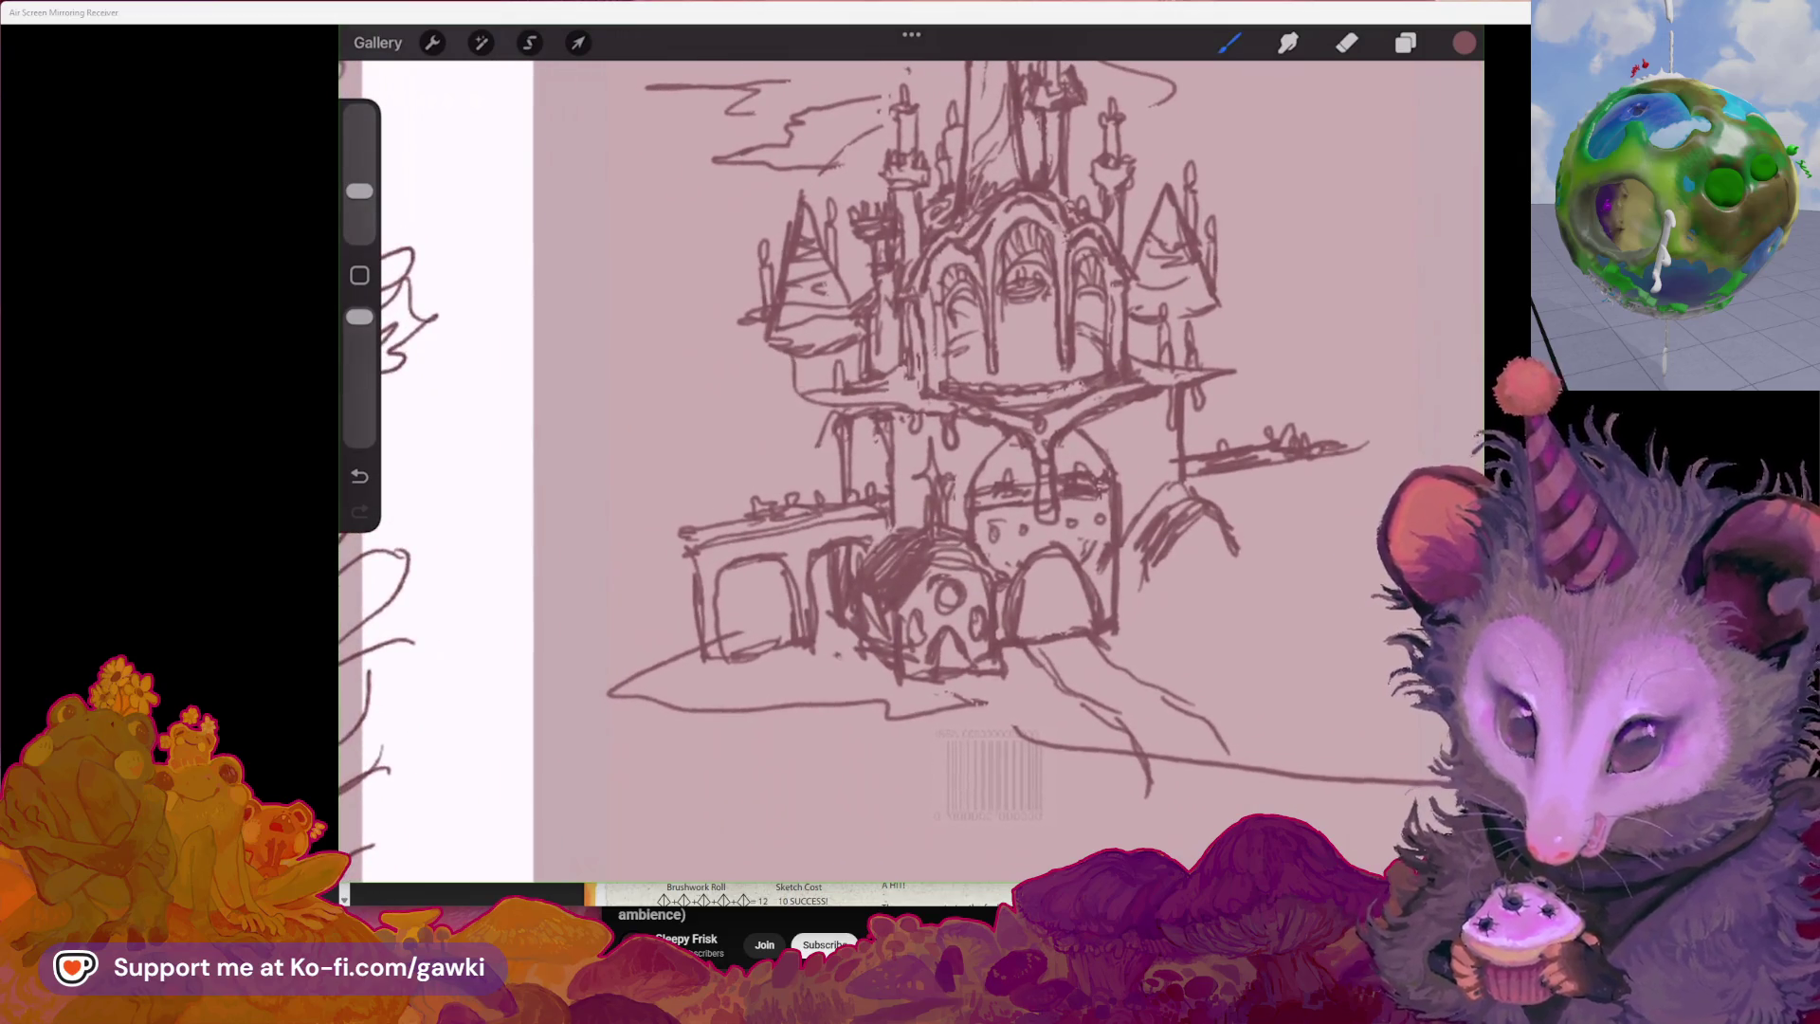
Undo the left tower's tall oval strokes and redraw a shorter oval window
key("ctrl+z")
scroll(911, 471, "up", 2)
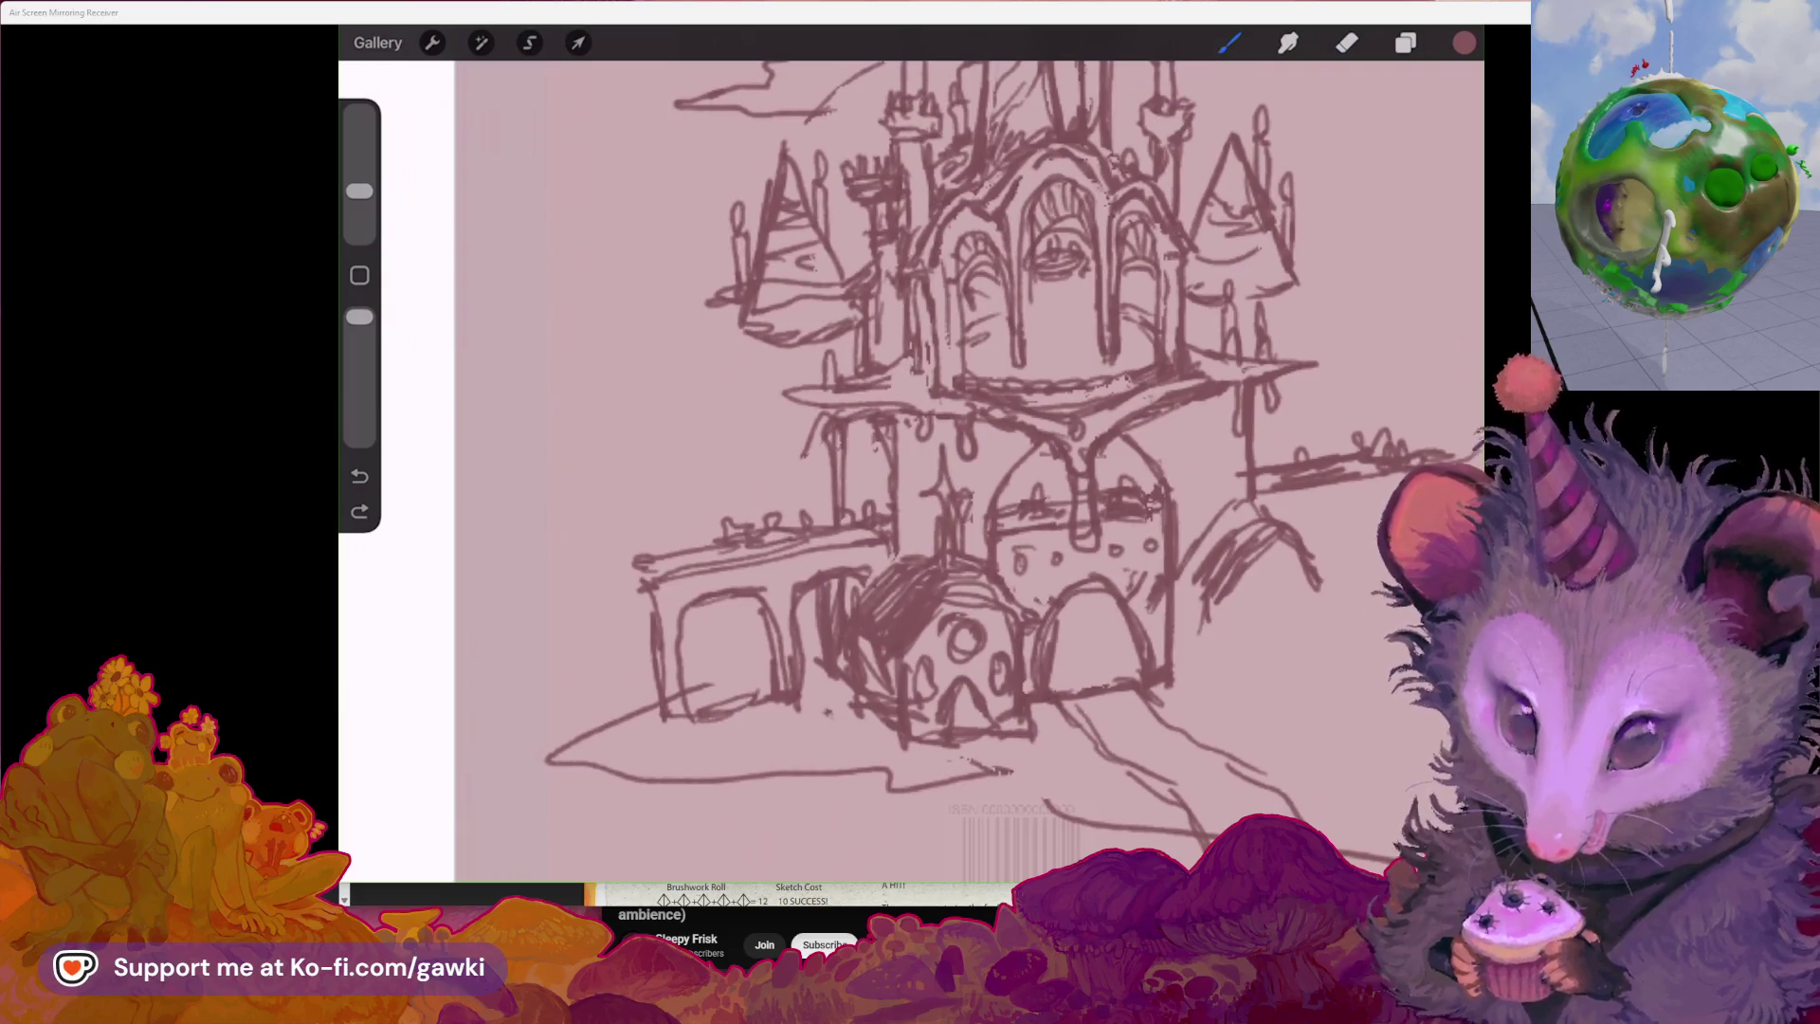
scroll(925, 469, "up", 1)
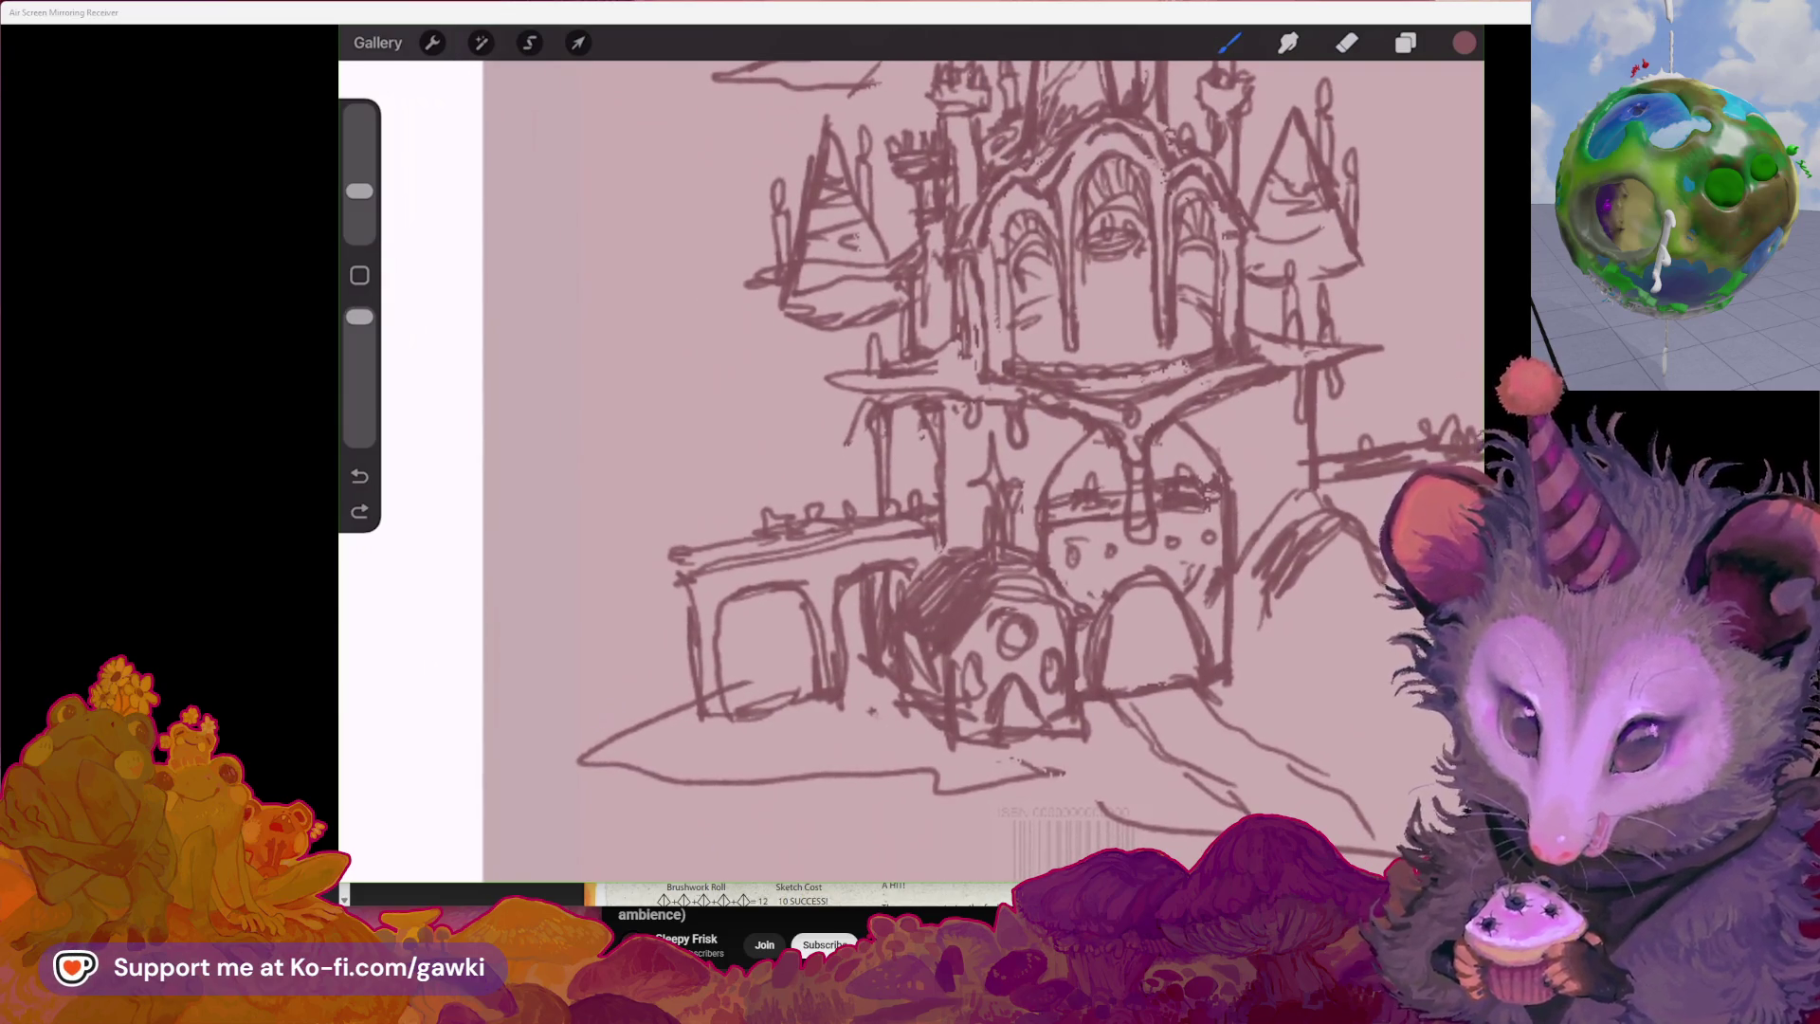
scroll(997, 456, "up", 1)
scroll(967, 469, "down", 1)
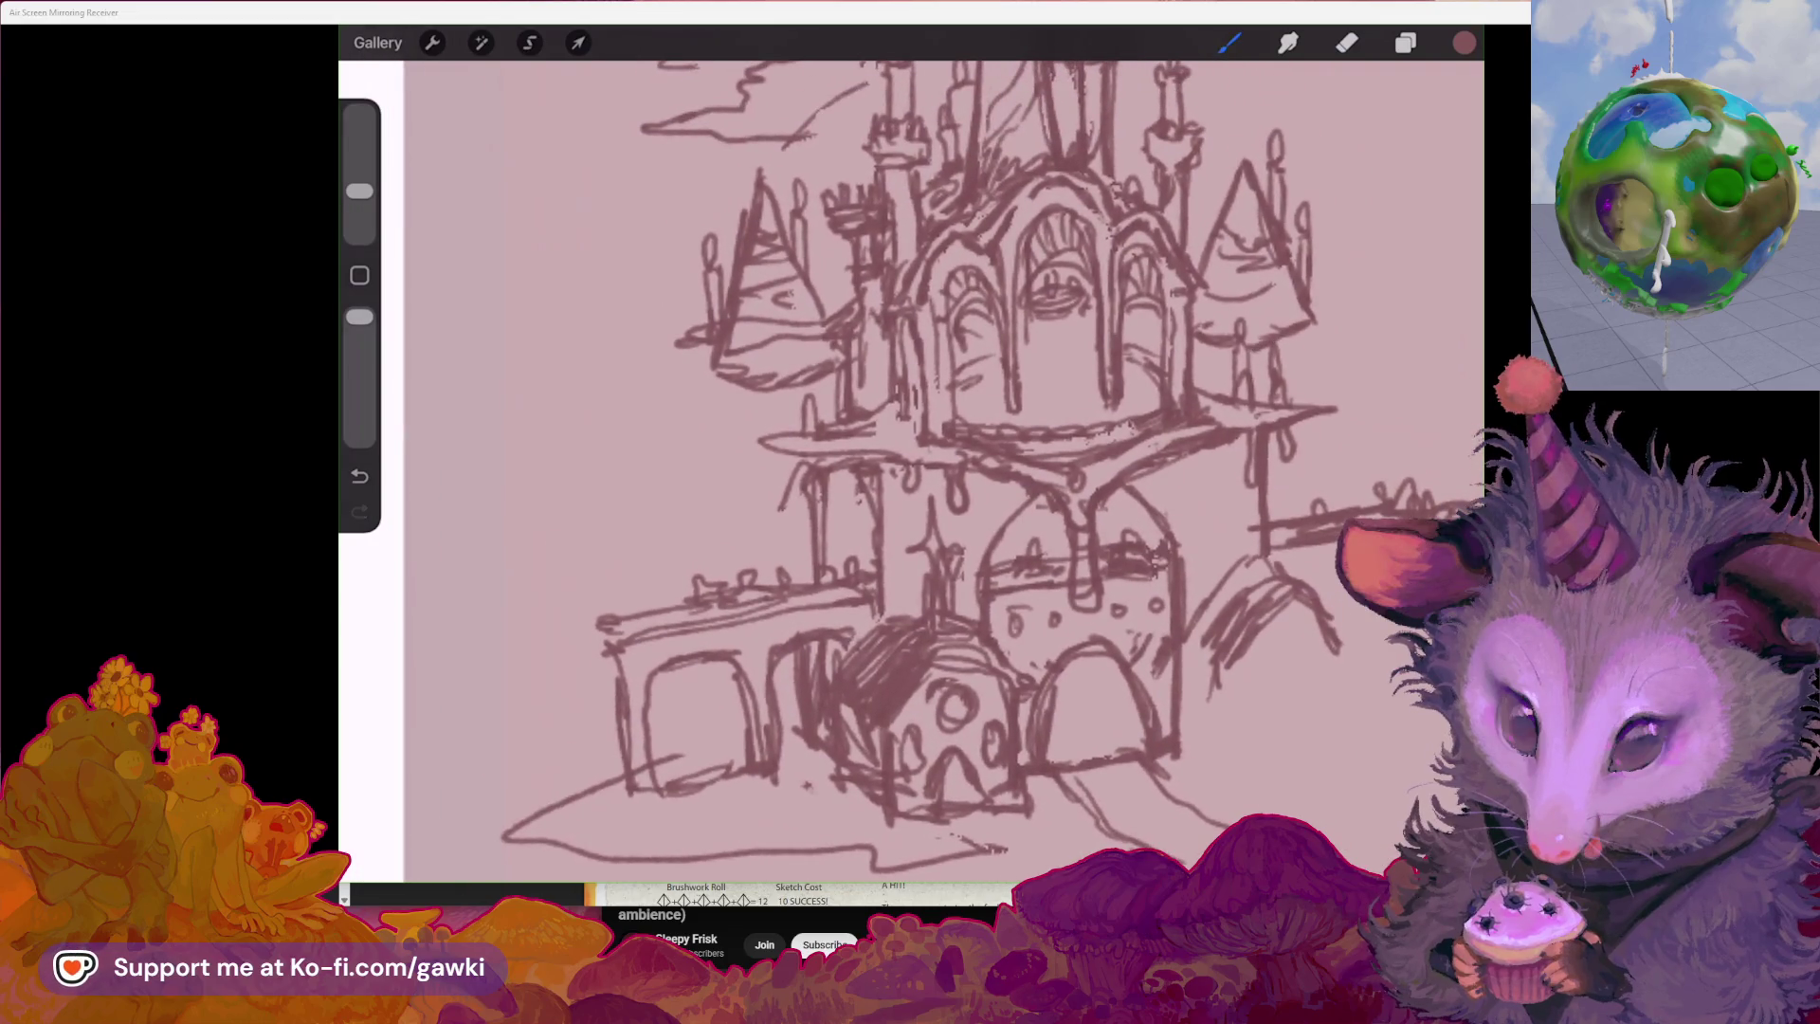
scroll(910, 471, "left", 2)
key("ctrl+z")
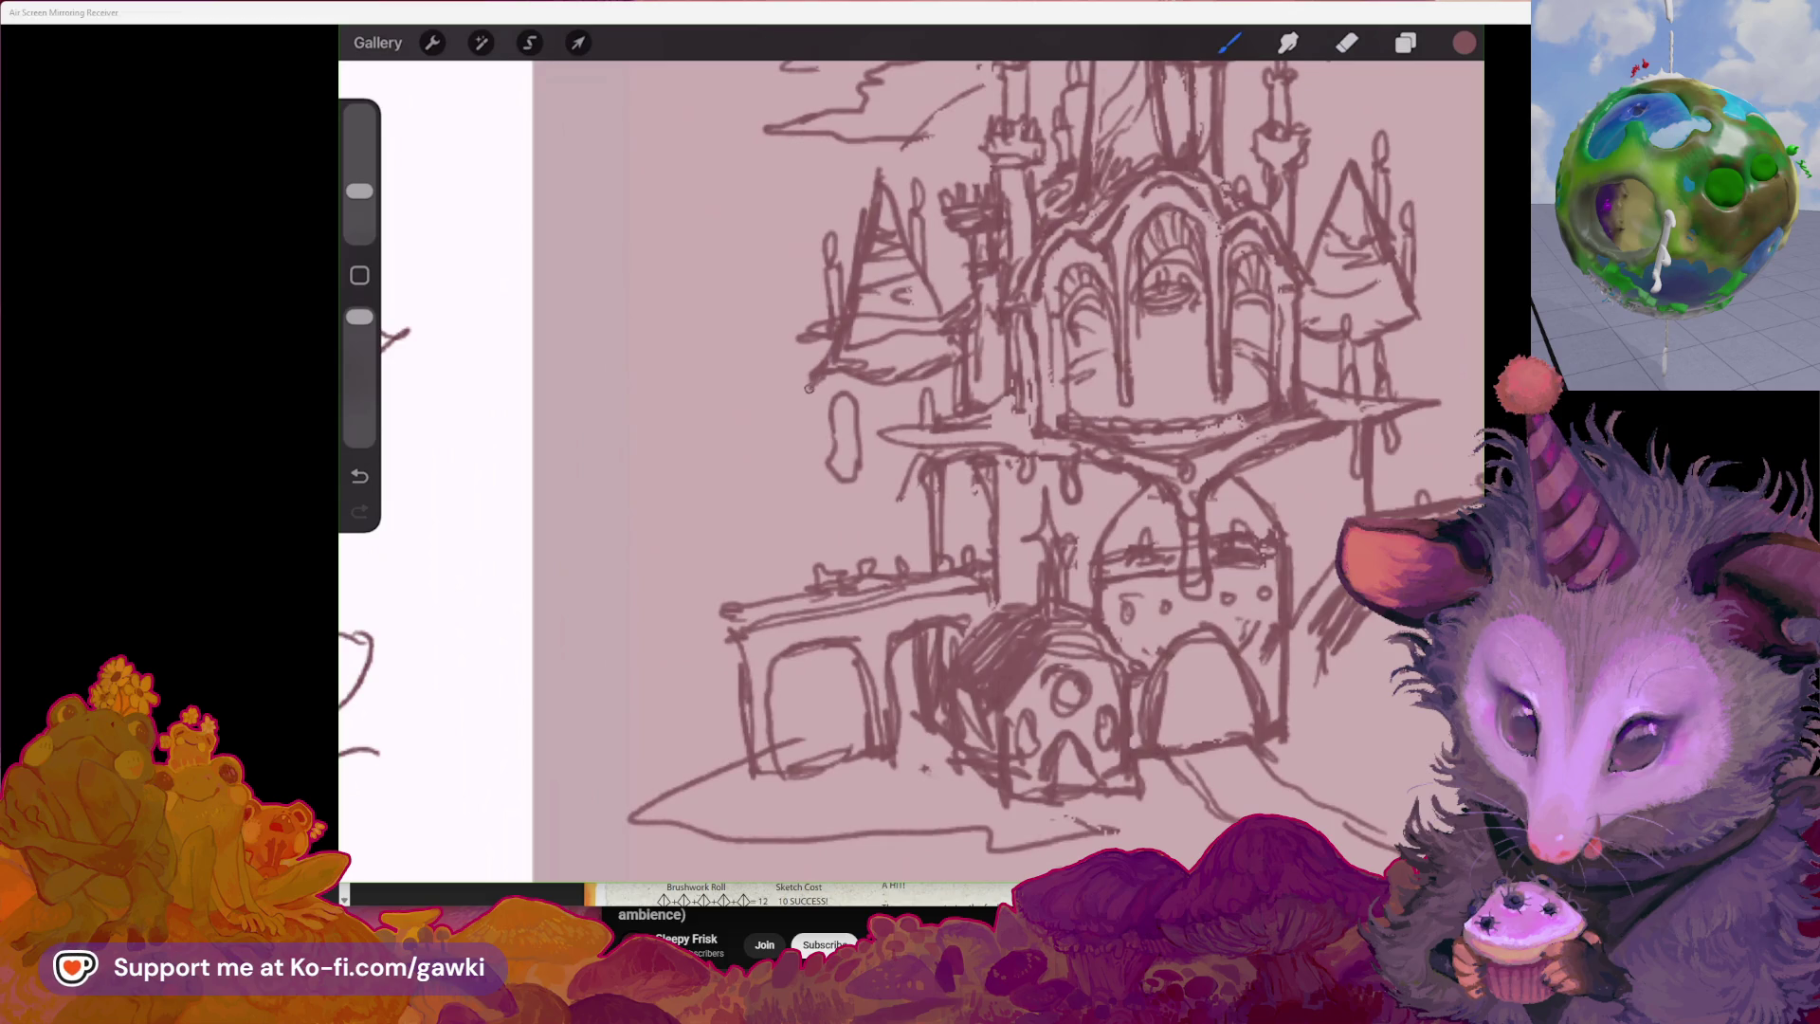
key("ctrl+z")
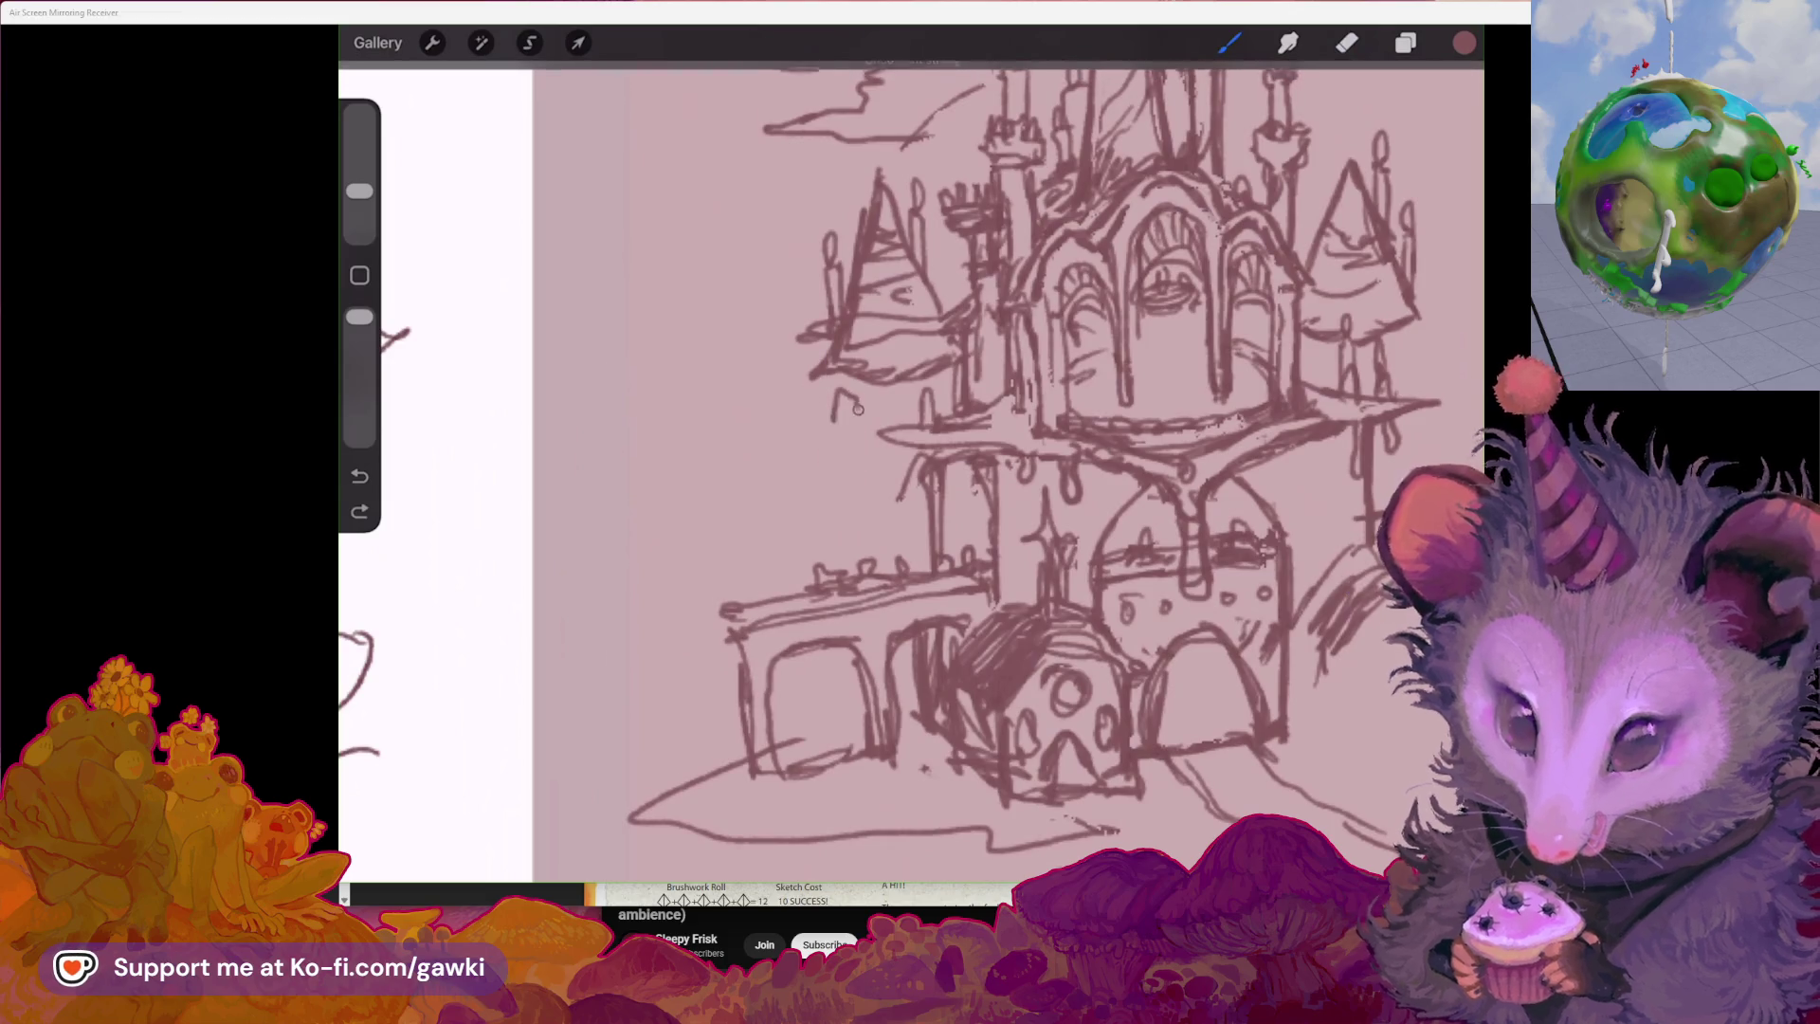
key("ctrl+z")
left_click_drag(848, 387, 842, 427)
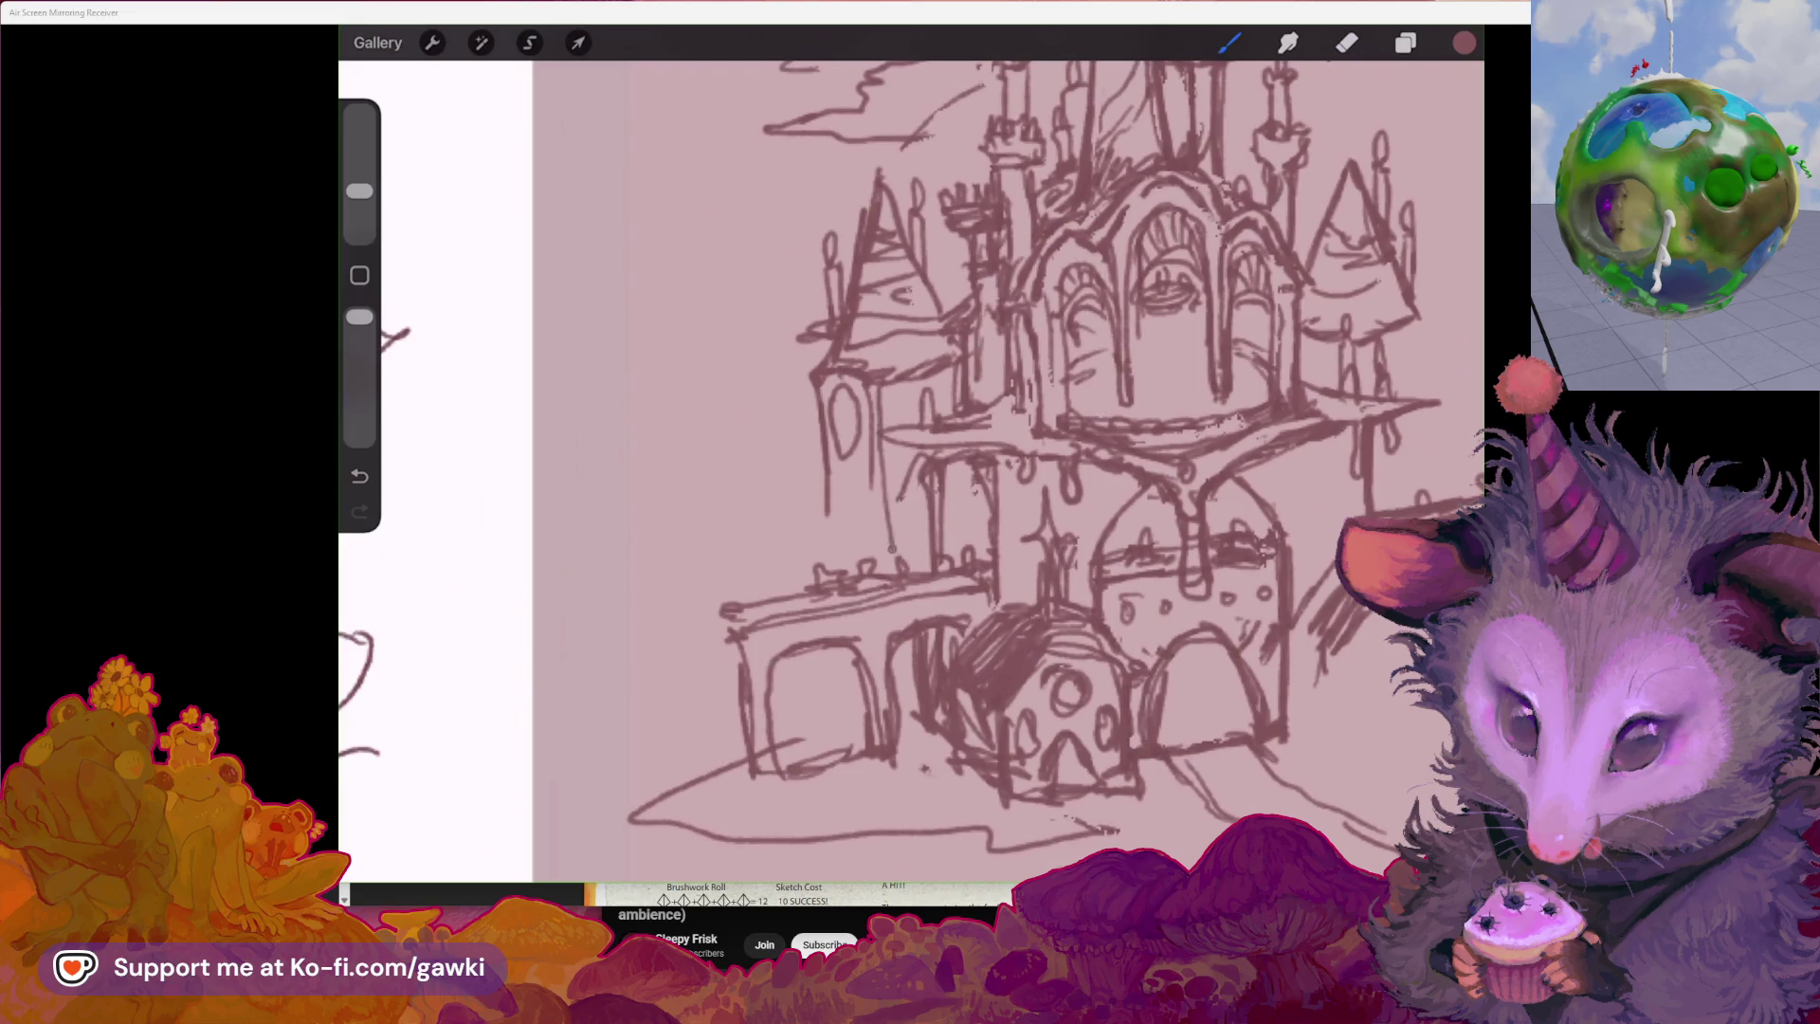
Clear the stray long stroke and sketch a new pointed spire on the castle's far left
key("ctrl+z")
scroll(910, 456, "down", 3)
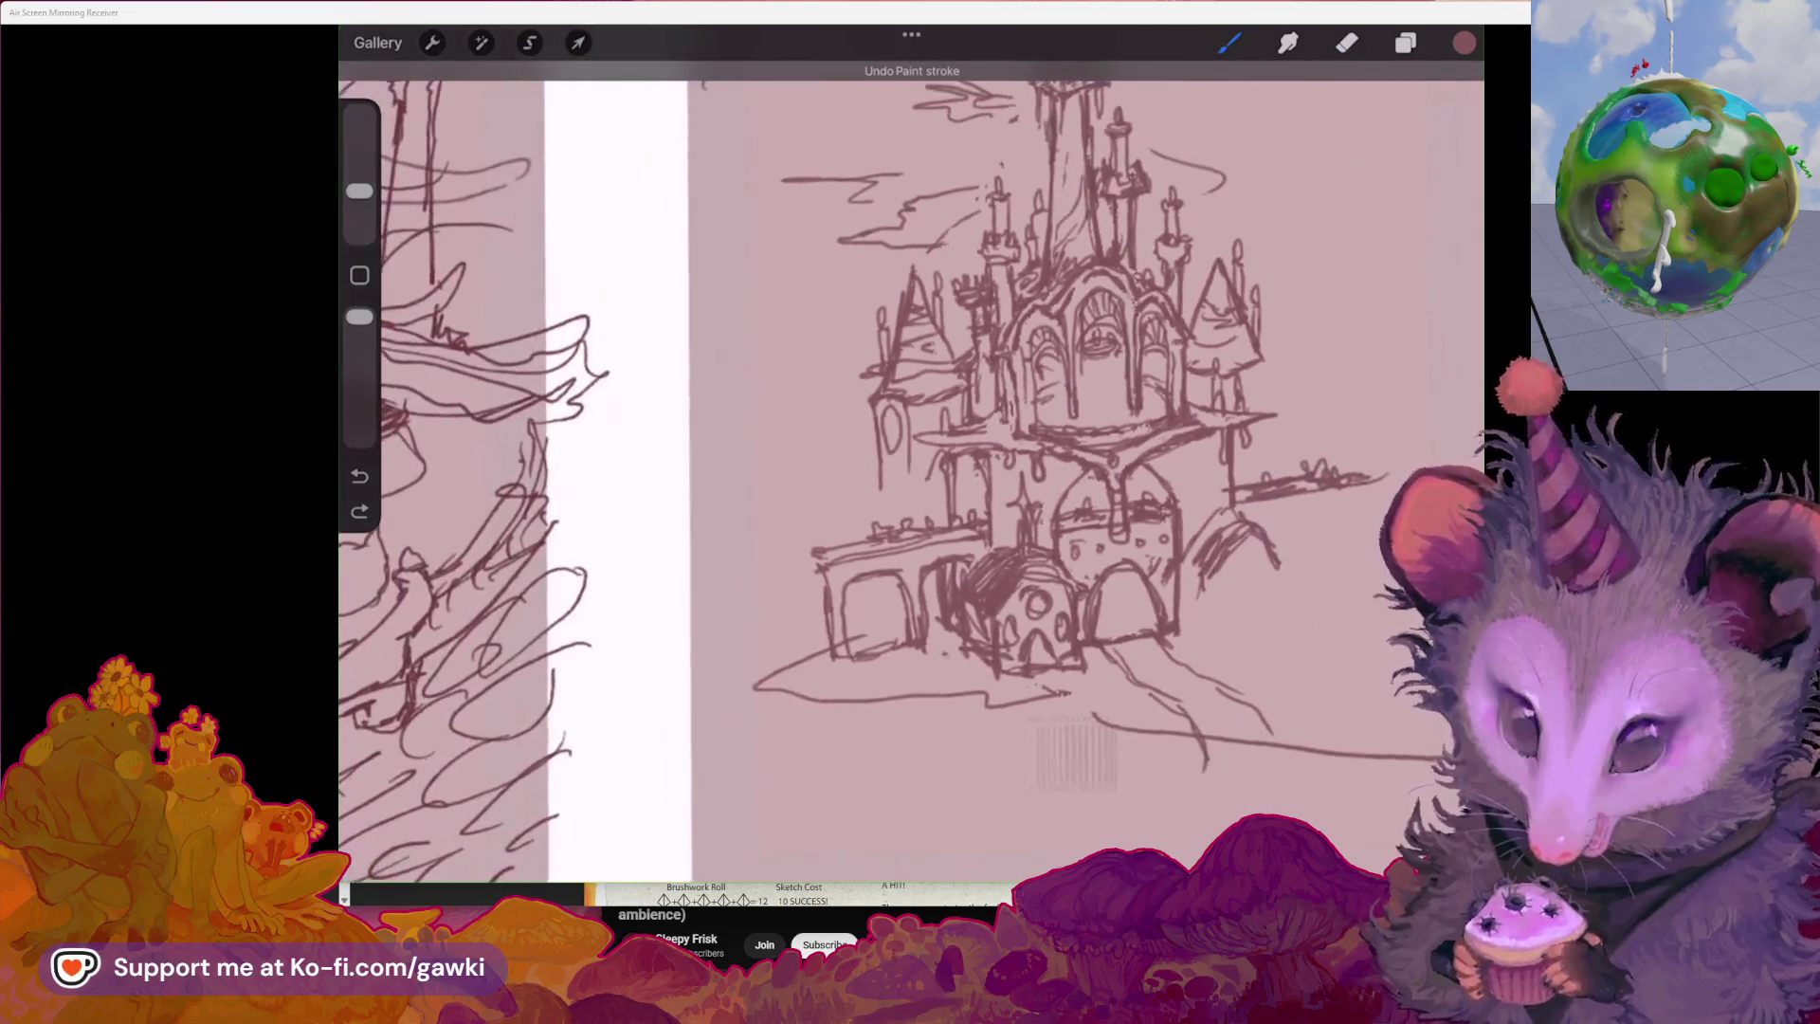
scroll(911, 470, "right", 2)
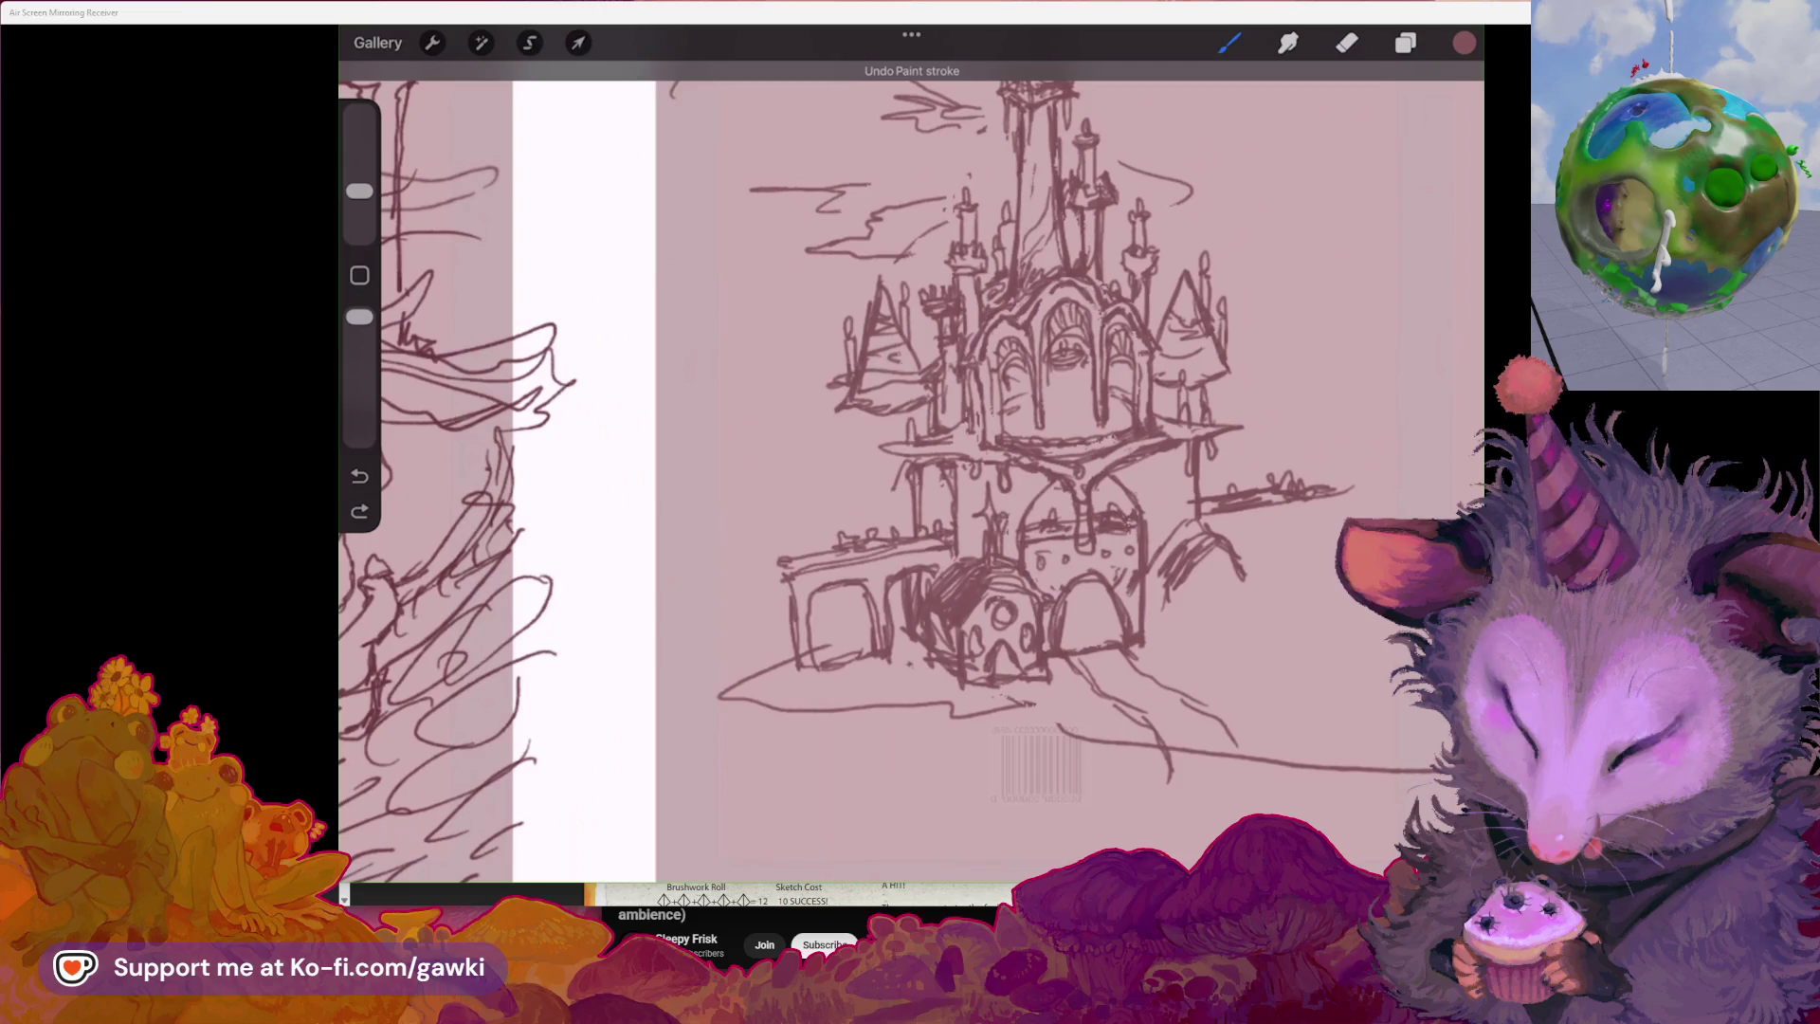
scroll(910, 455, "up", 3)
key("e")
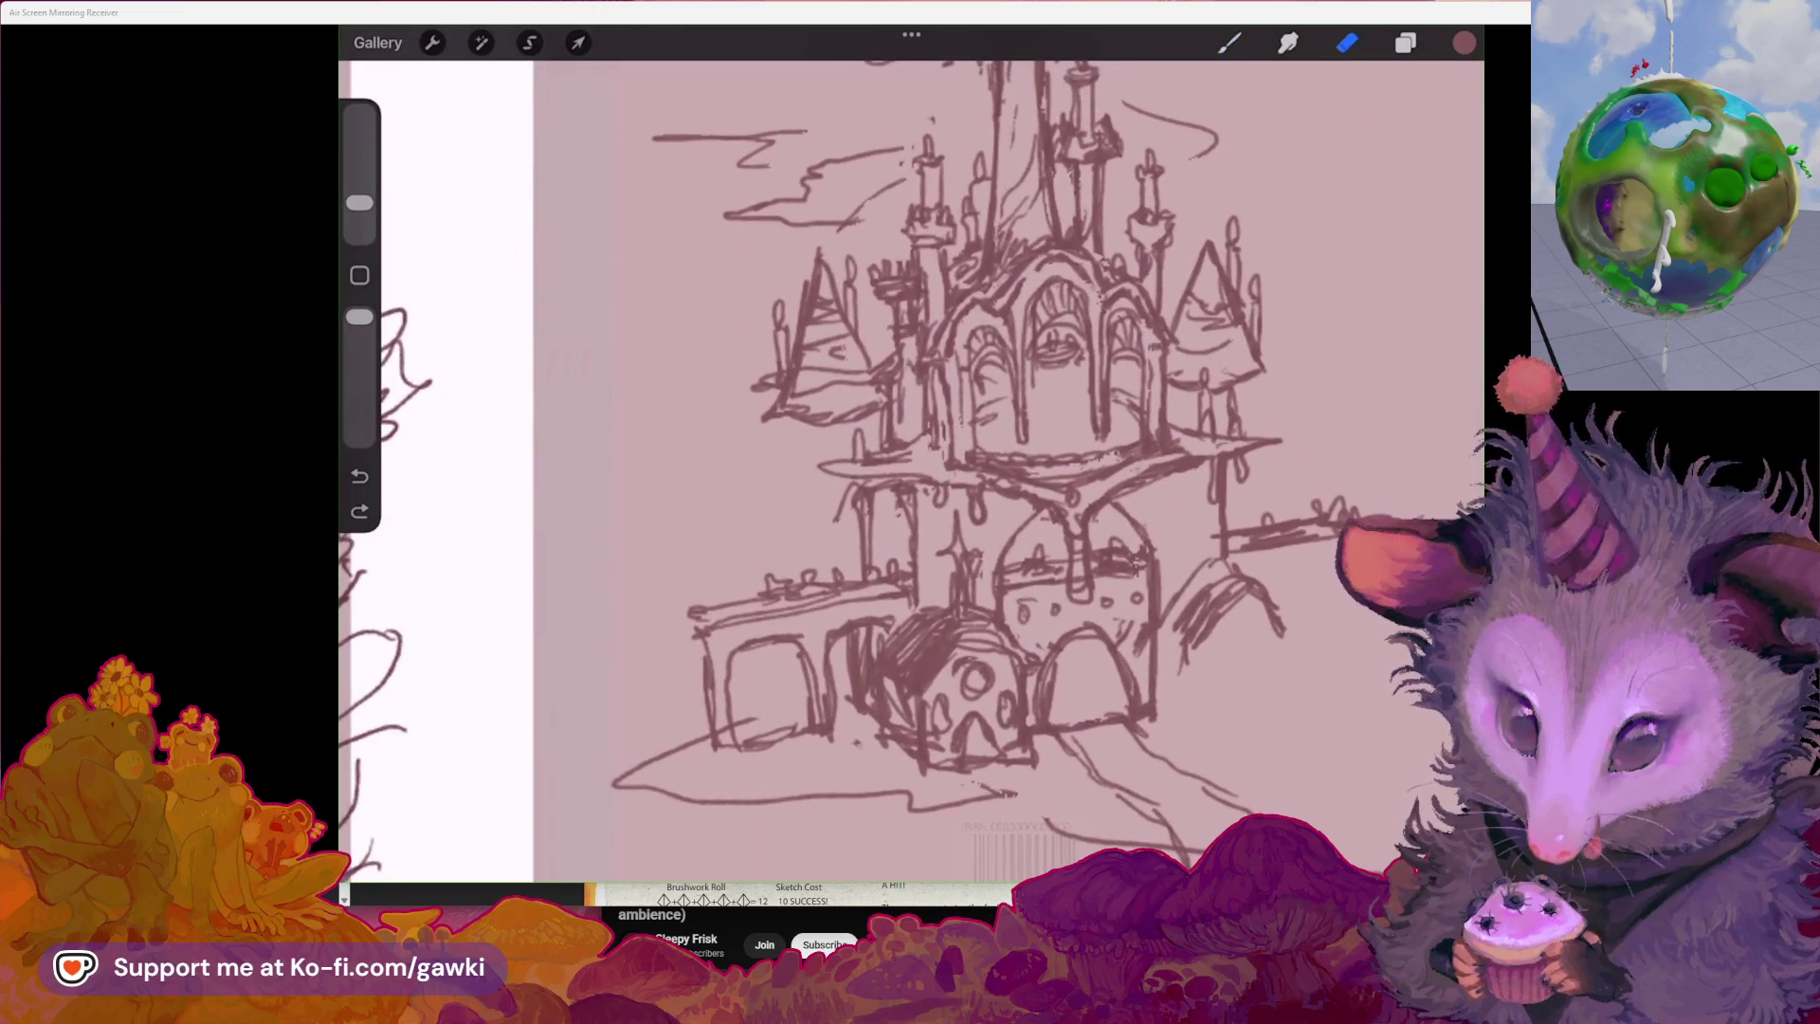
scroll(910, 470, "down", 2)
key("b")
scroll(910, 456, "down", 1)
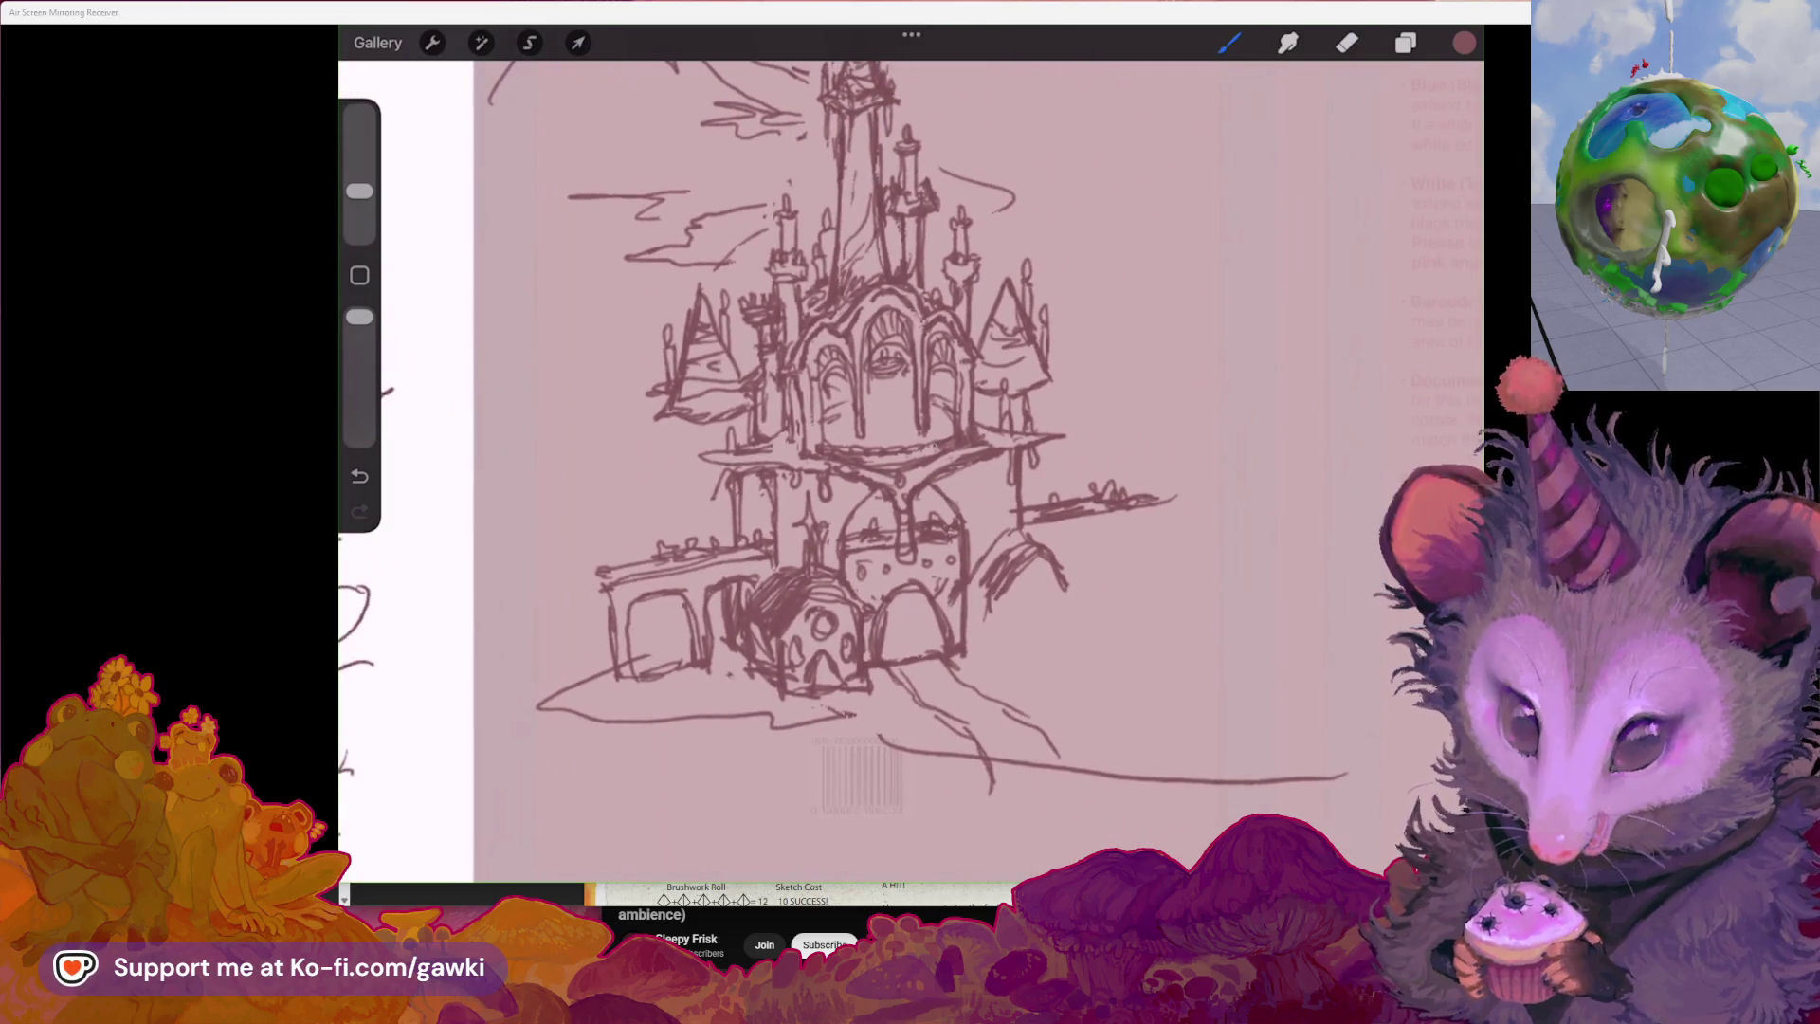
scroll(910, 470, "down", 2)
scroll(911, 469, "up", 3)
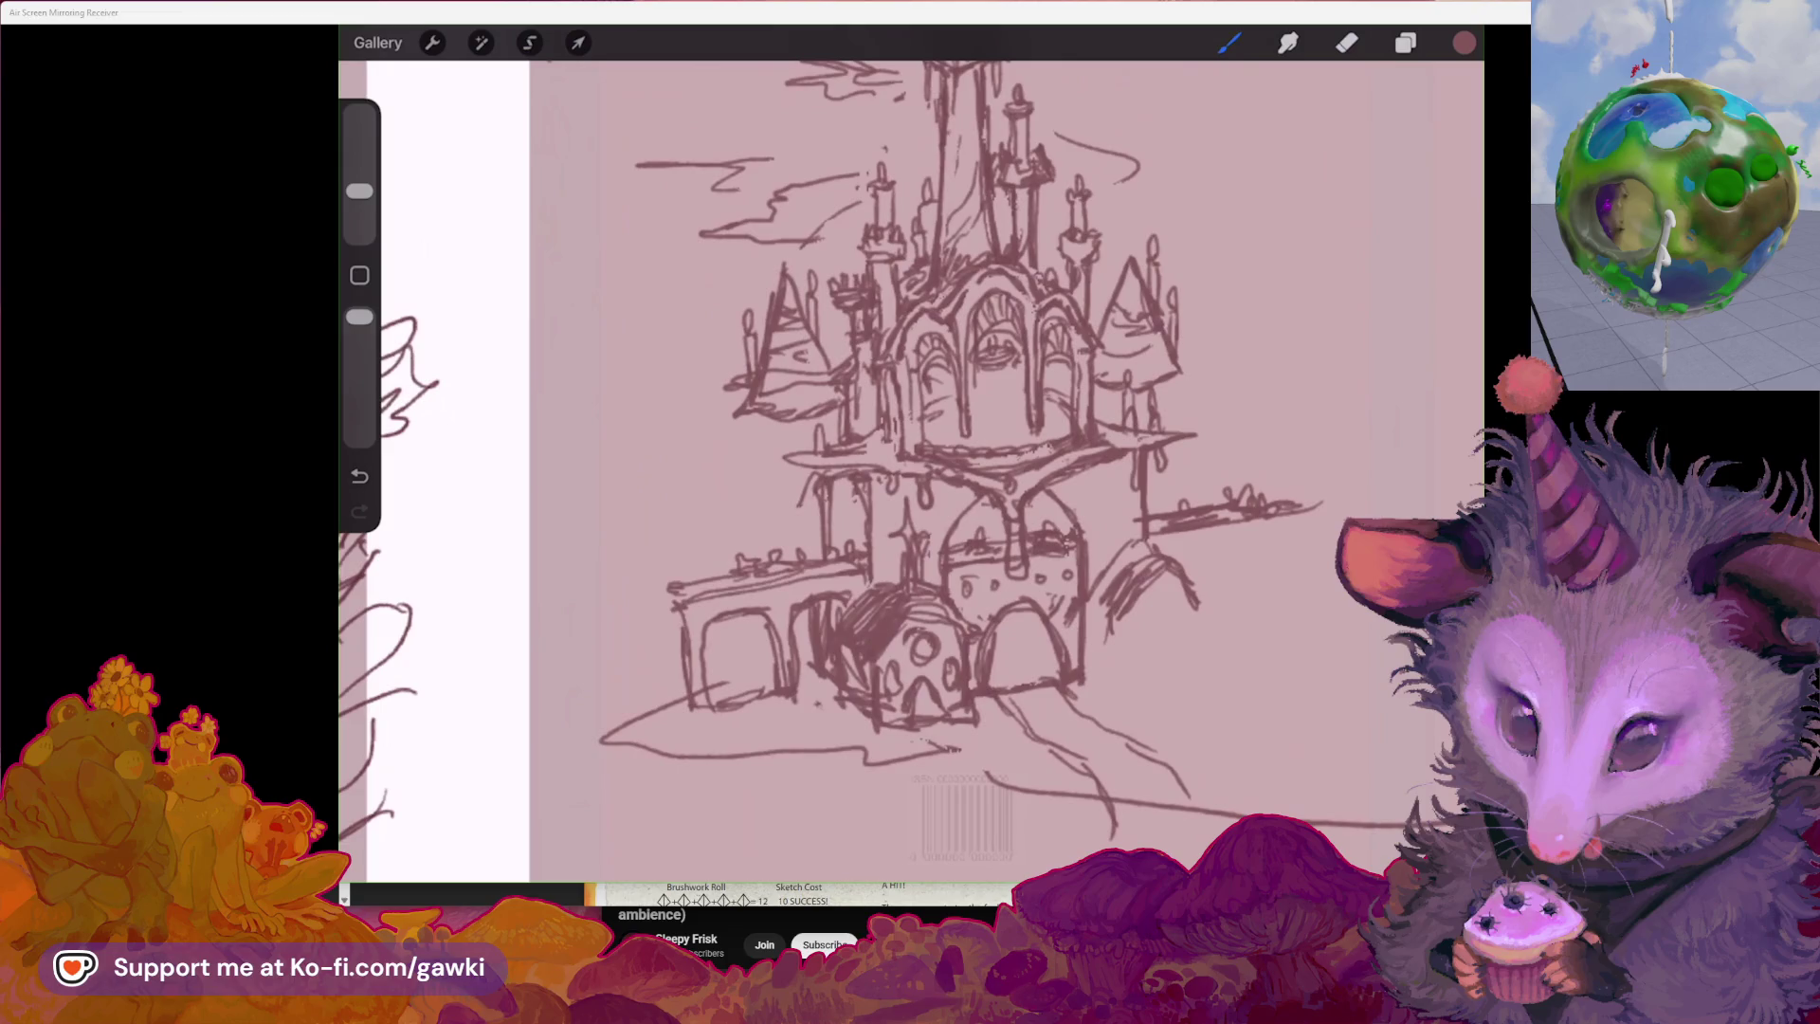
scroll(911, 470, "up", 2)
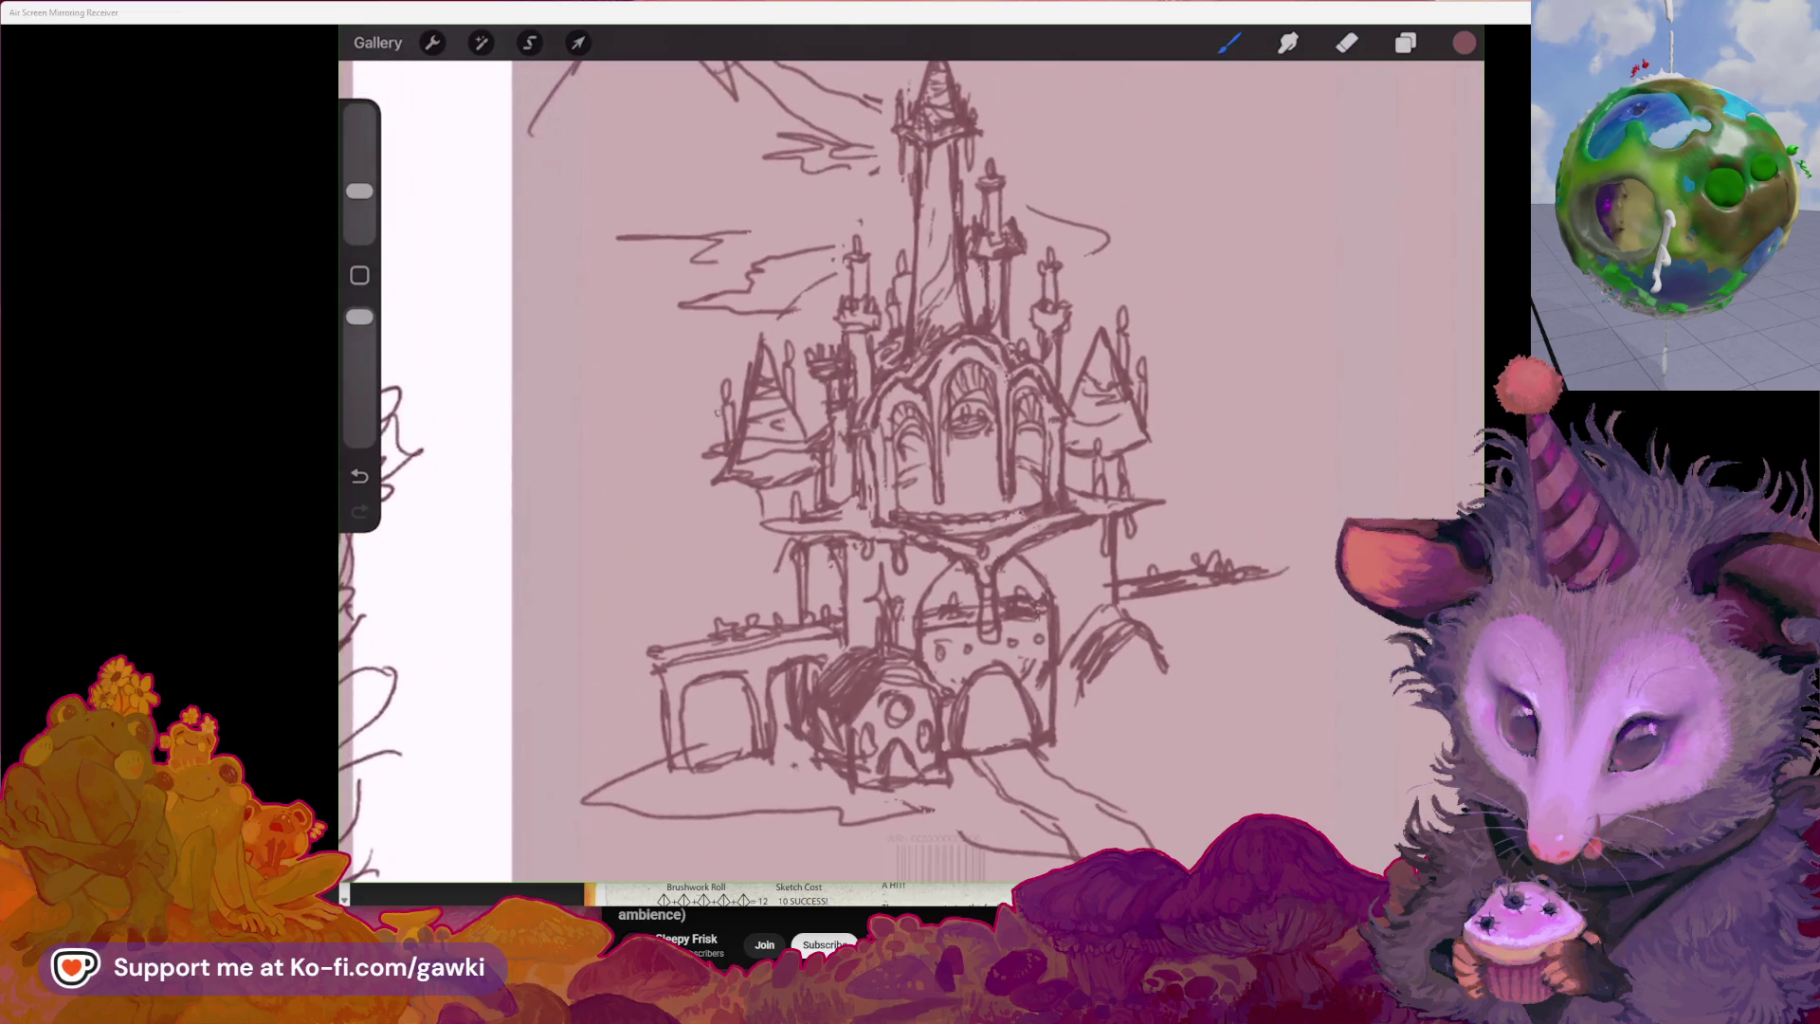
mouse_move(649, 382)
left_mouse_down()
mouse_move(679, 305)
mouse_move(707, 373)
left_mouse_up()
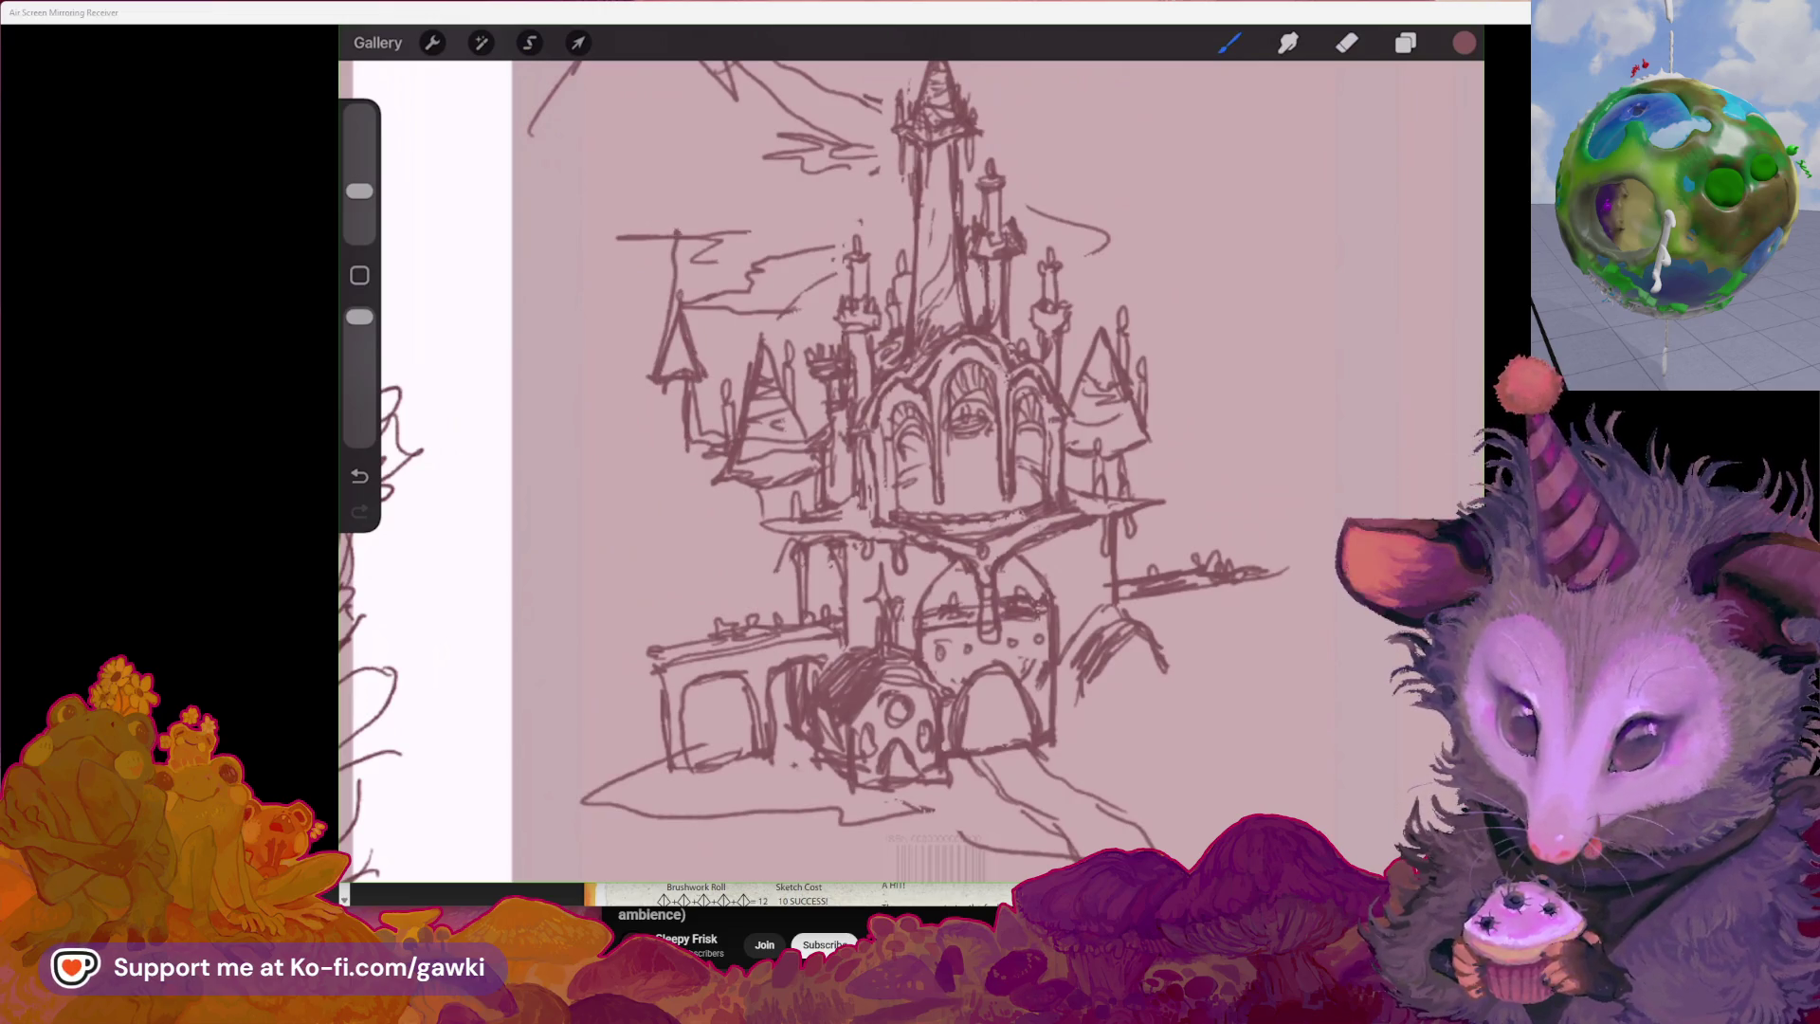
left_click_drag(664, 375, 692, 357)
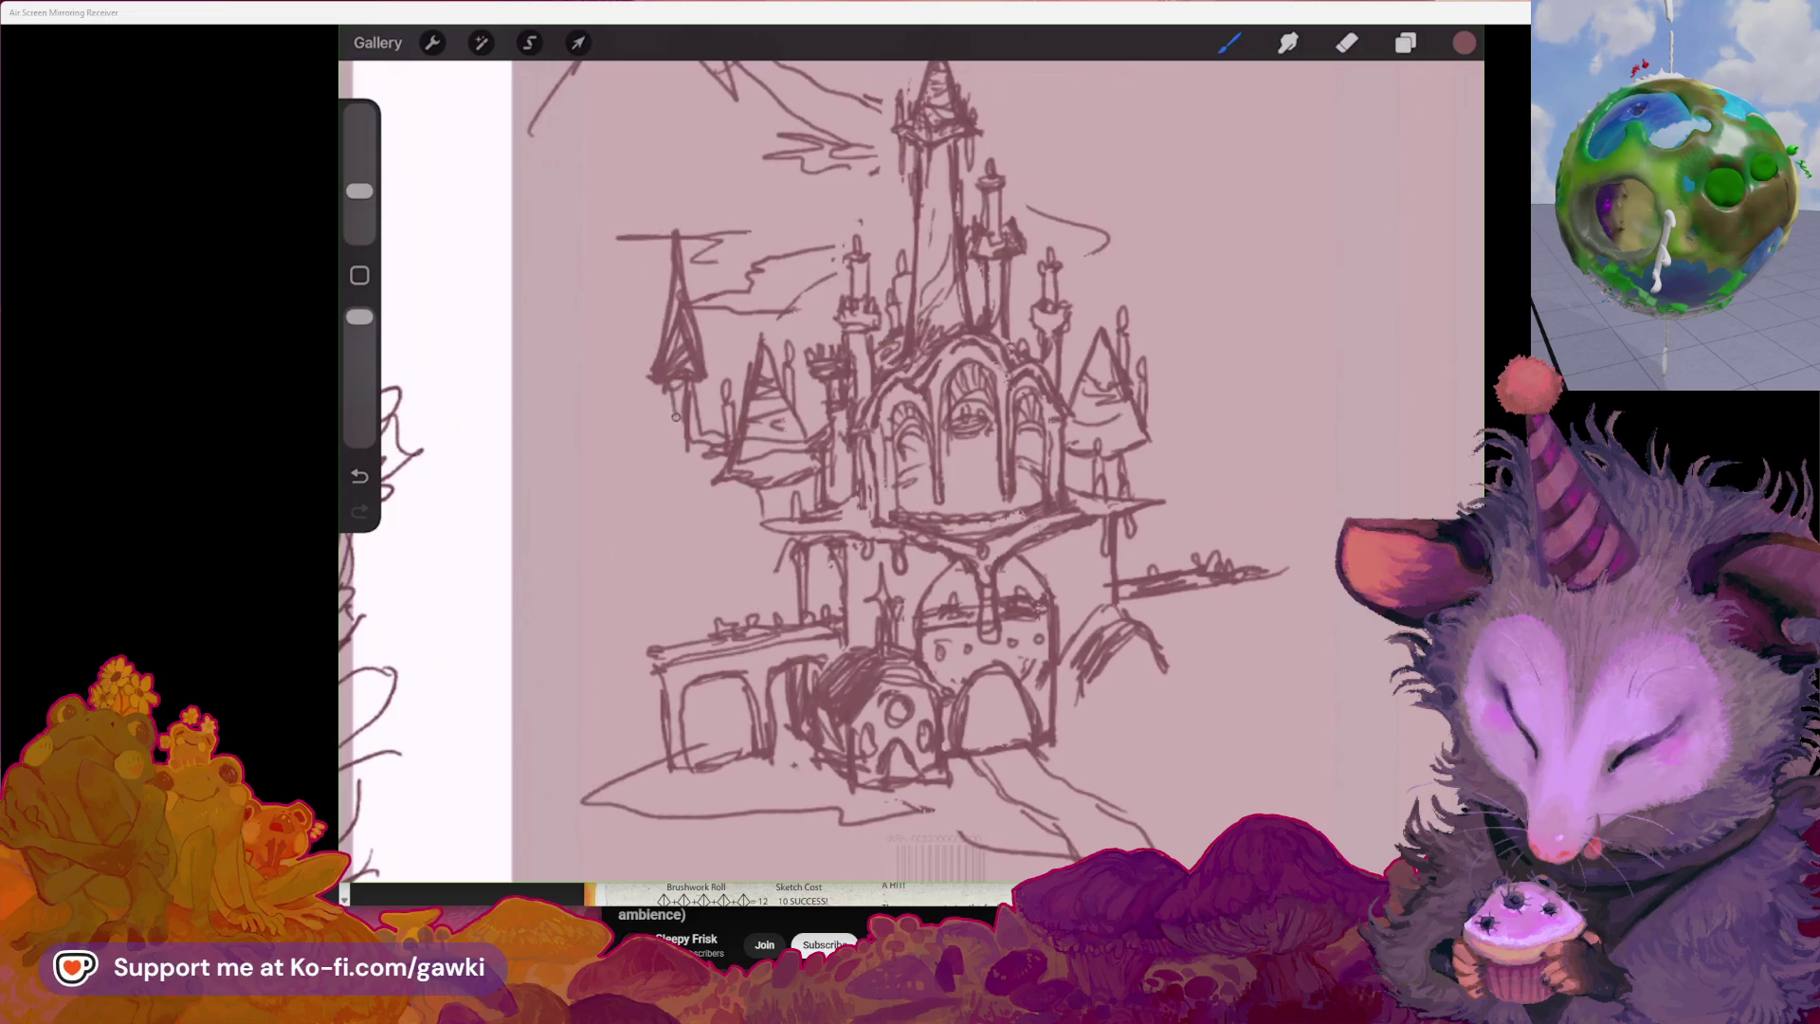
left_click_drag(699, 491, 715, 468)
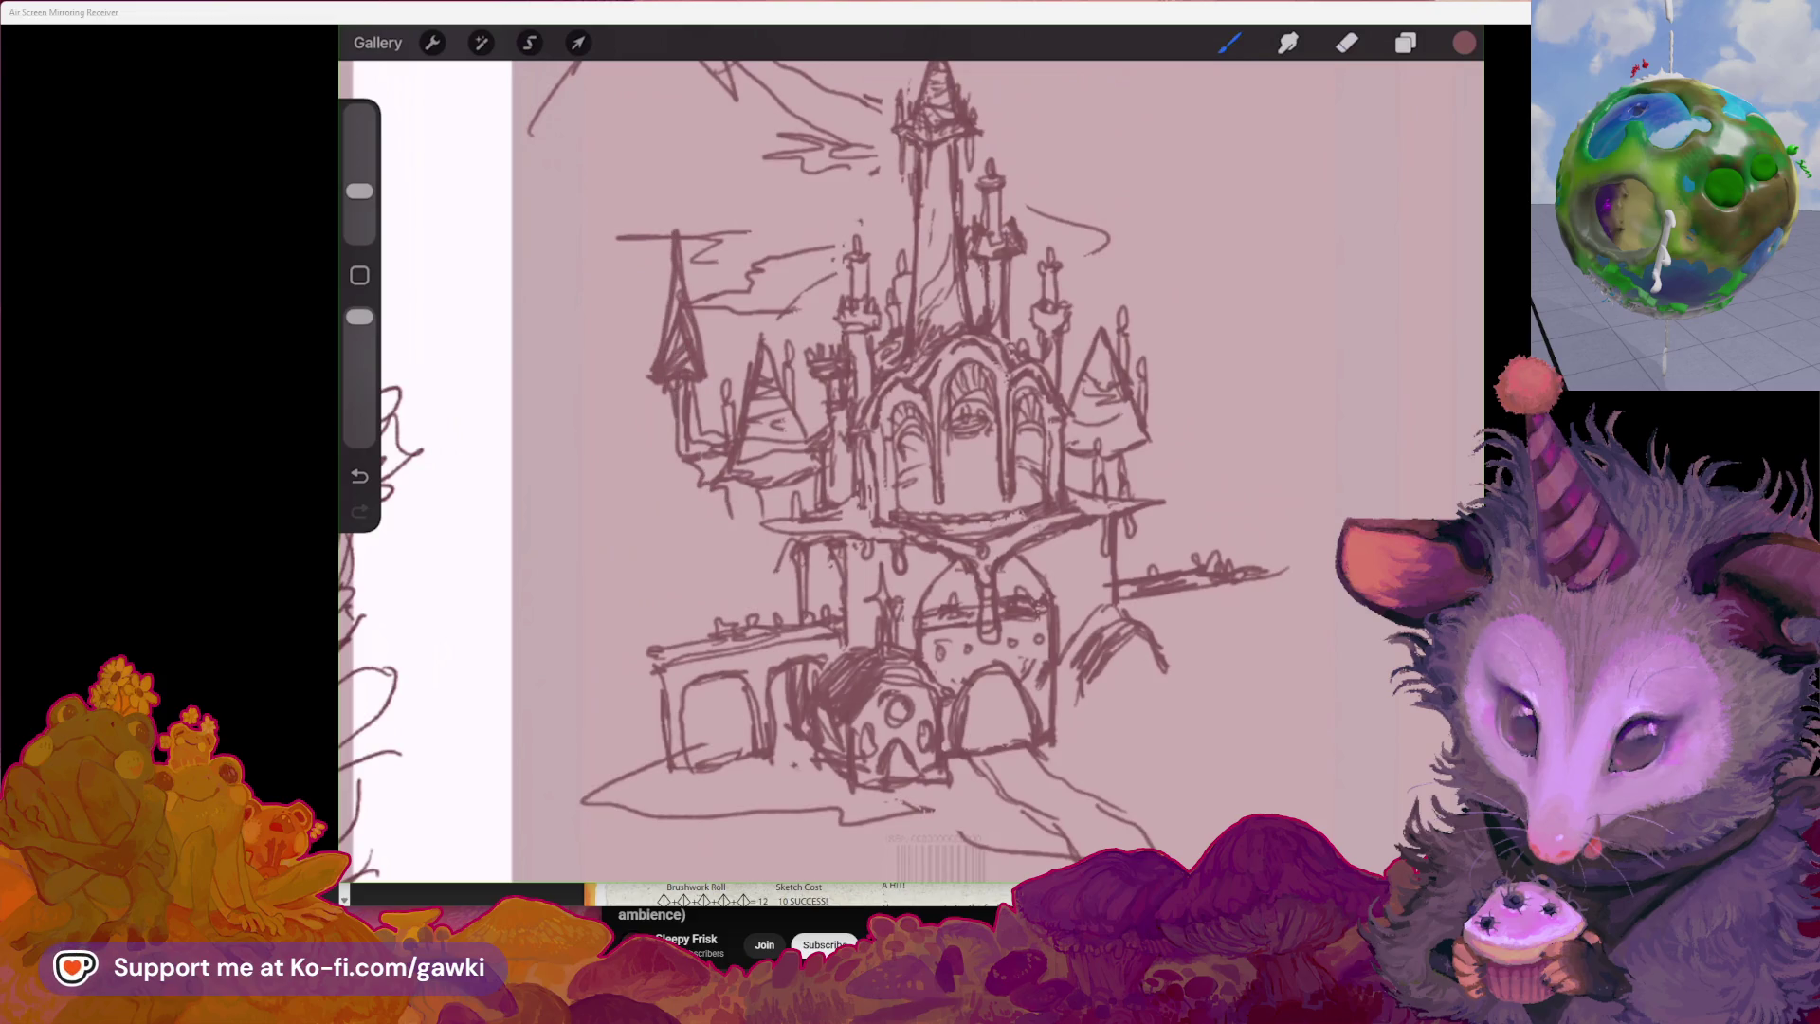
scroll(911, 469, "down", 3)
scroll(910, 469, "up", 4)
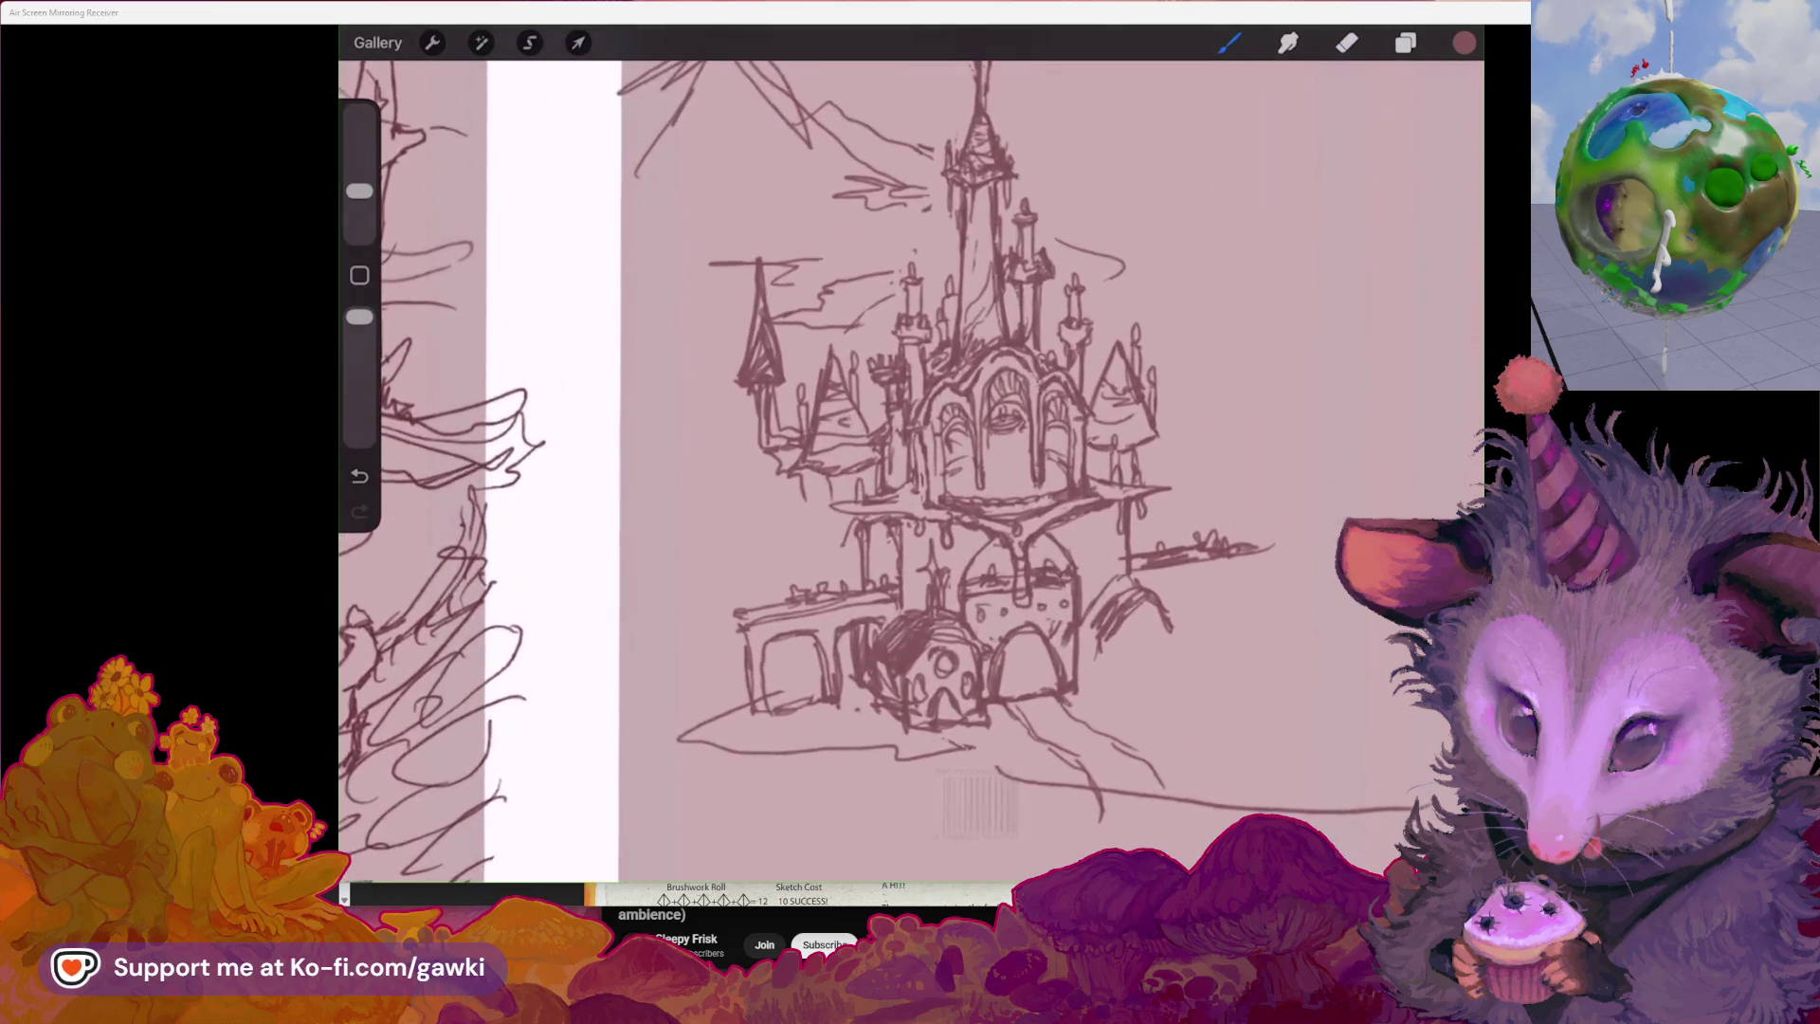
scroll(705, 299, "up", 2)
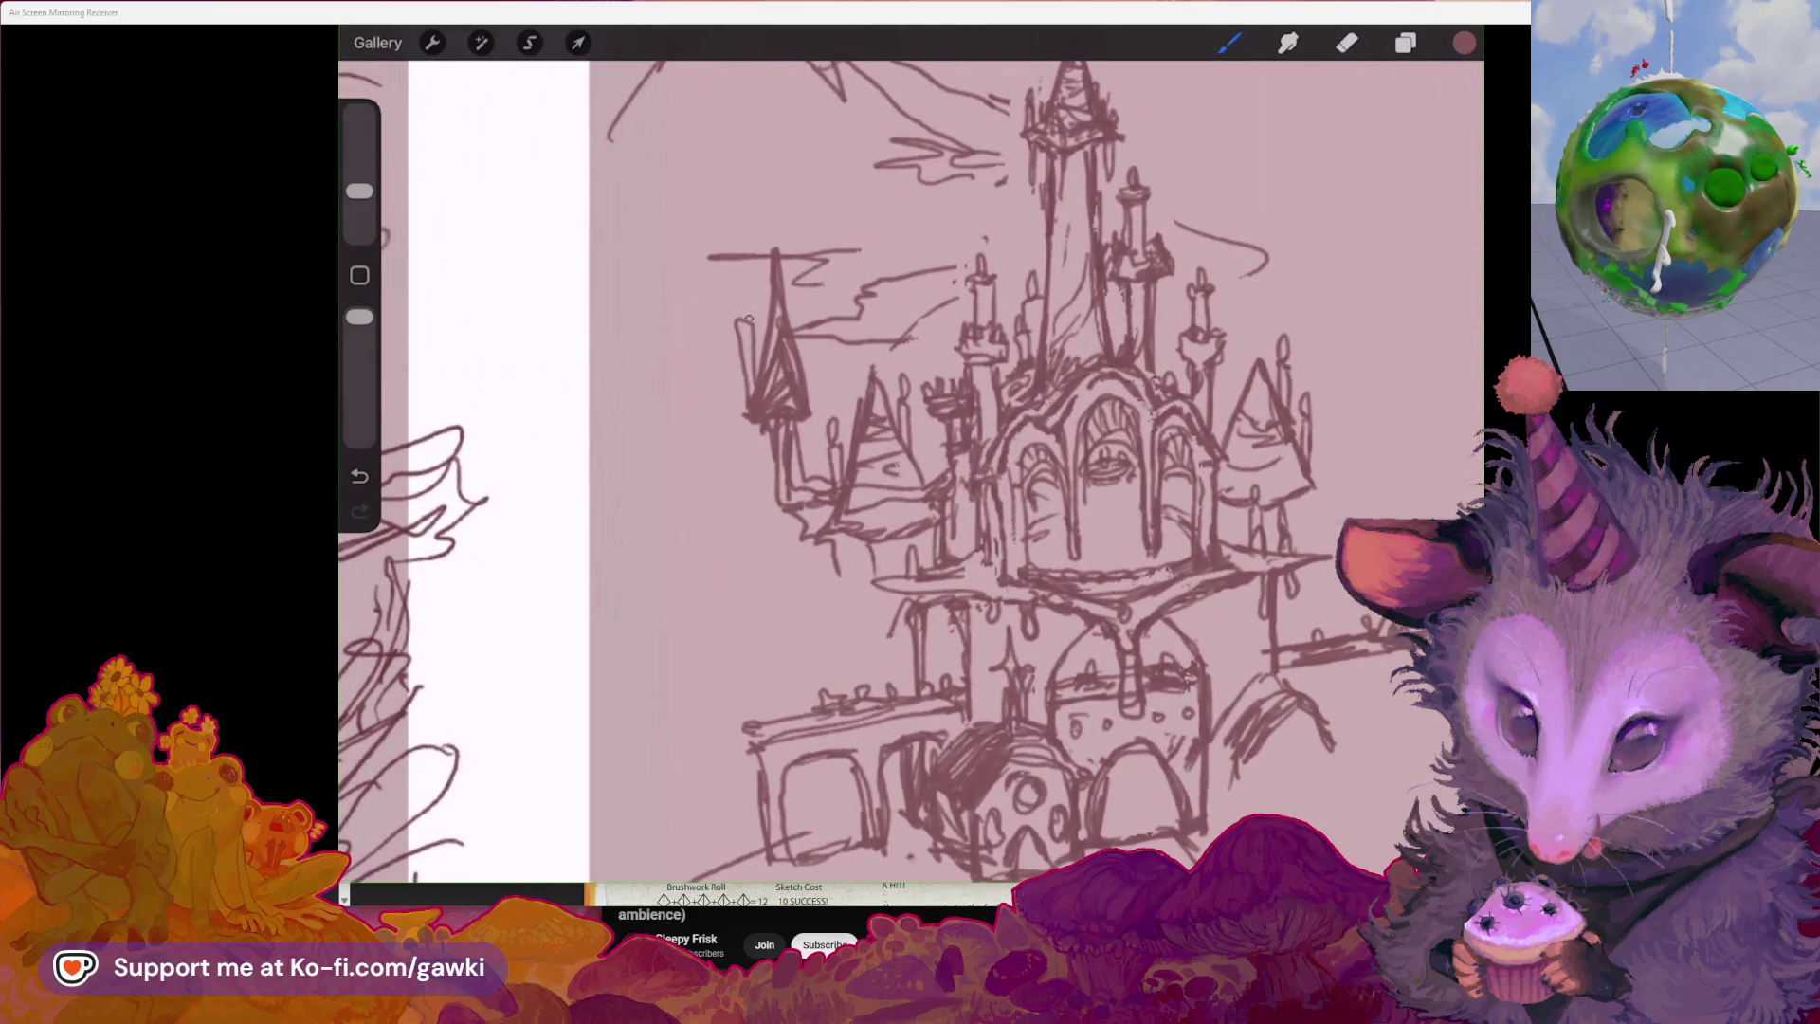
scroll(911, 469, "down", 2)
Top the left spire with a small cross after undoing a stray mark
key("ctrl+z")
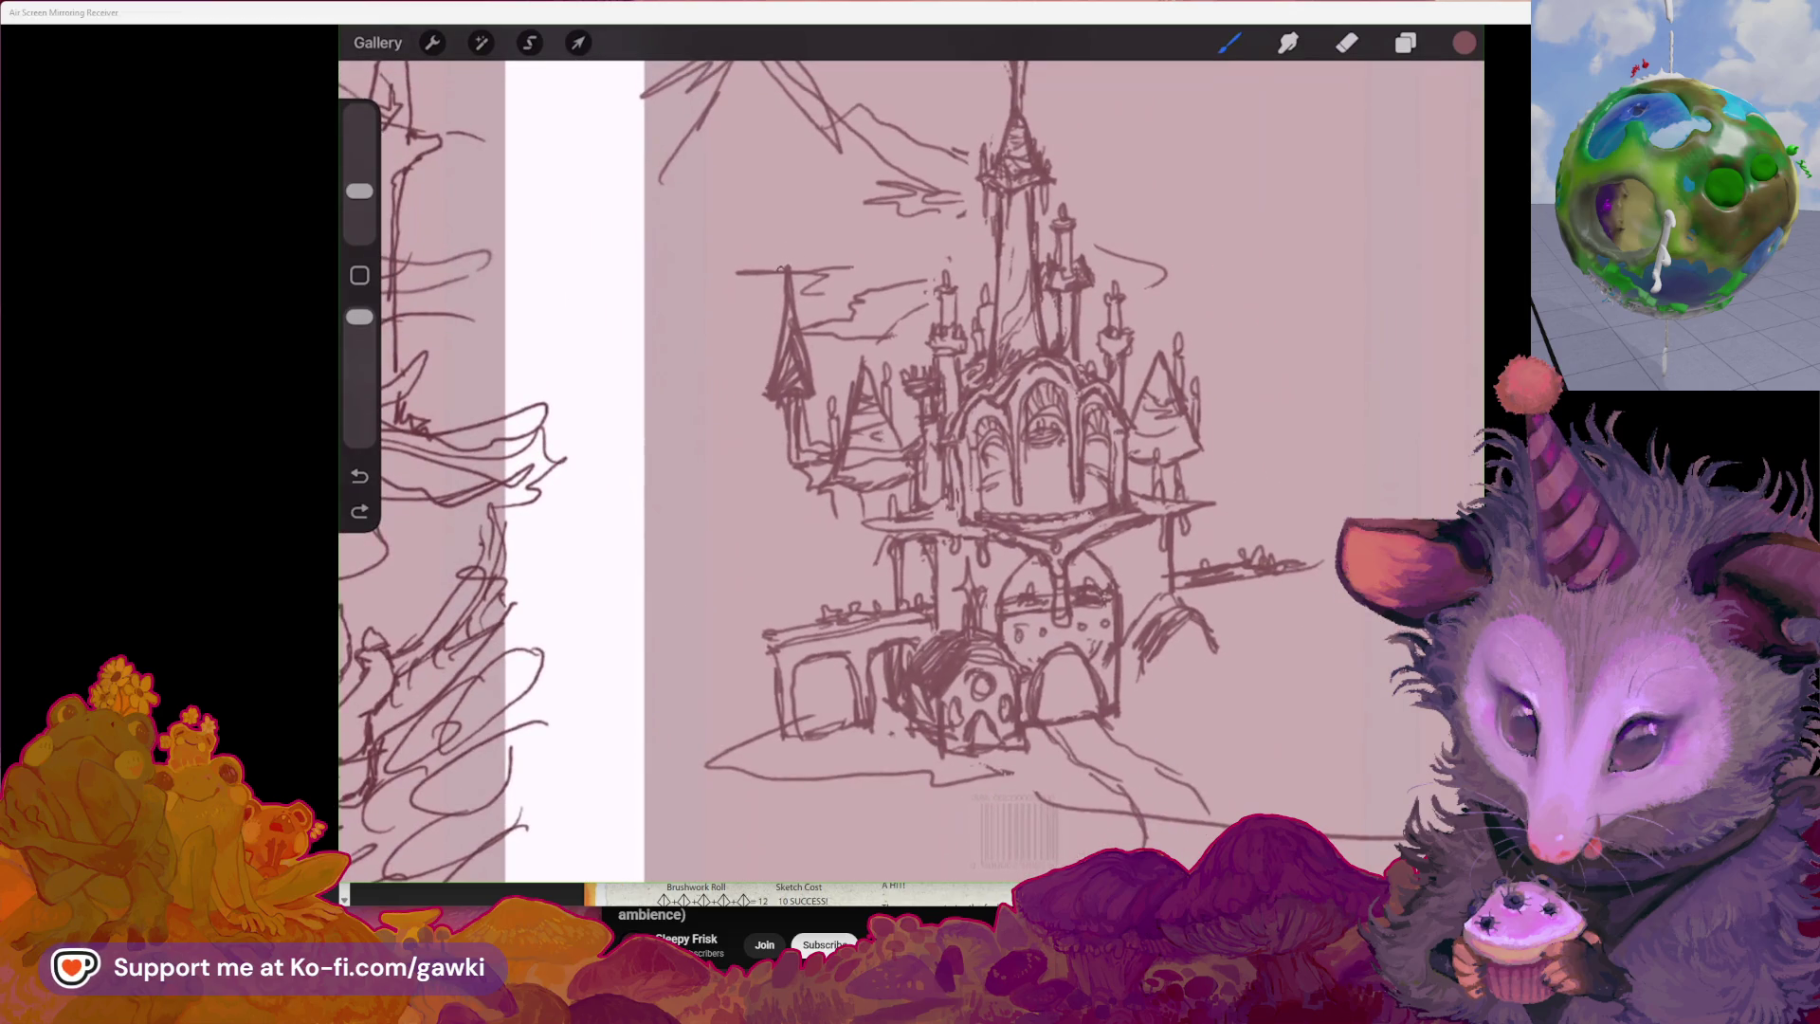
mouse_move(777, 257)
left_mouse_down()
mouse_move(800, 254)
mouse_move(782, 221)
left_mouse_up()
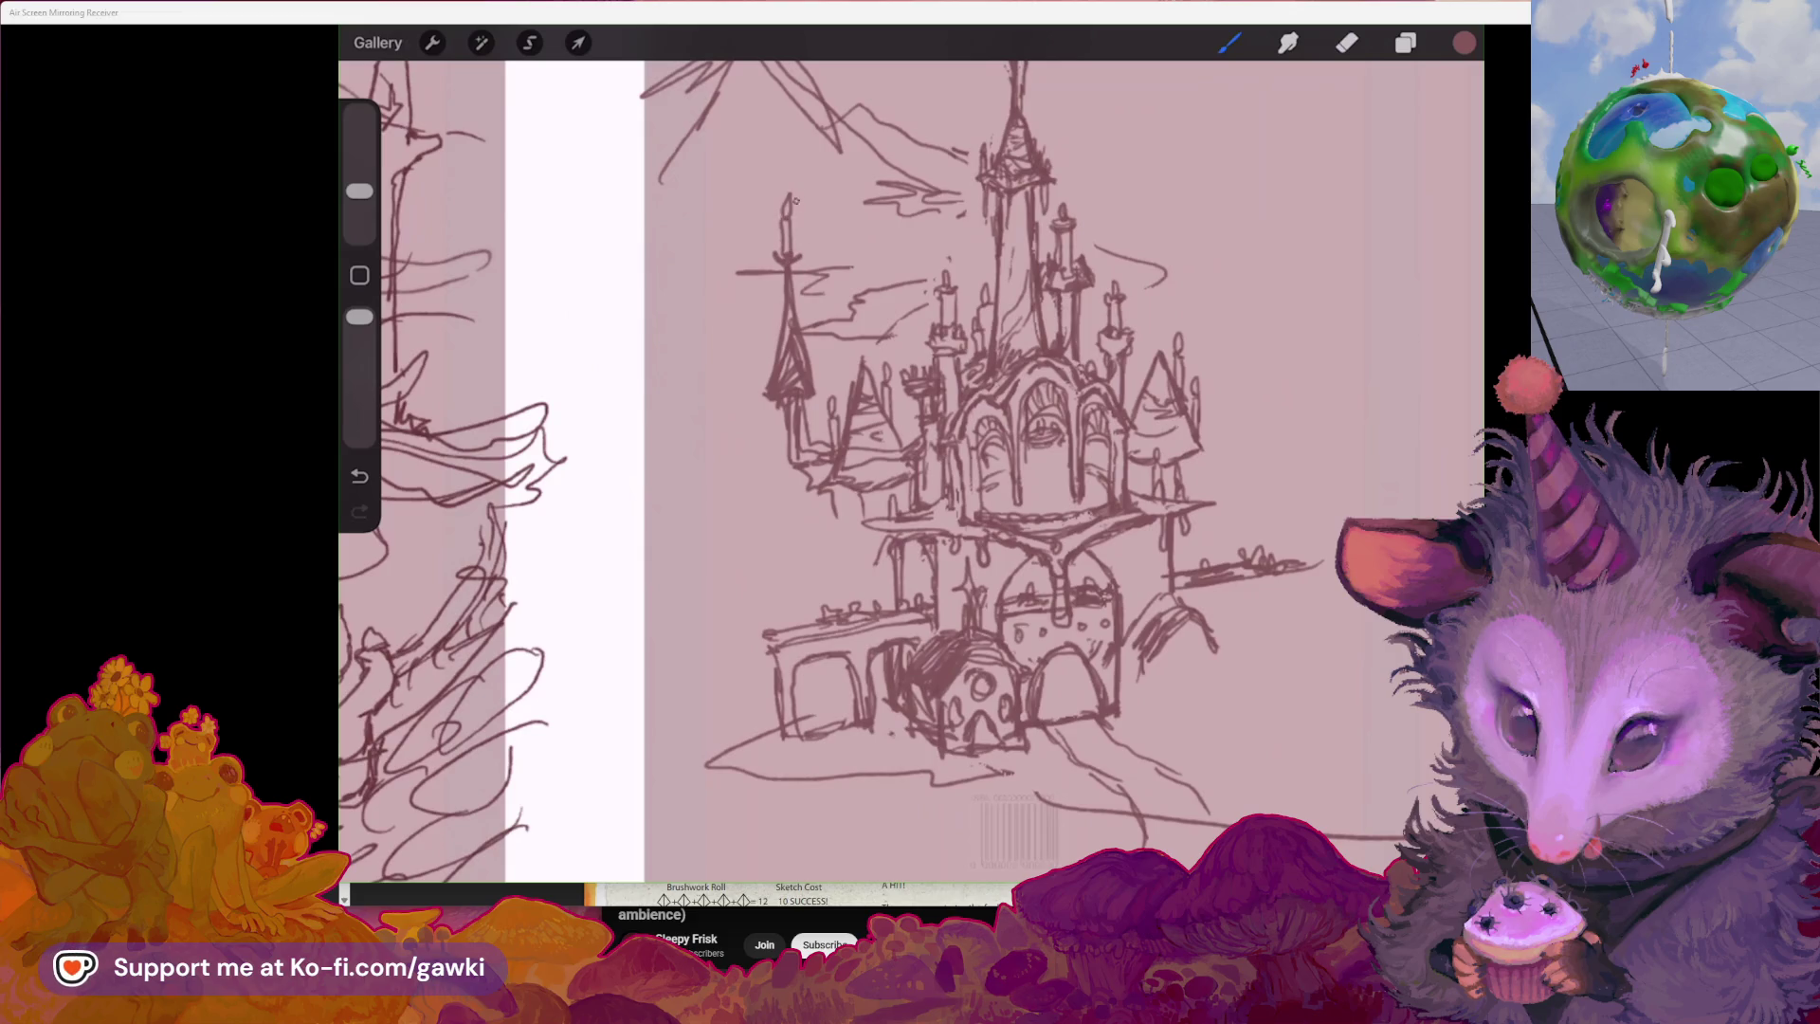
scroll(911, 456, "down", 3)
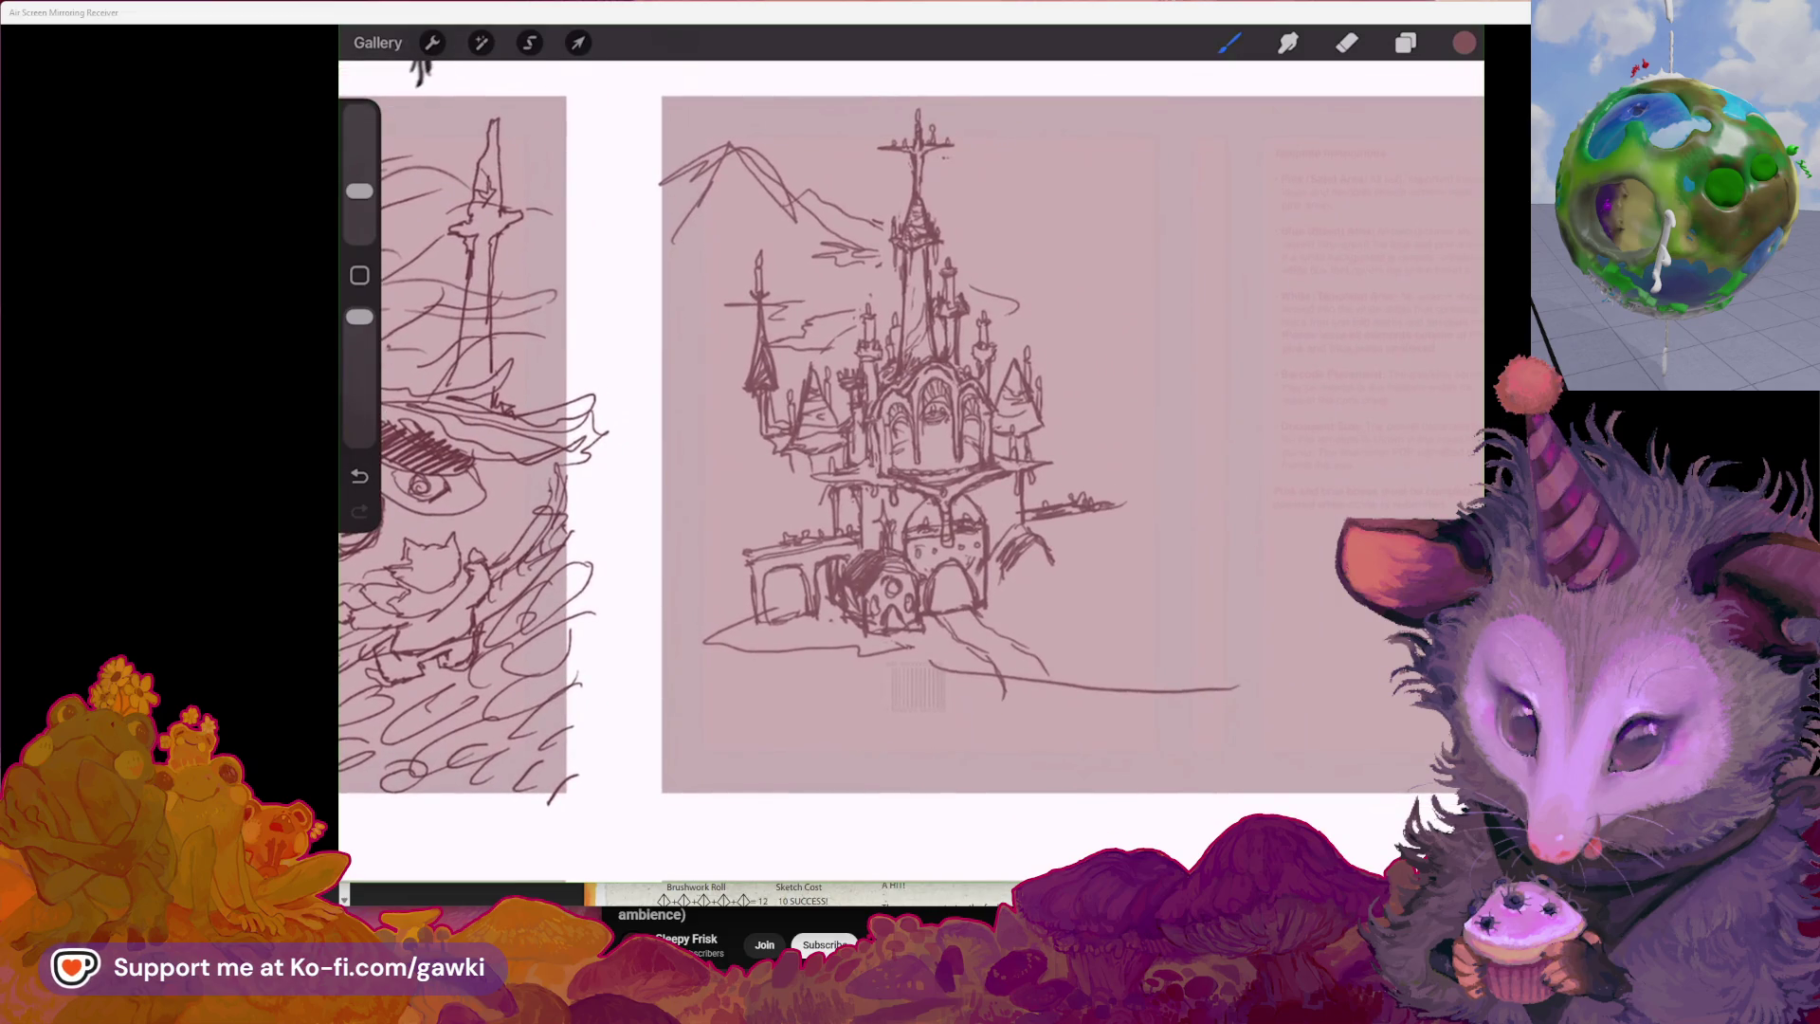
scroll(910, 427, "up", 2)
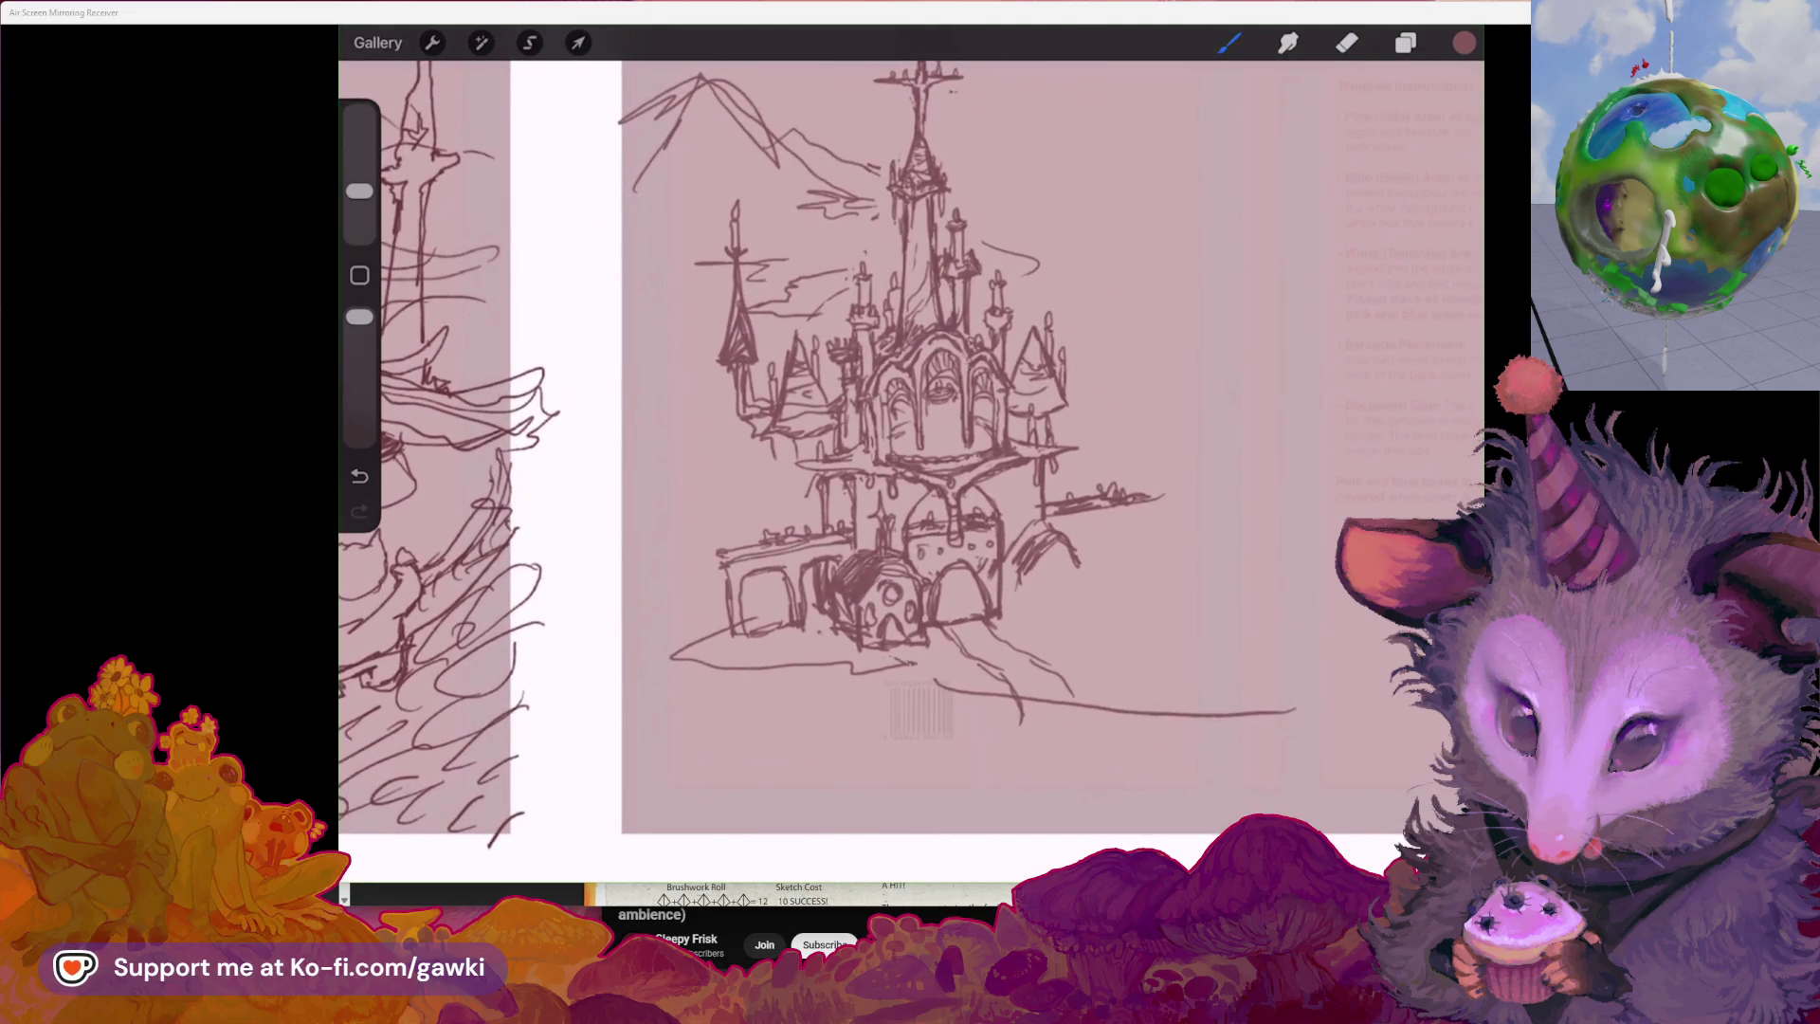
scroll(995, 426, "up", 2)
scroll(995, 426, "up", 2)
Erase a stray stroke near the left spire and return to the pencil
key("e")
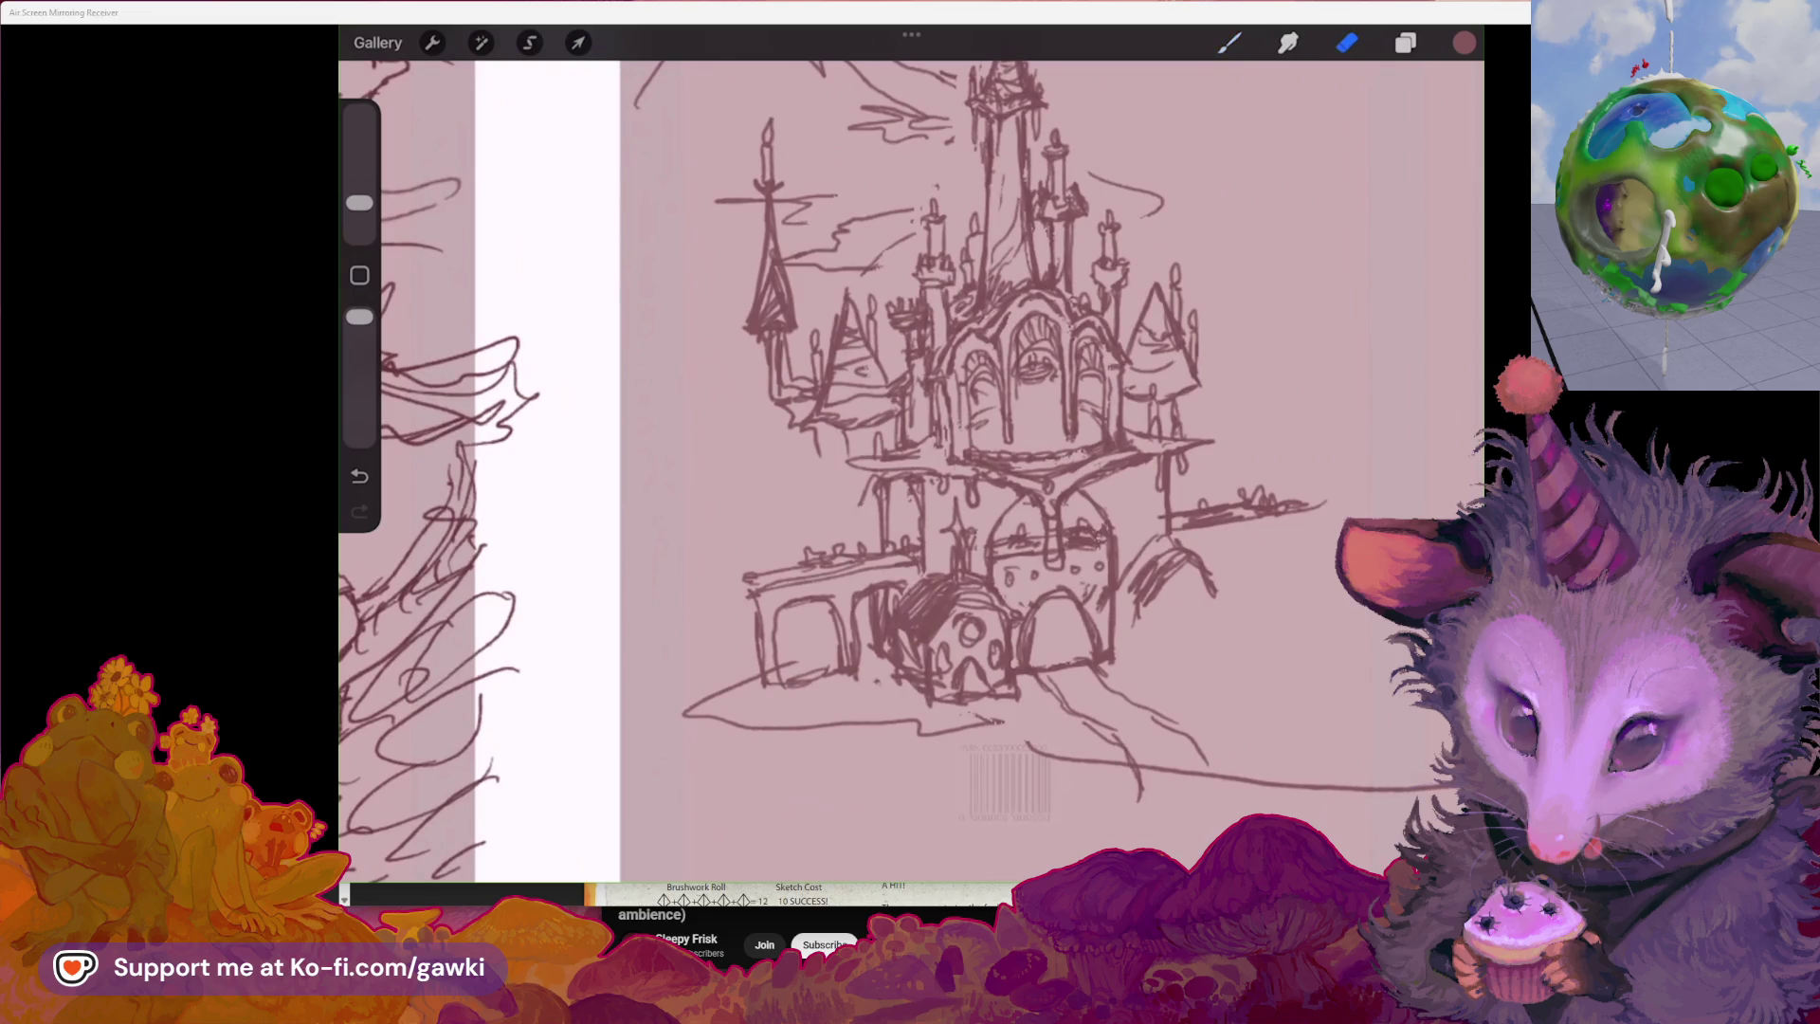
left_click_drag(775, 358, 785, 401)
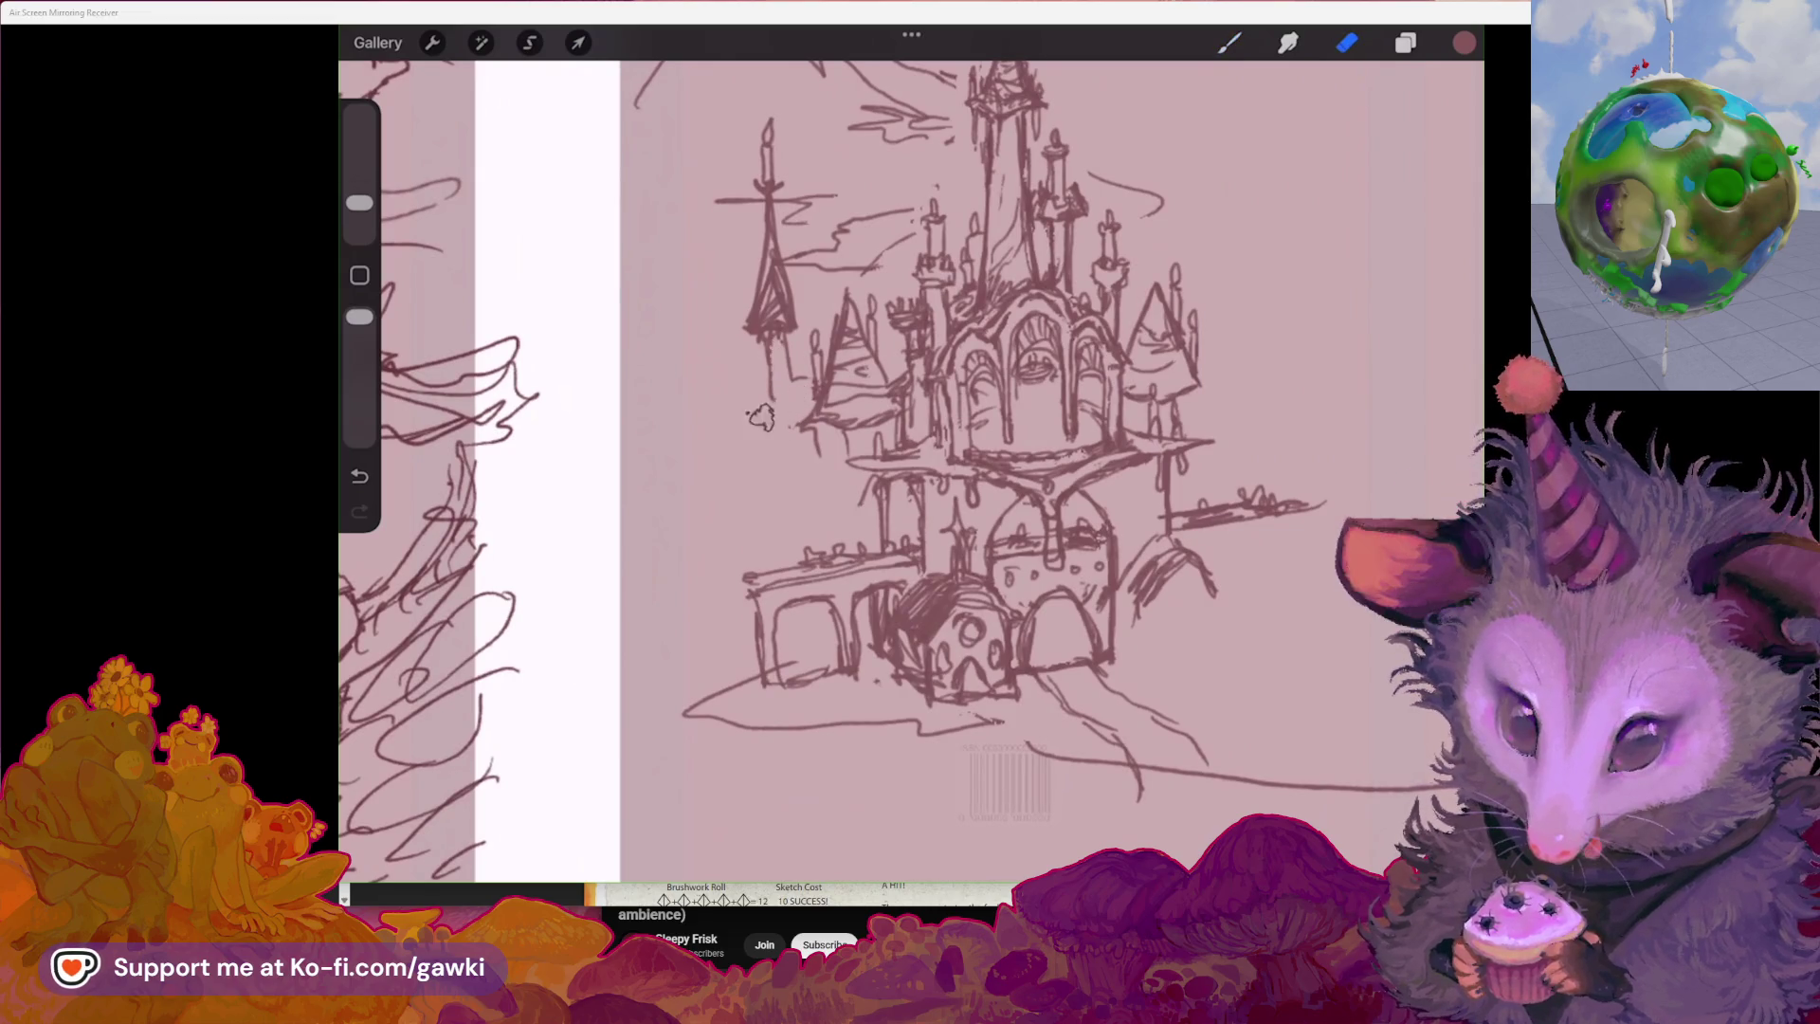
key("b")
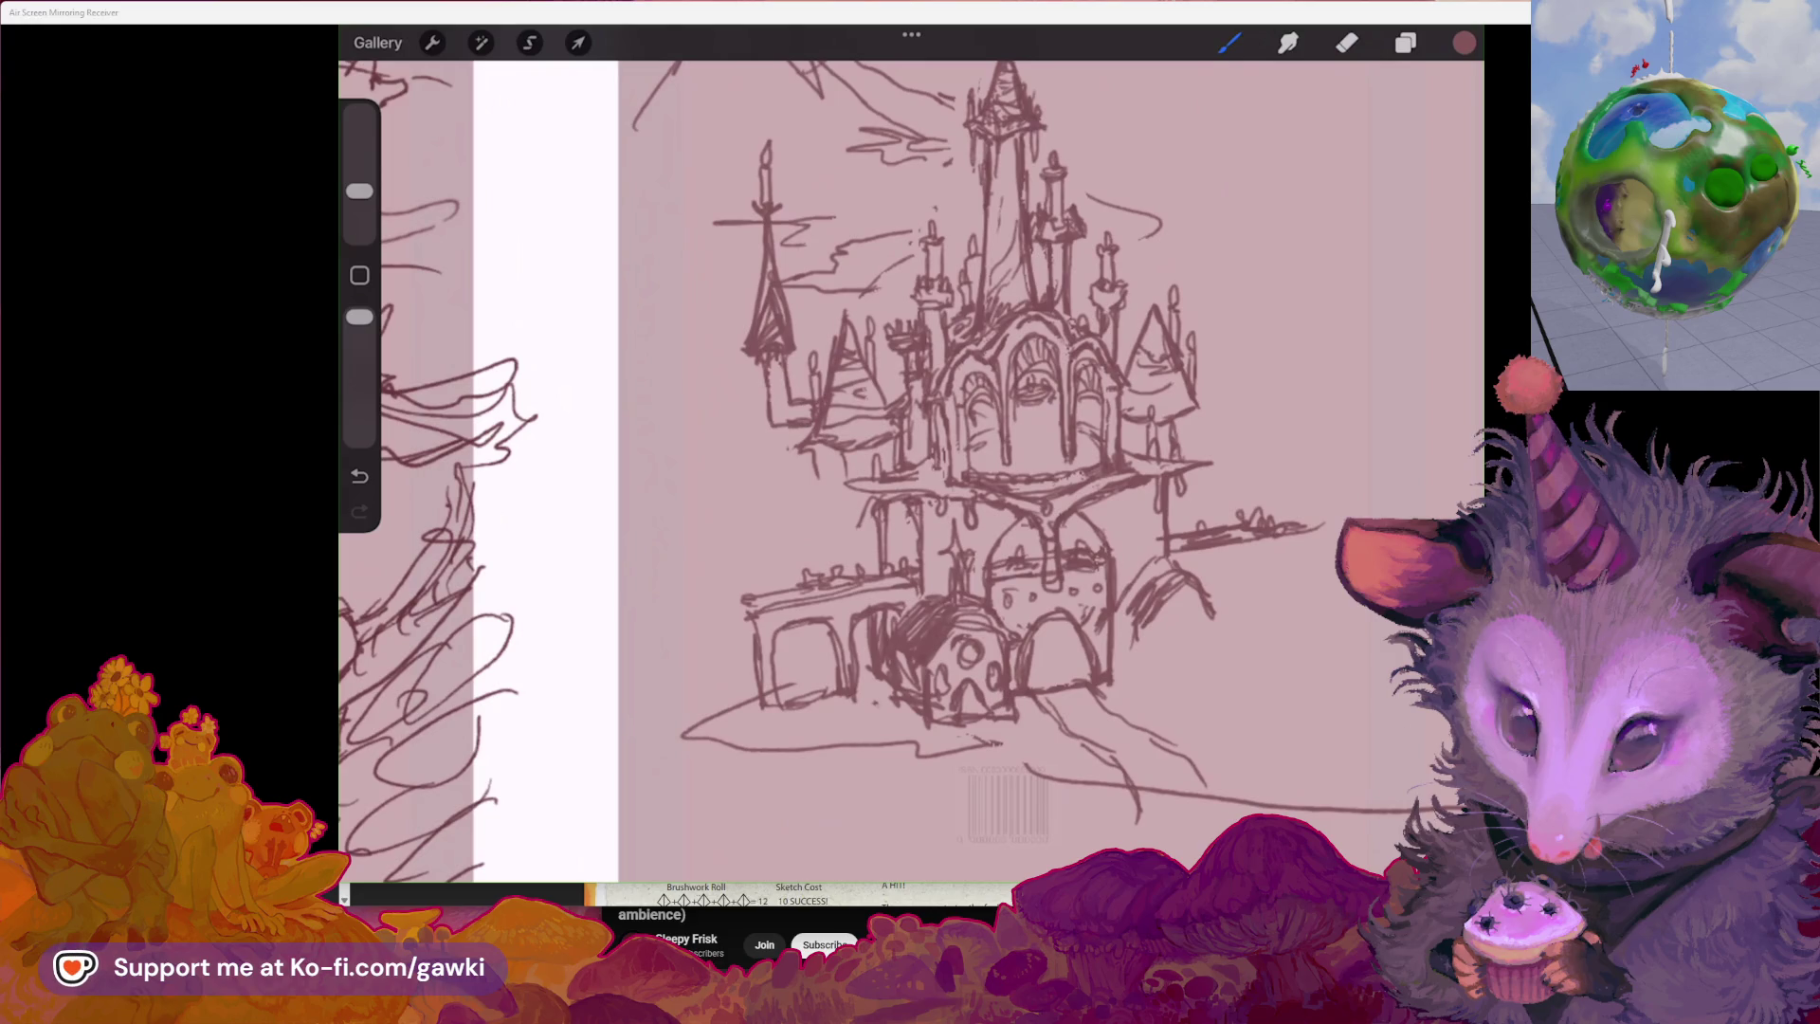
scroll(910, 470, "down", 2)
scroll(911, 470, "up", 1)
scroll(910, 470, "up", 1)
scroll(911, 470, "up", 1)
scroll(910, 470, "up", 1)
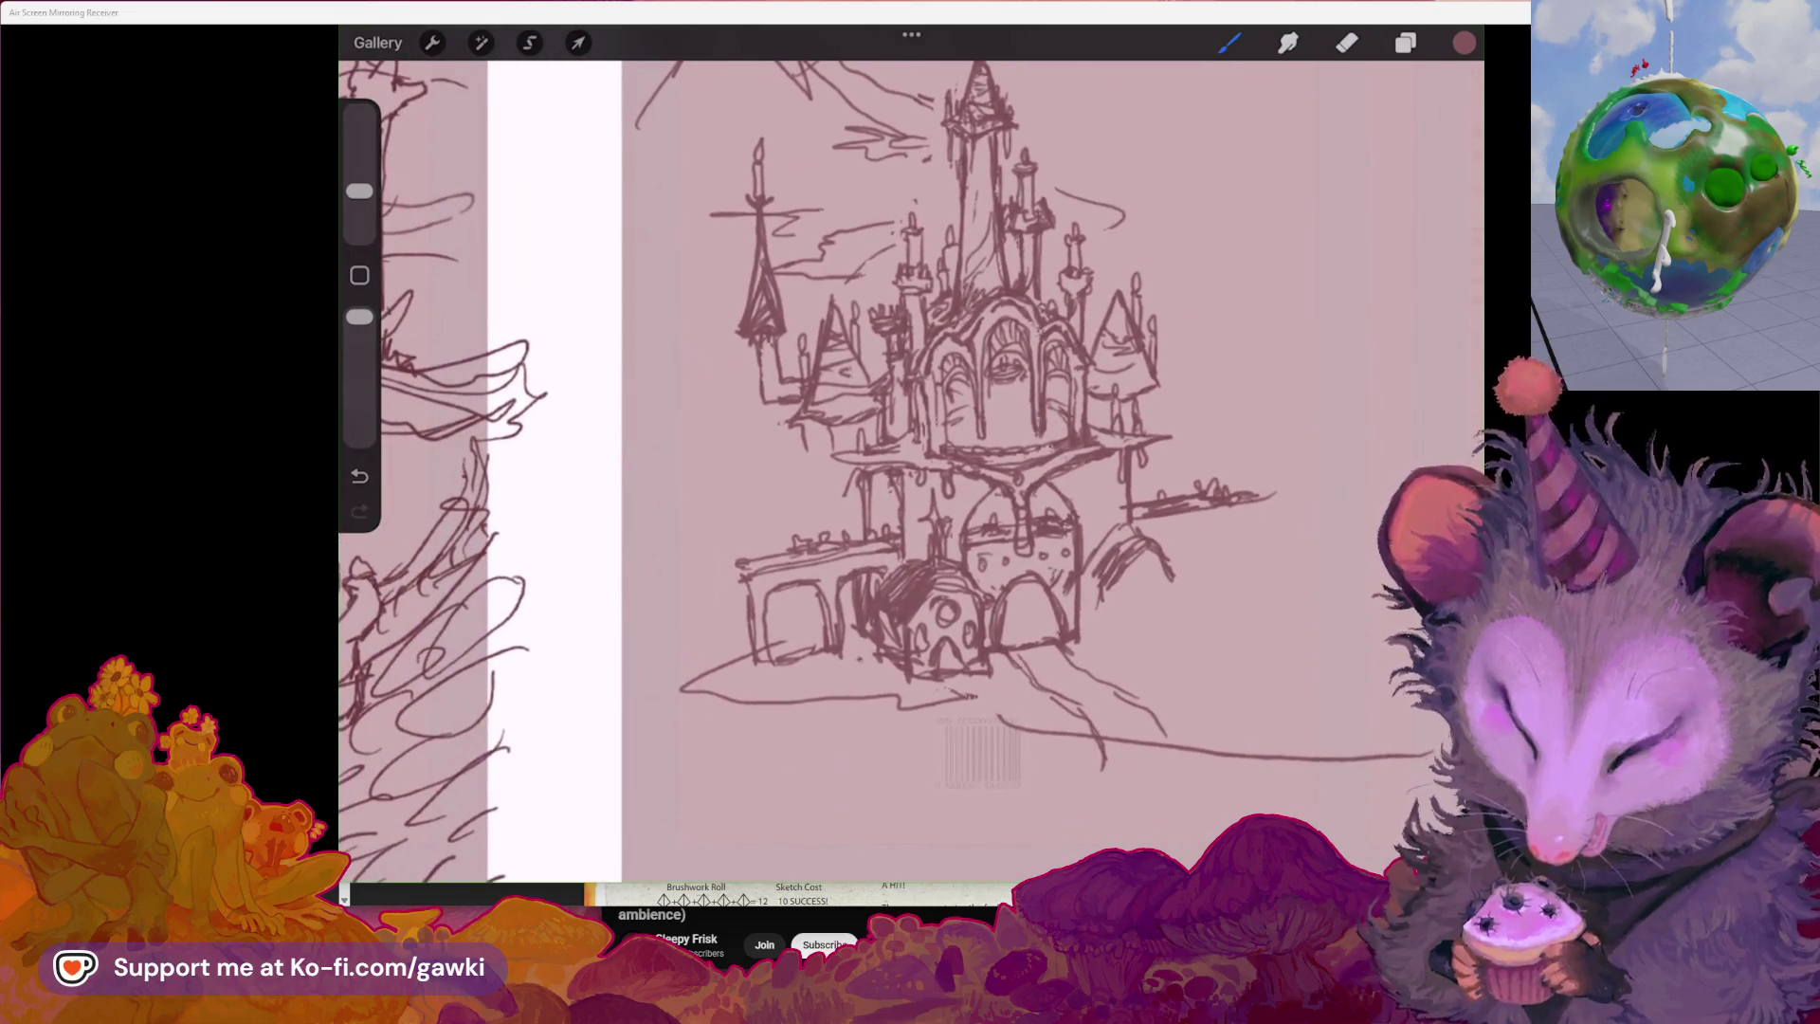
scroll(910, 470, "down", 1)
scroll(911, 469, "up", 1)
scroll(910, 469, "up", 1)
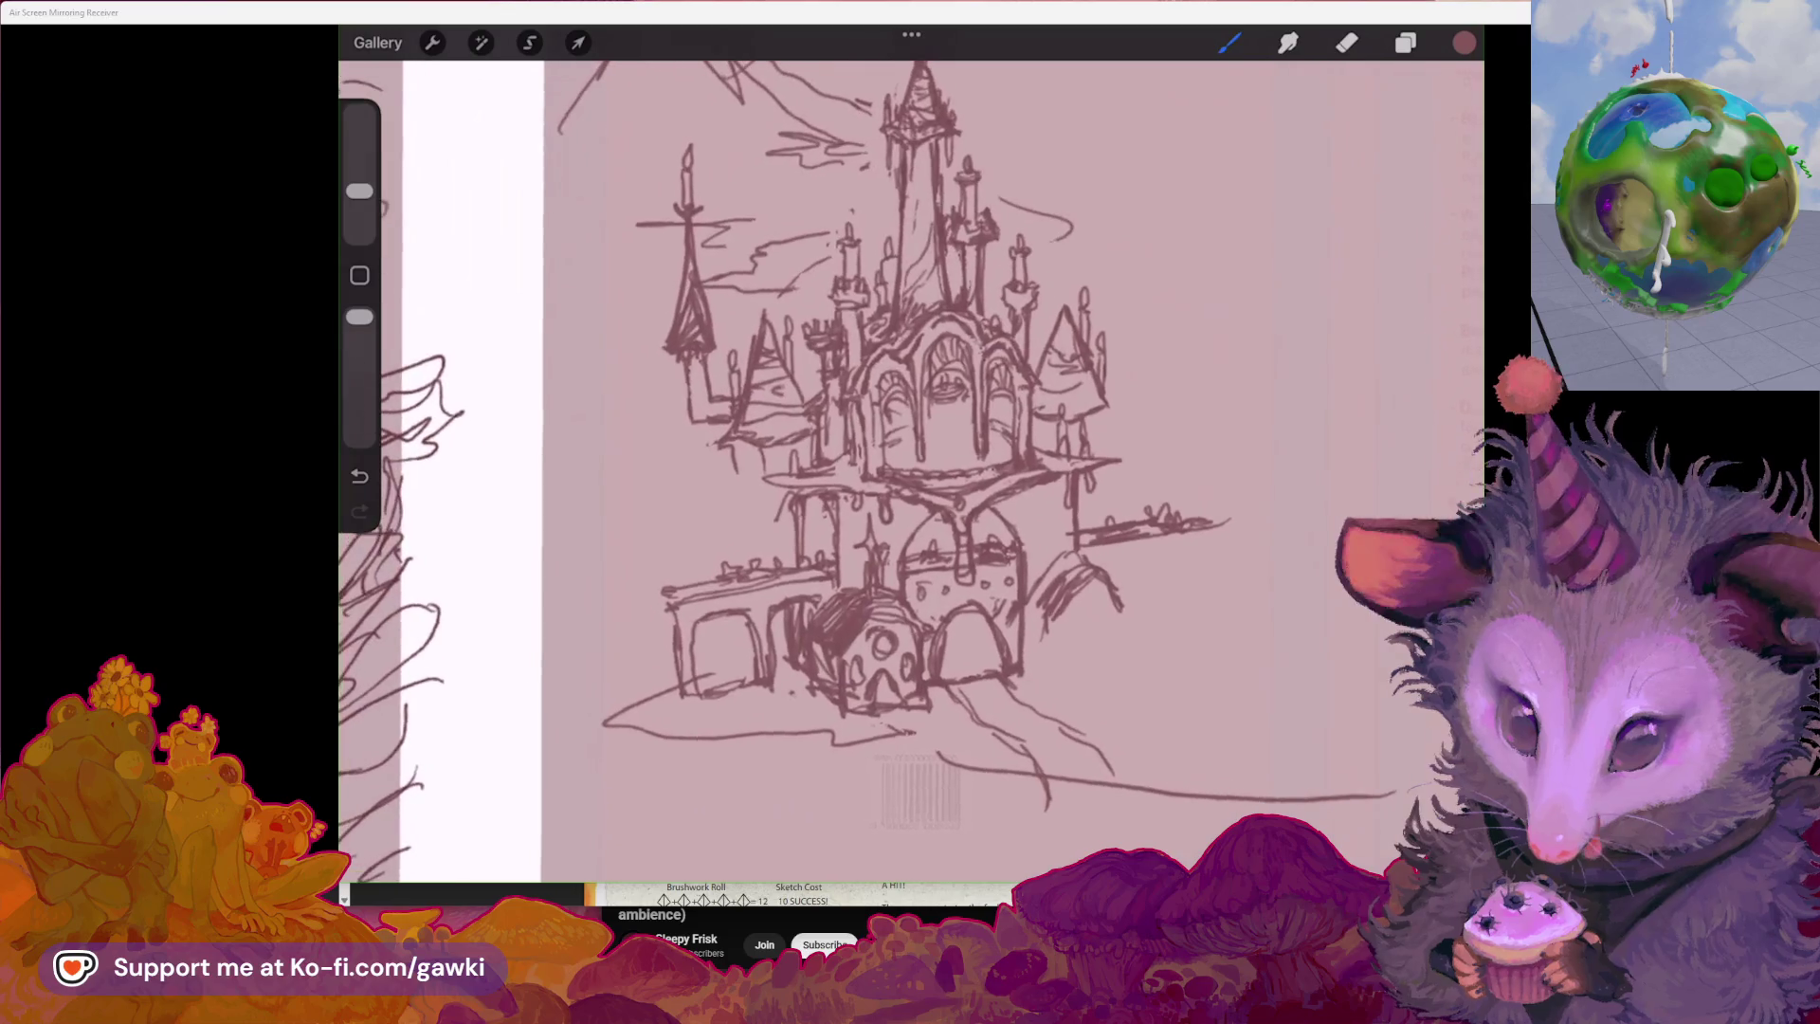
scroll(910, 470, "down", 1)
scroll(911, 471, "down", 1)
scroll(911, 470, "down", 2)
scroll(910, 470, "up", 1)
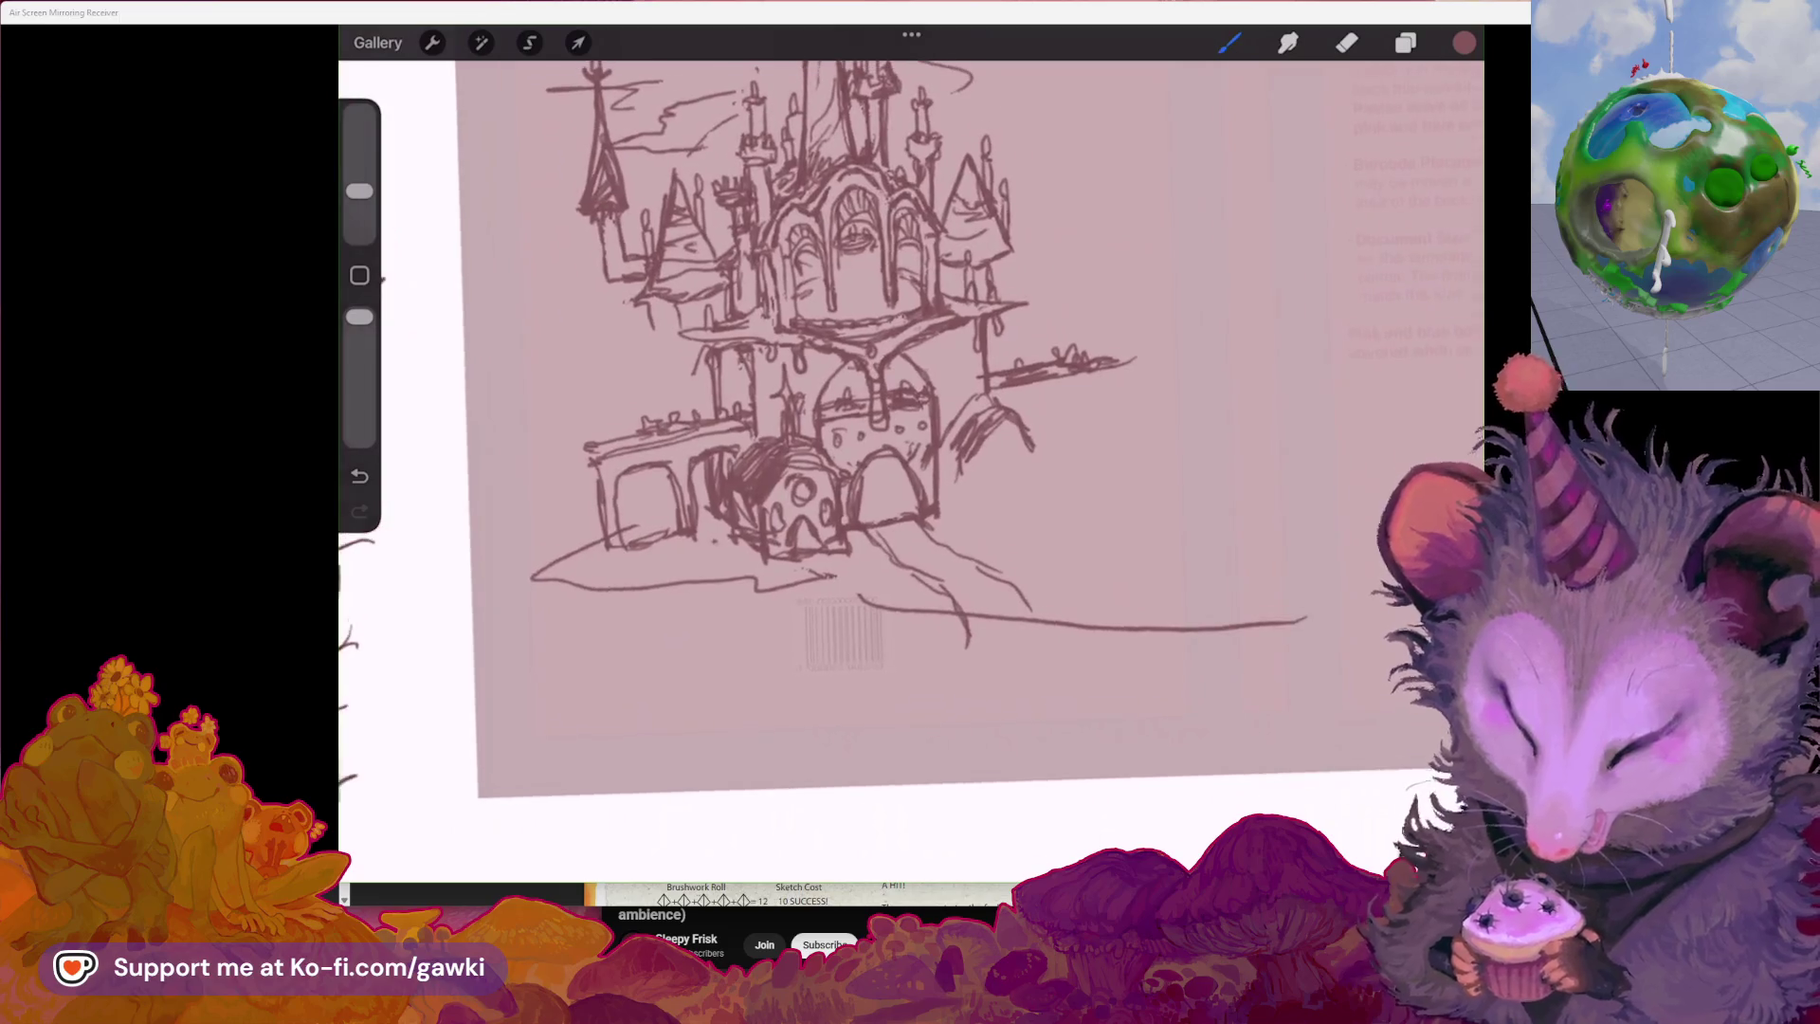
Try a zigzag line below the castle, discard it, and switch to erasing
left_click_drag(749, 590, 1007, 655)
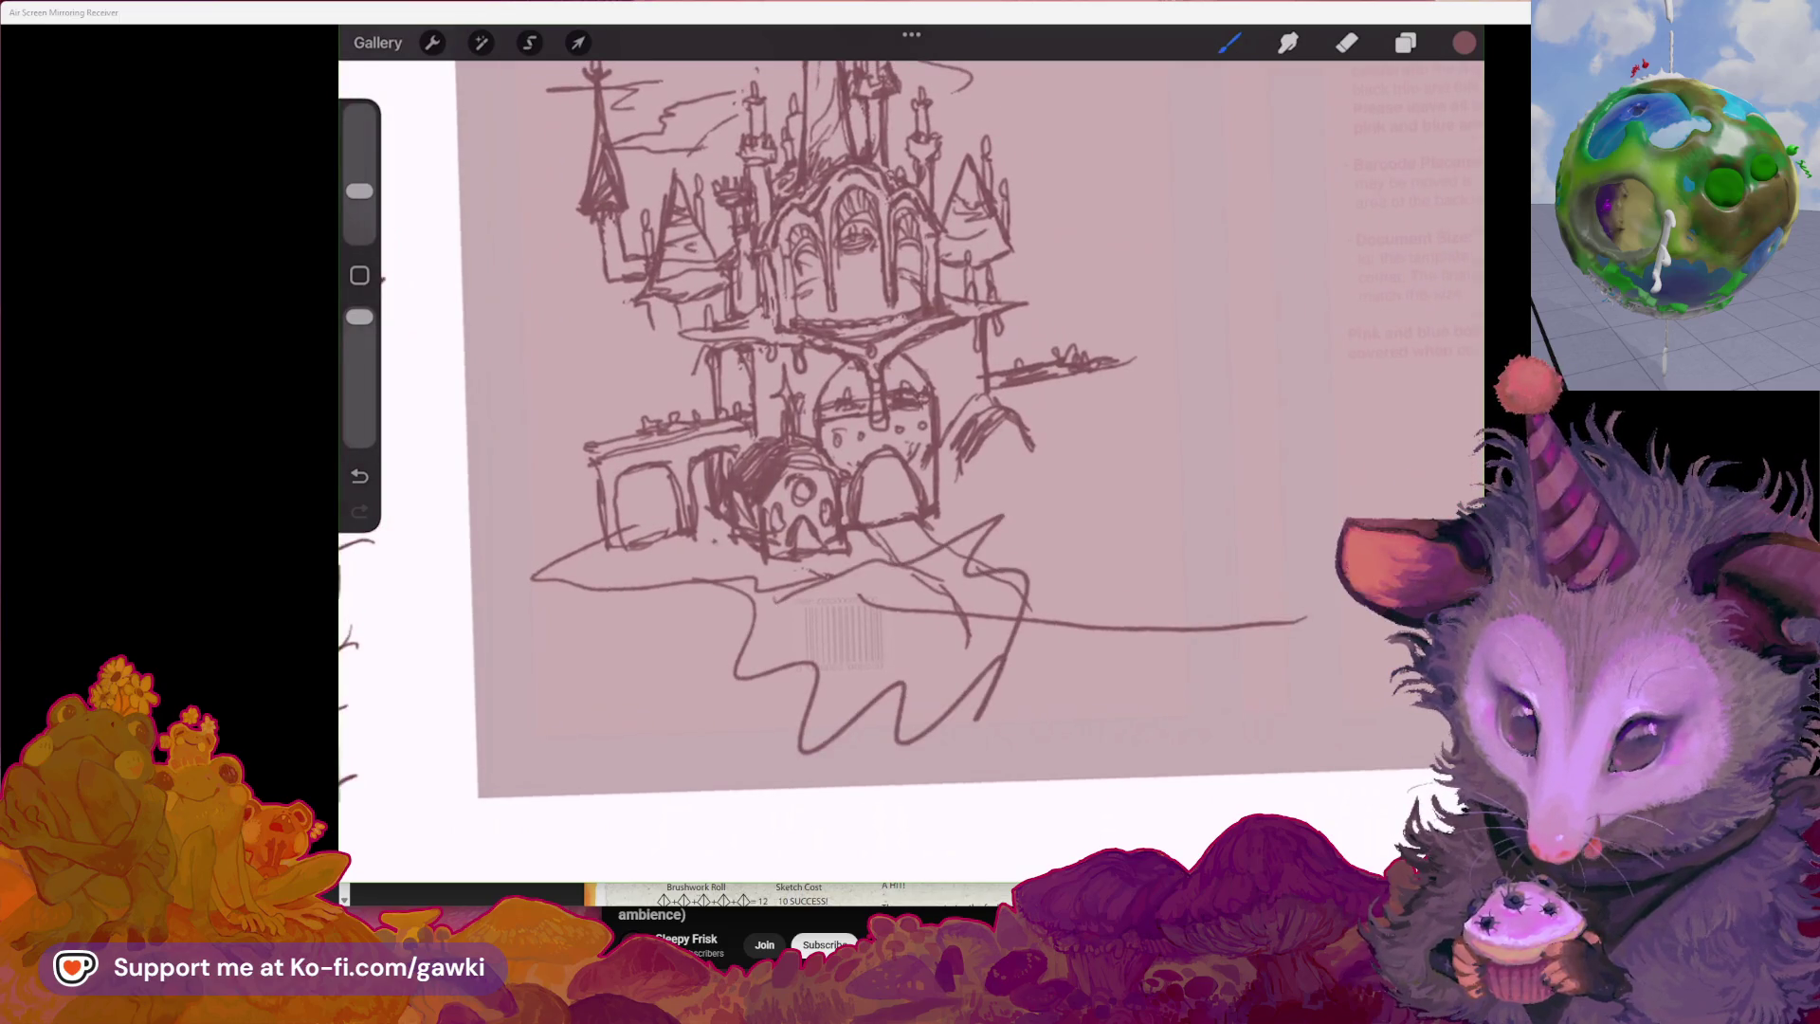
key("ctrl+z")
scroll(911, 428, "down", 1)
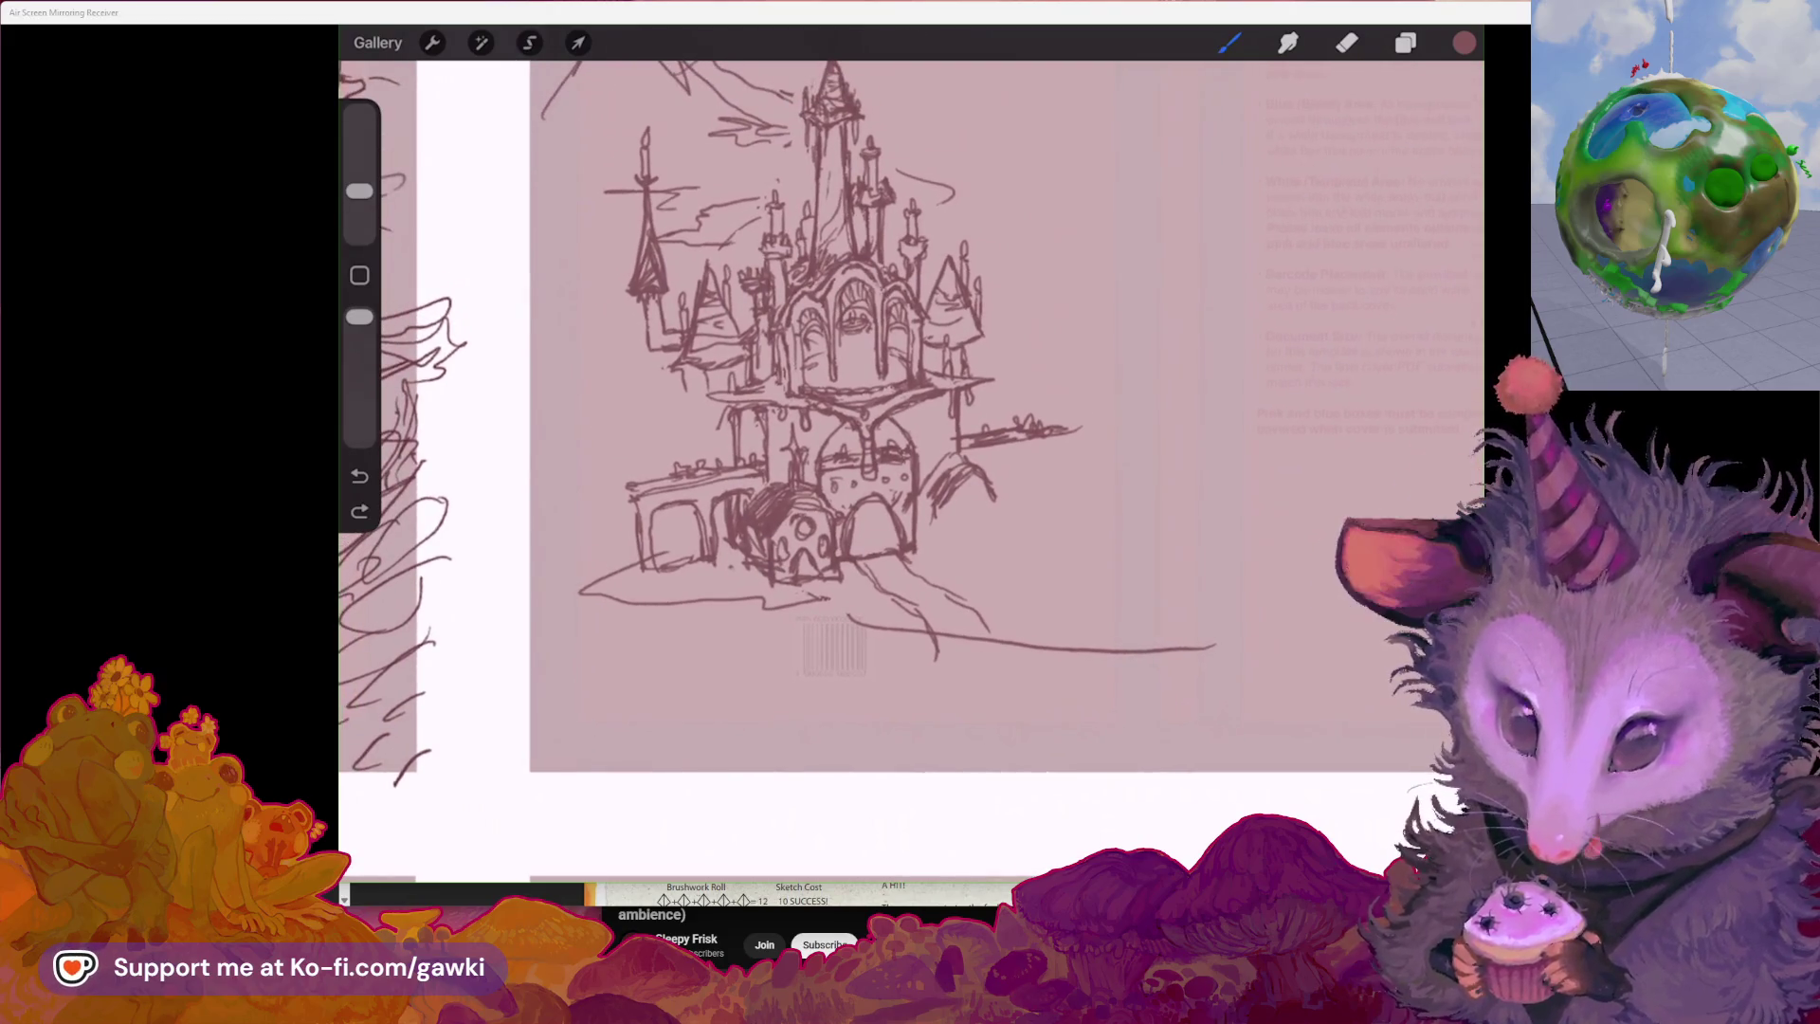
key("ctrl+shift+z")
scroll(910, 426, "up", 1)
key("ctrl+z")
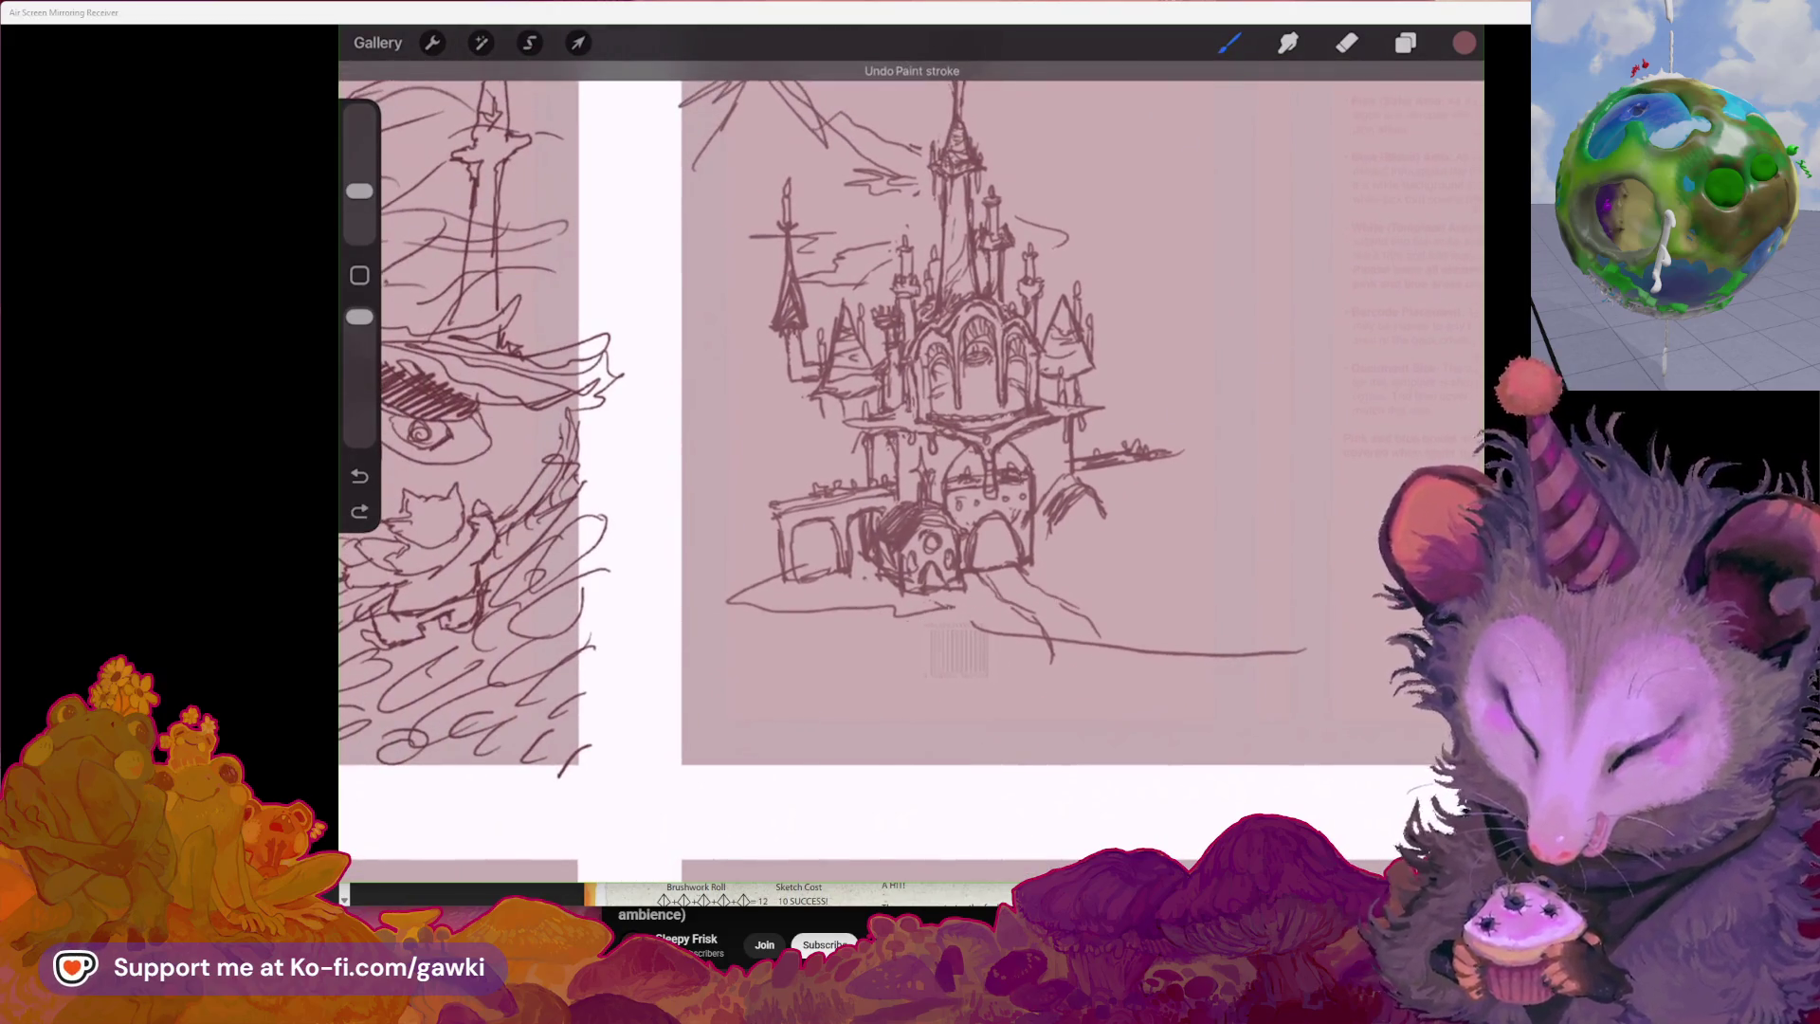
scroll(910, 428, "down", 1)
scroll(910, 426, "up", 1)
scroll(911, 470, "up", 1)
scroll(911, 470, "up", 1)
scroll(911, 470, "up", 1)
scroll(910, 470, "up", 1)
scroll(910, 469, "down", 2)
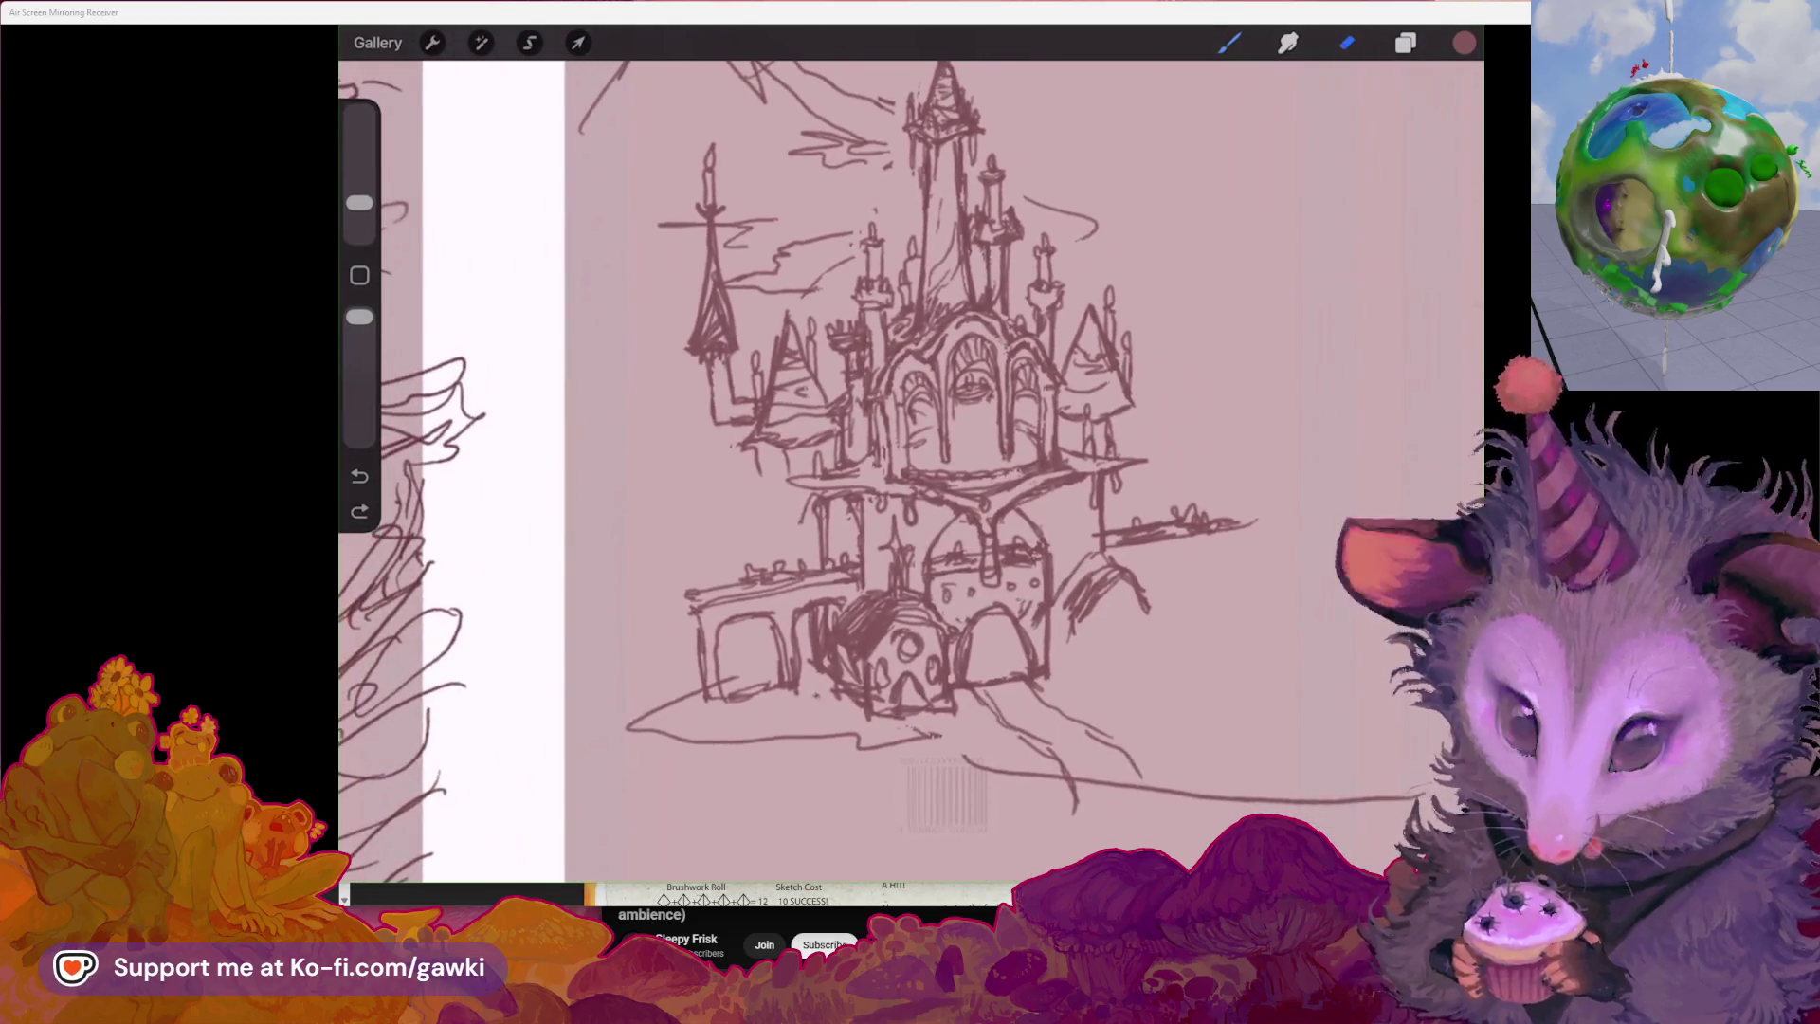
scroll(910, 469, "up", 1)
key("e")
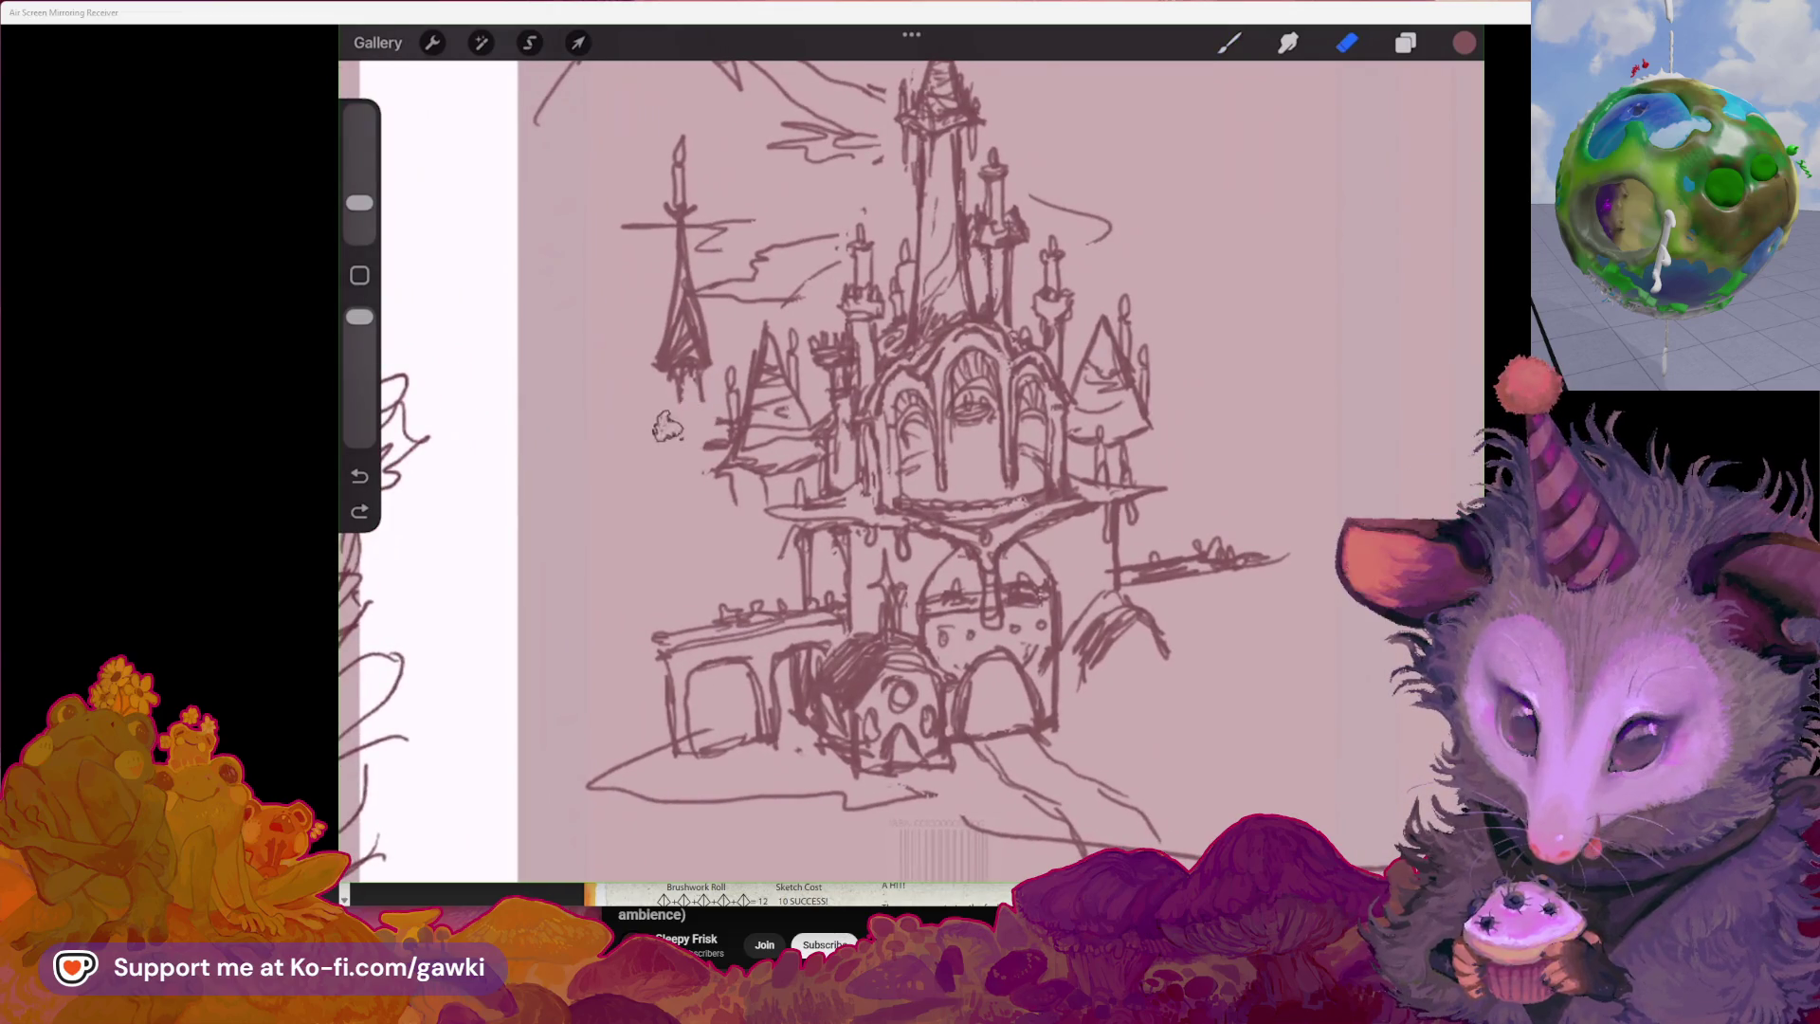
Erase the scribbles under the left spire, try strokes near the lower arches and undo, then go to the browser
left_click_drag(671, 367, 711, 401)
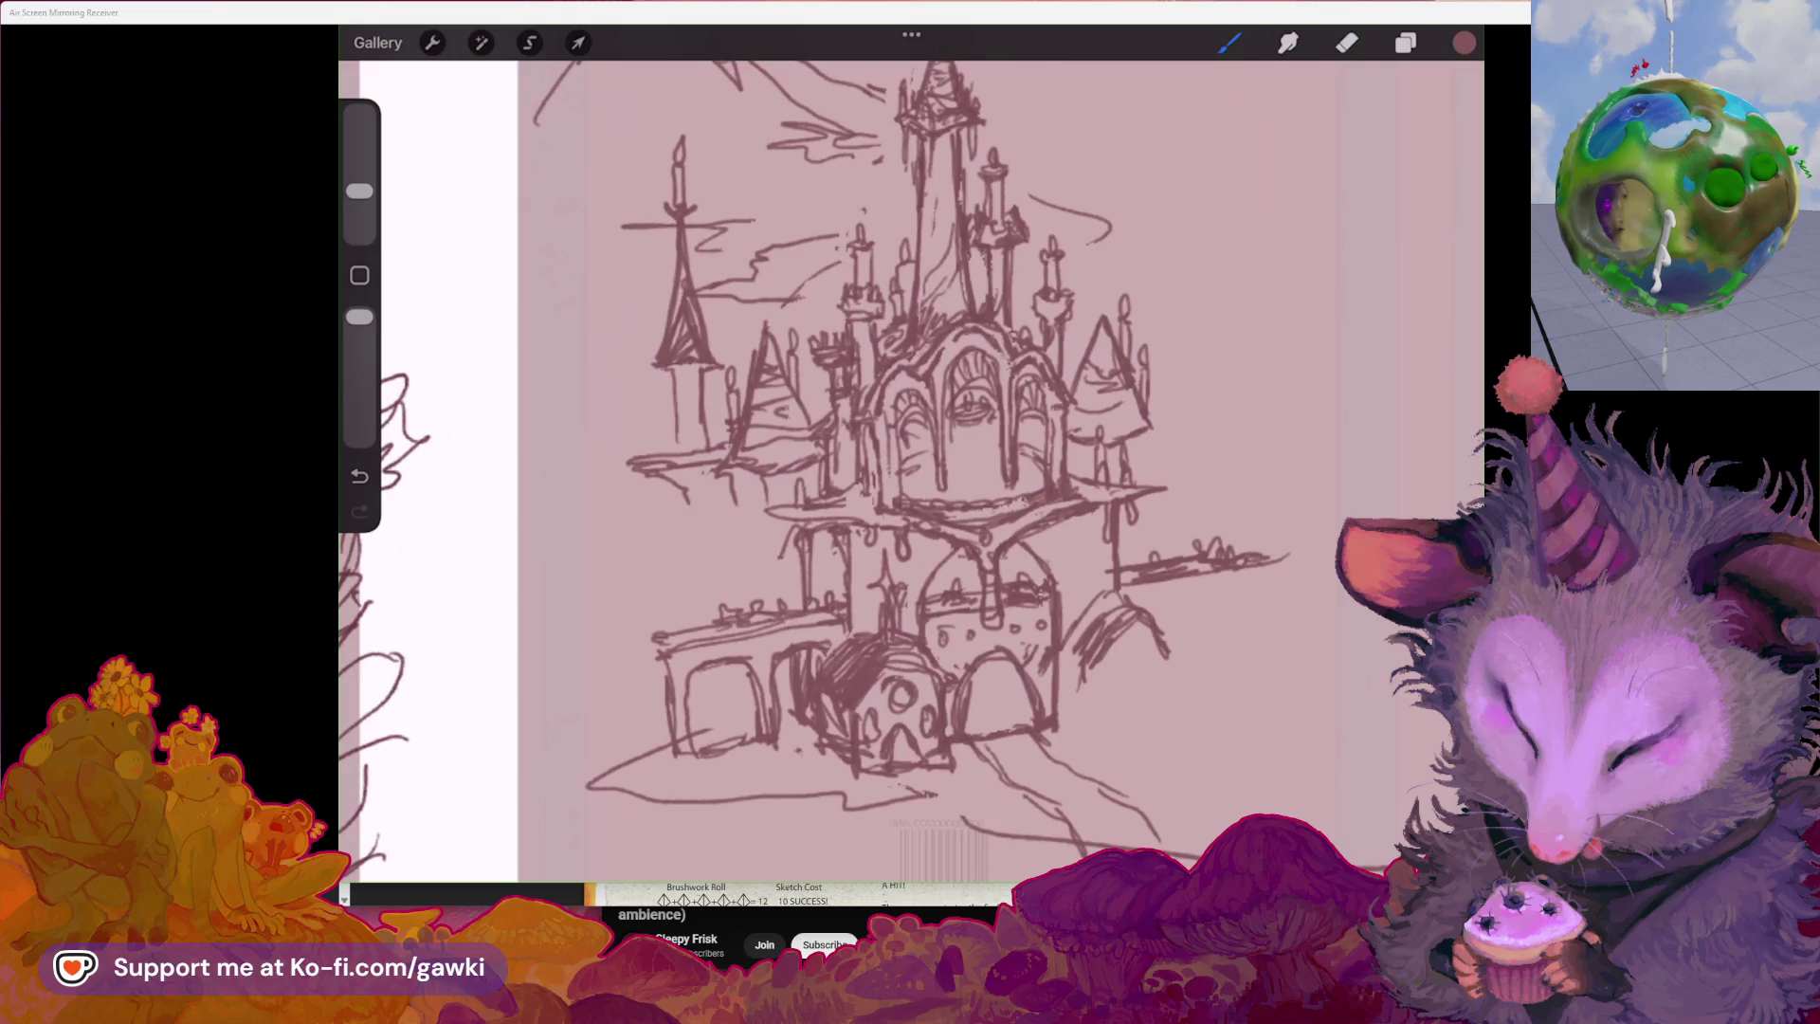
mouse_move(634, 526)
left_mouse_down()
mouse_move(662, 477)
mouse_move(712, 460)
left_mouse_up()
left_click_drag(359, 203, 359, 191)
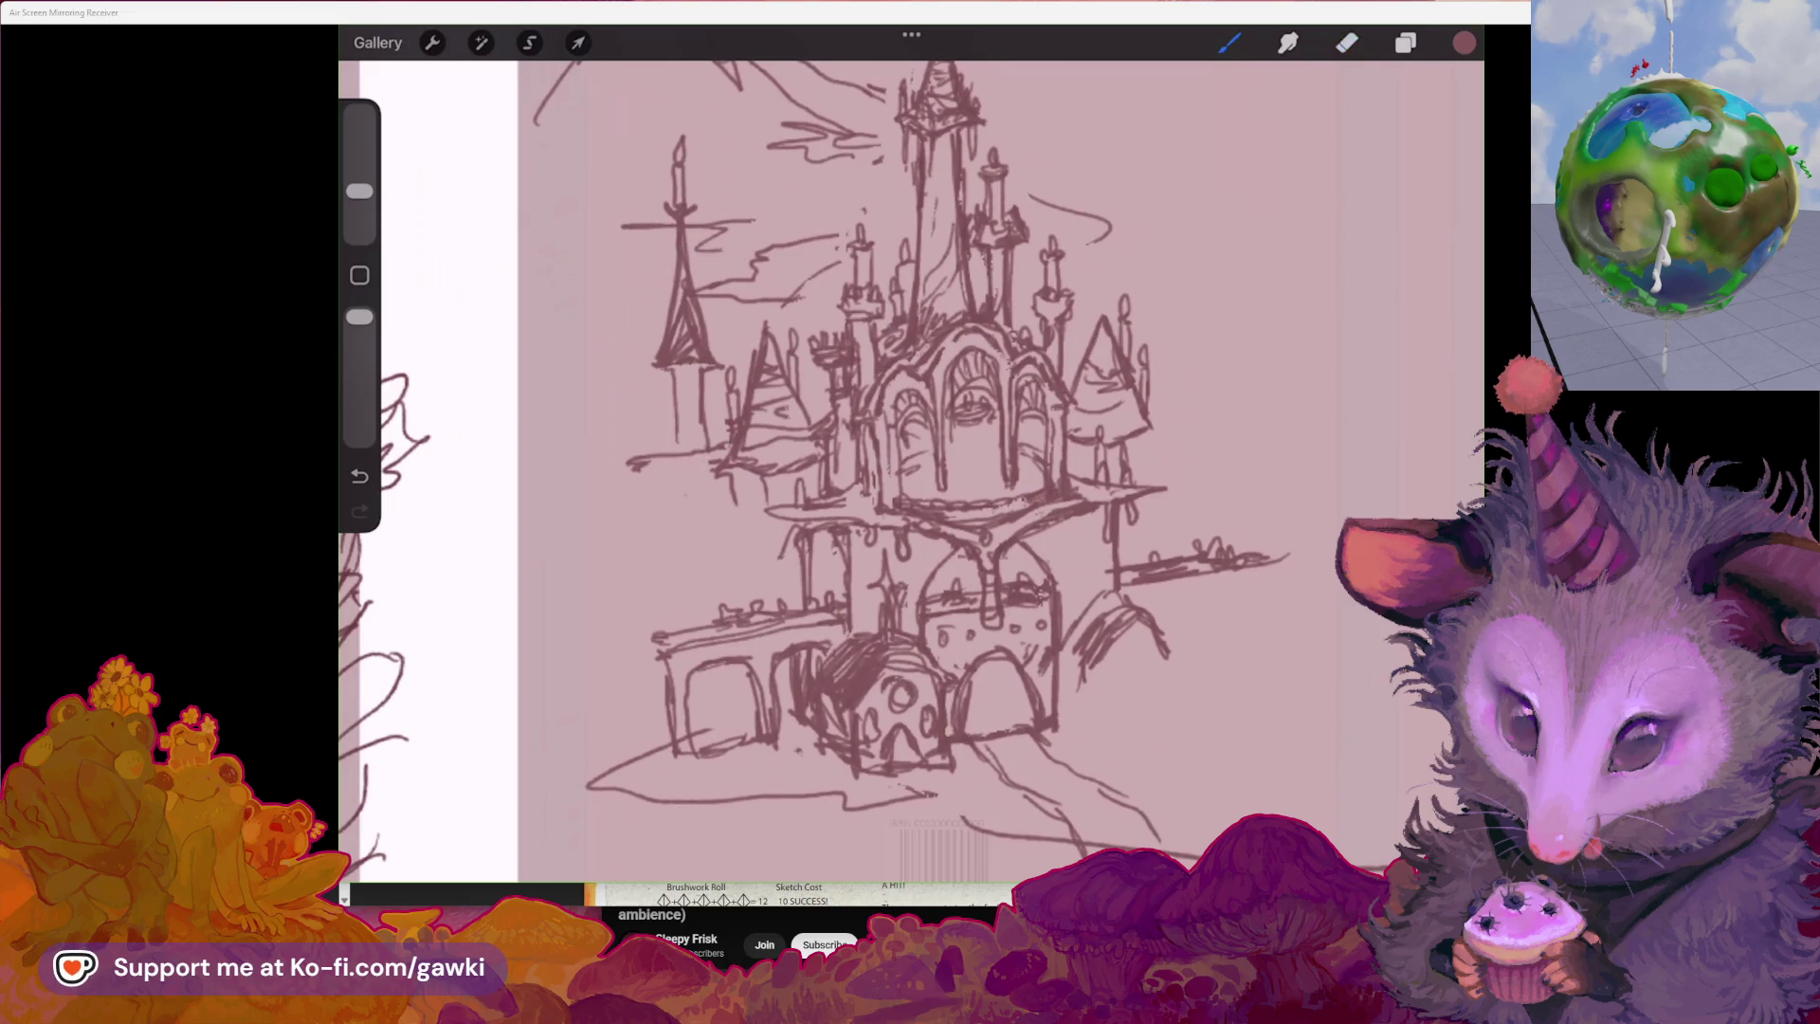
key("ctrl+z")
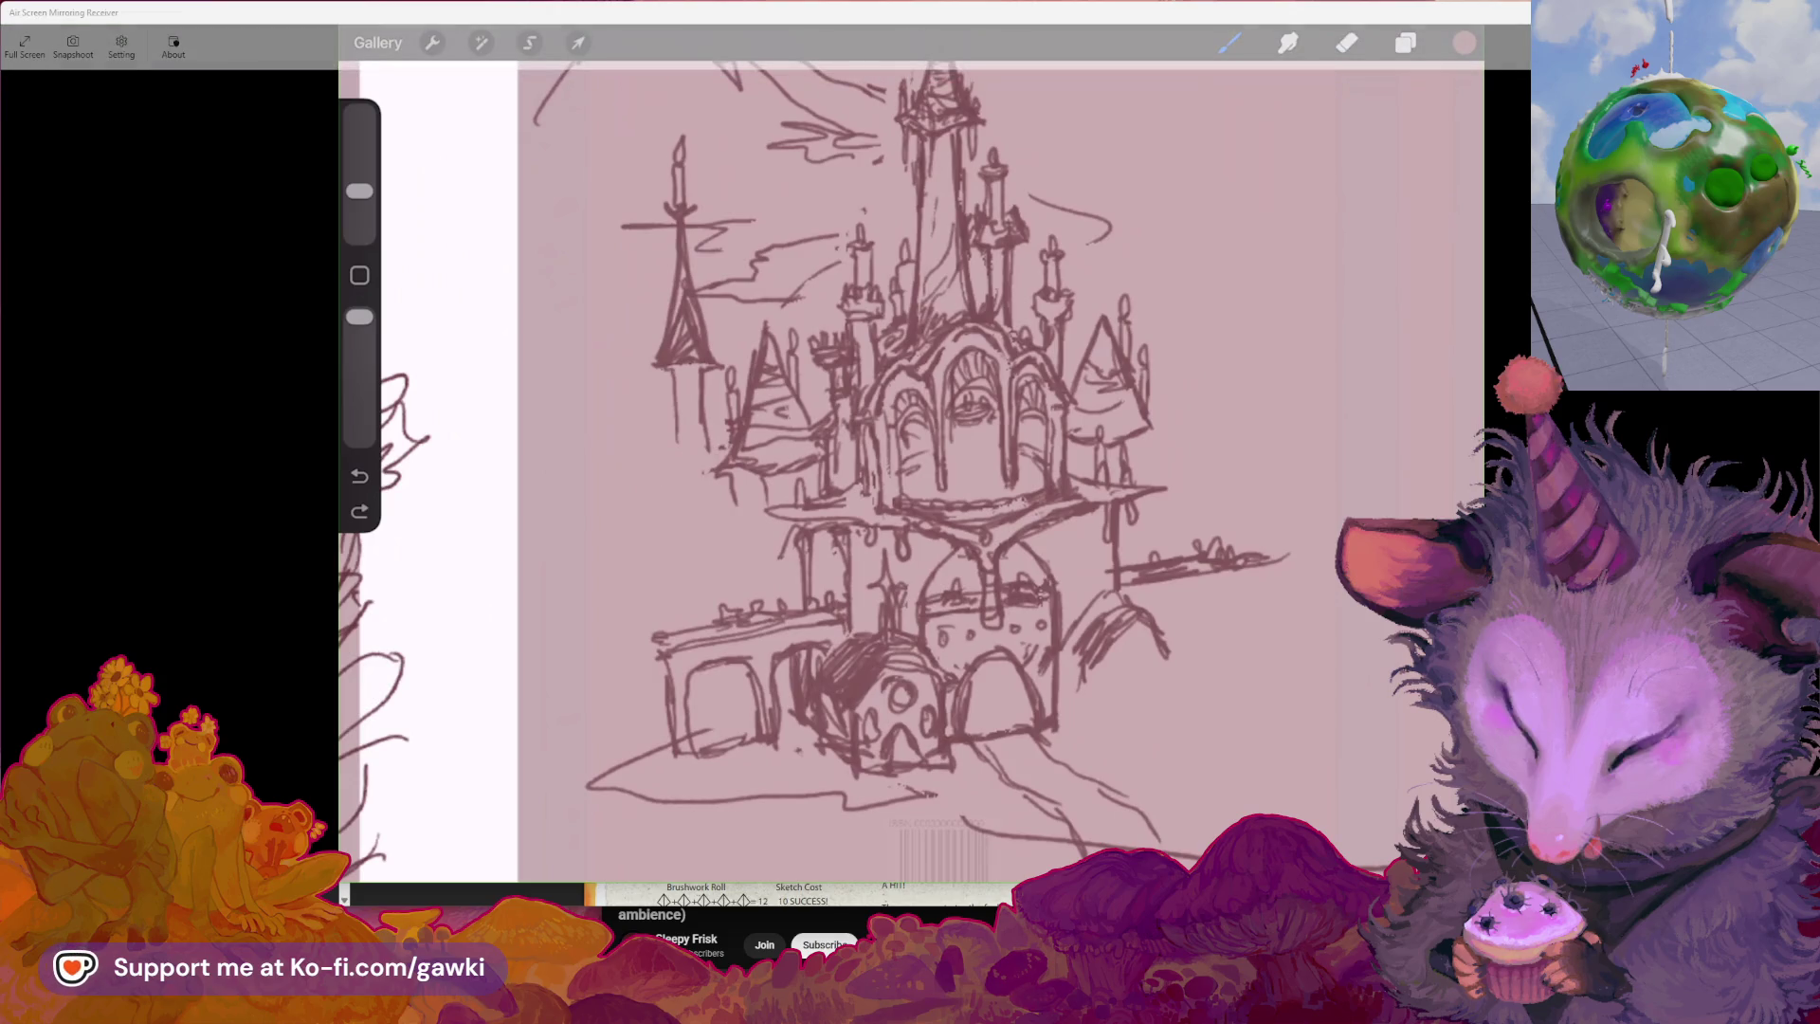
key("alt+Tab")
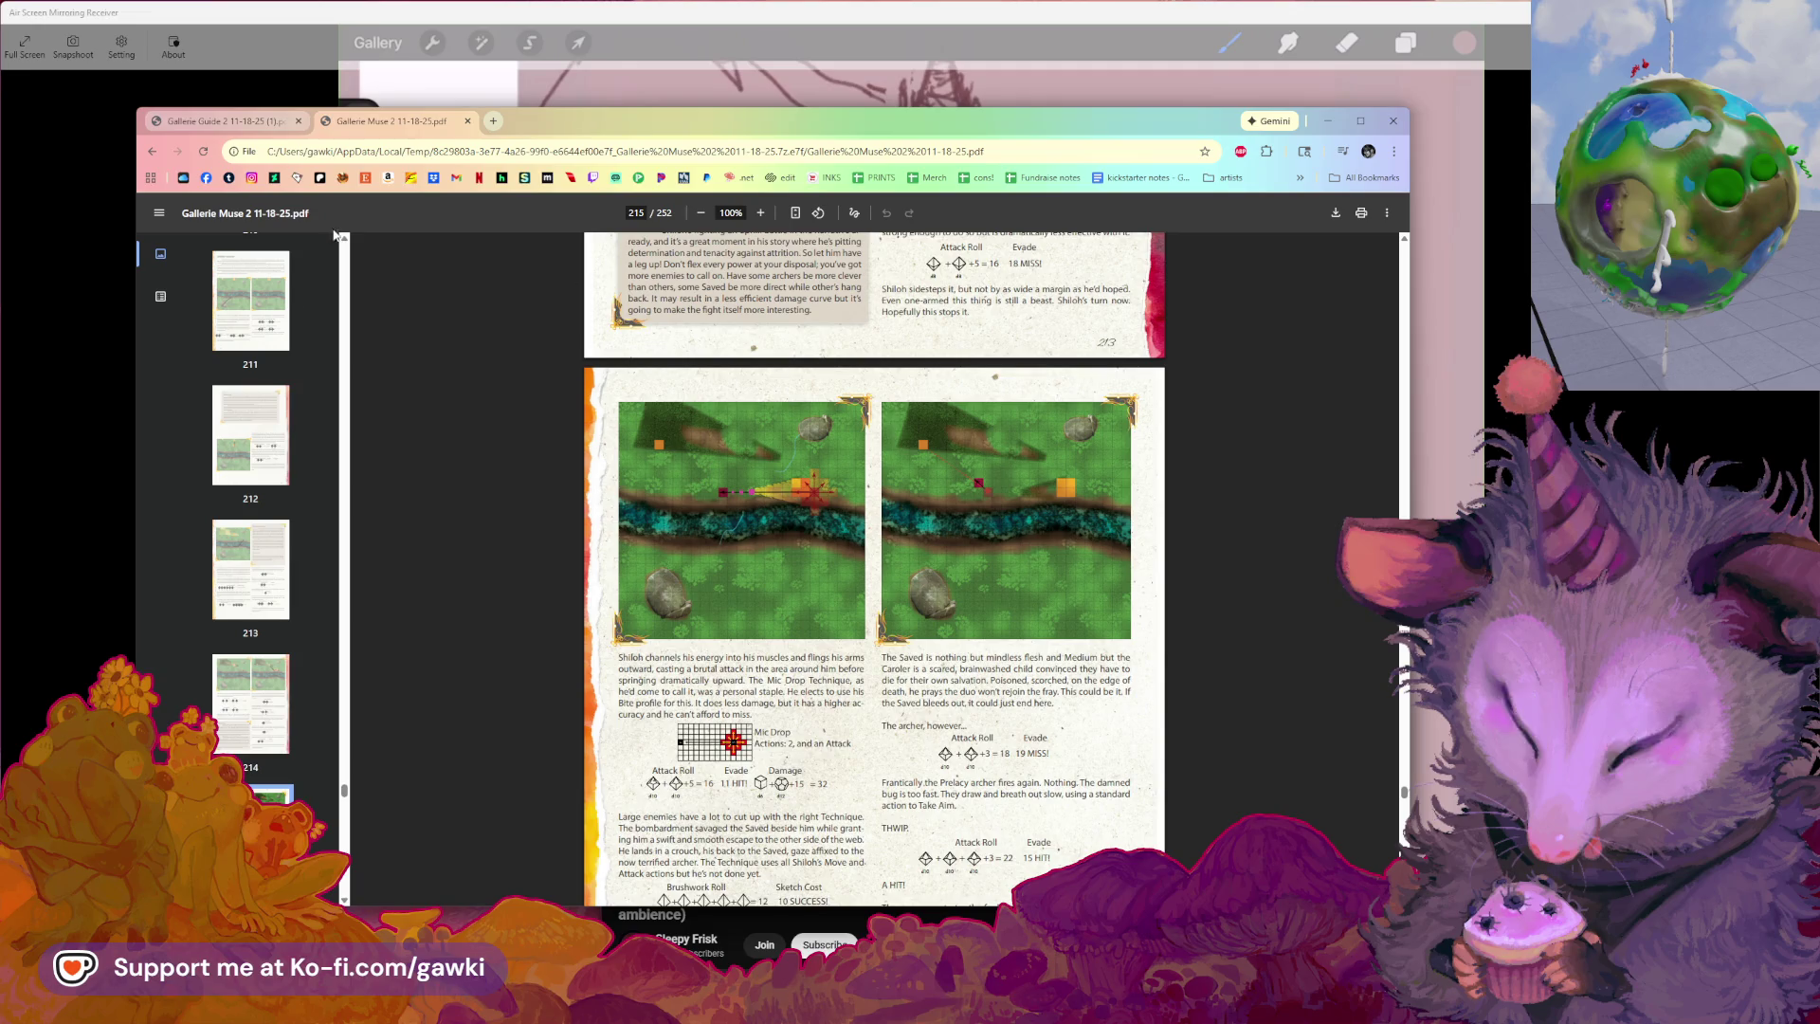
Search Google Images for 'gothic architecture' and preview the dark cathedral silhouette
left_click(491, 123)
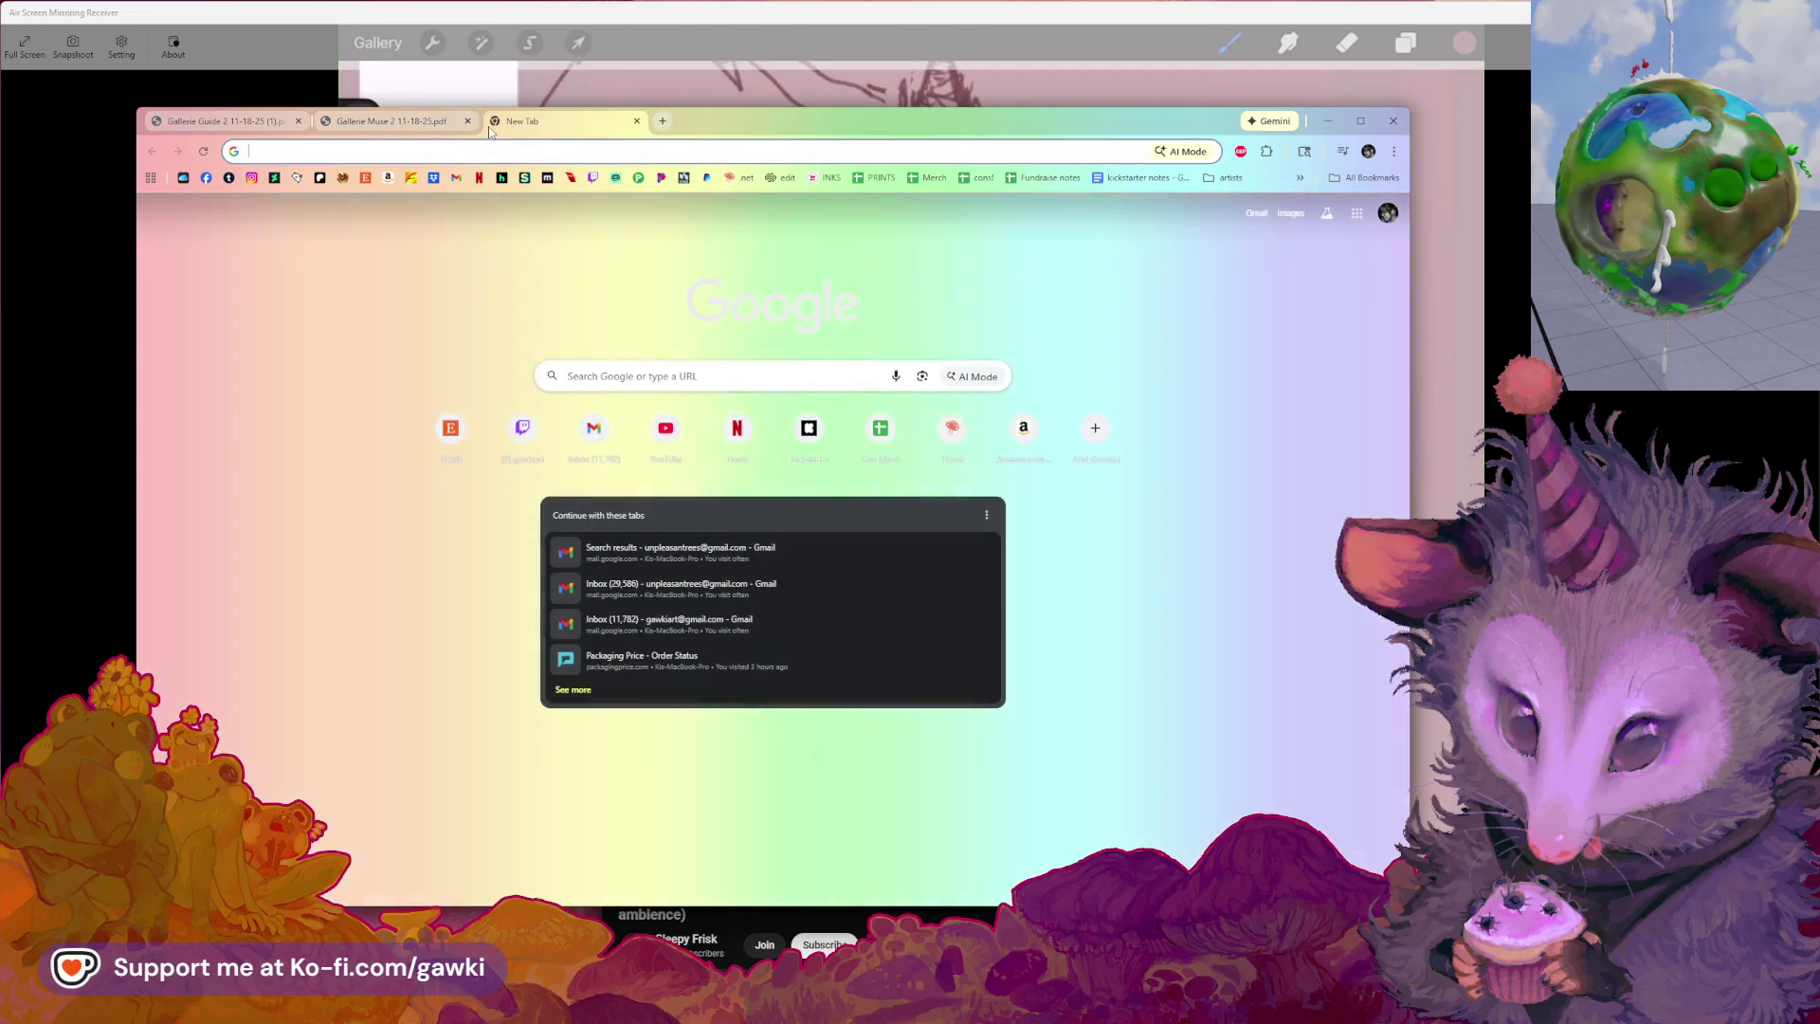
type("got")
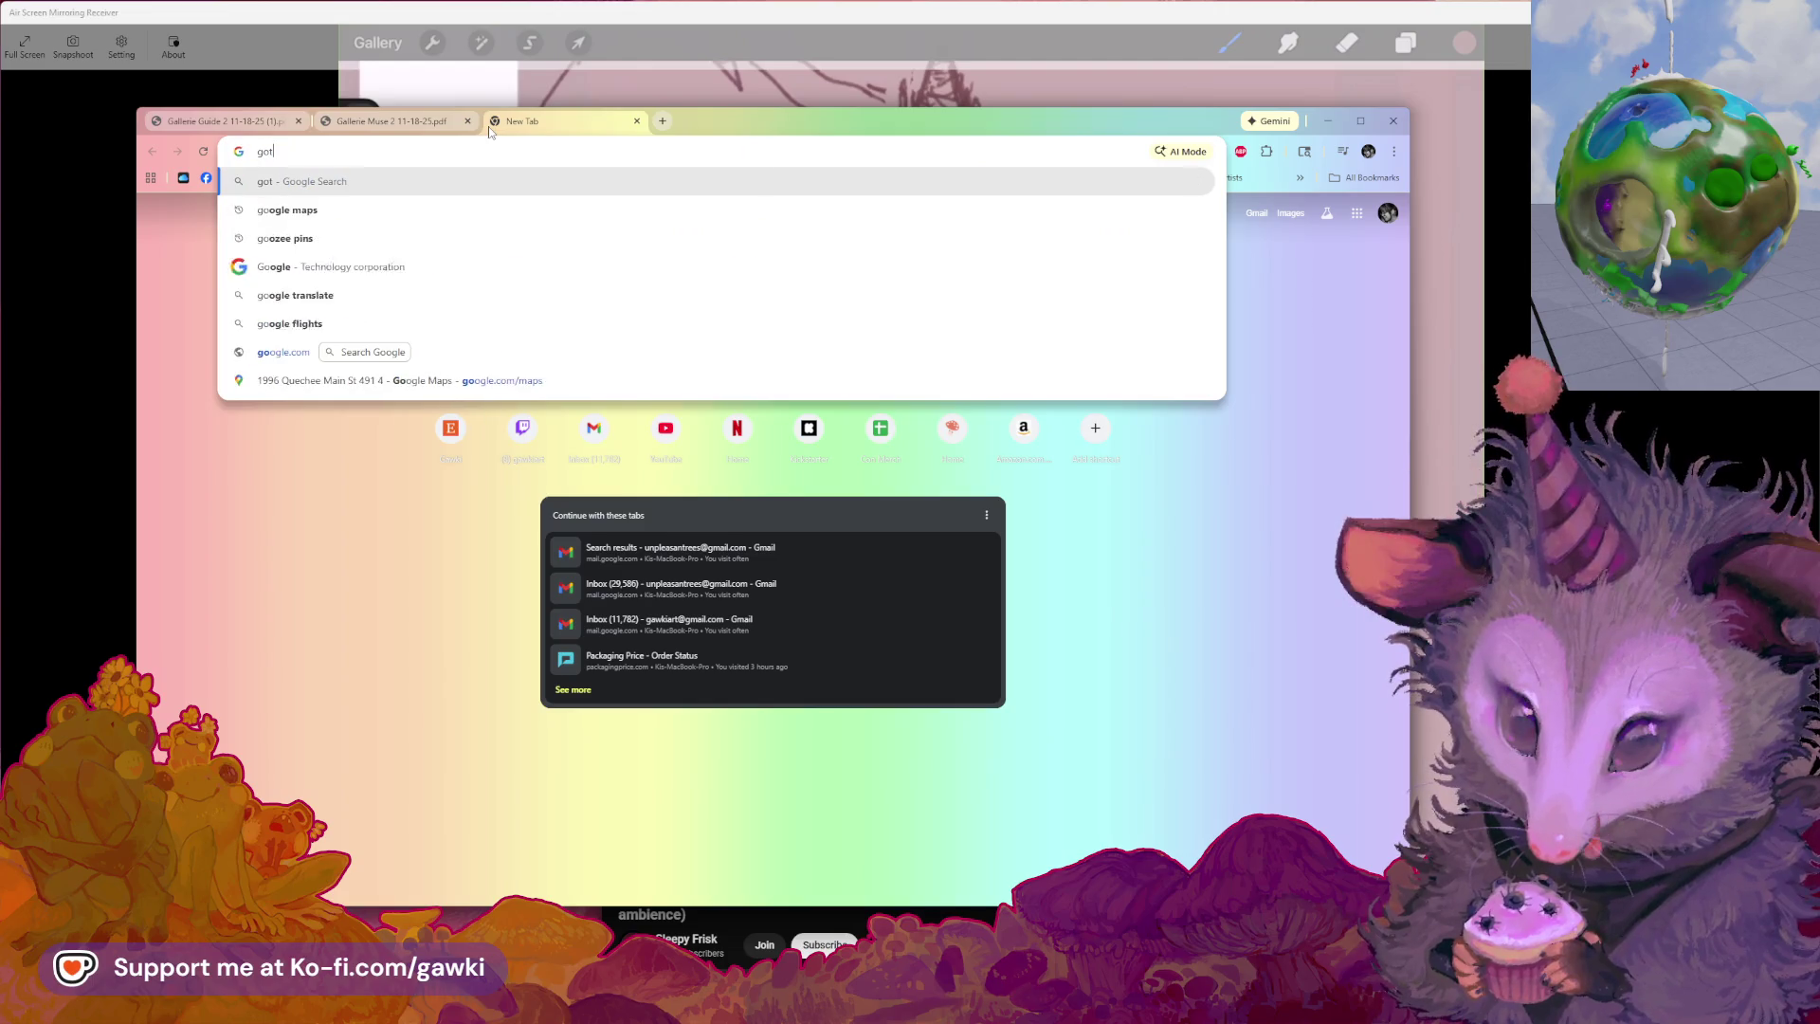
type("chi arti")
type("ctc")
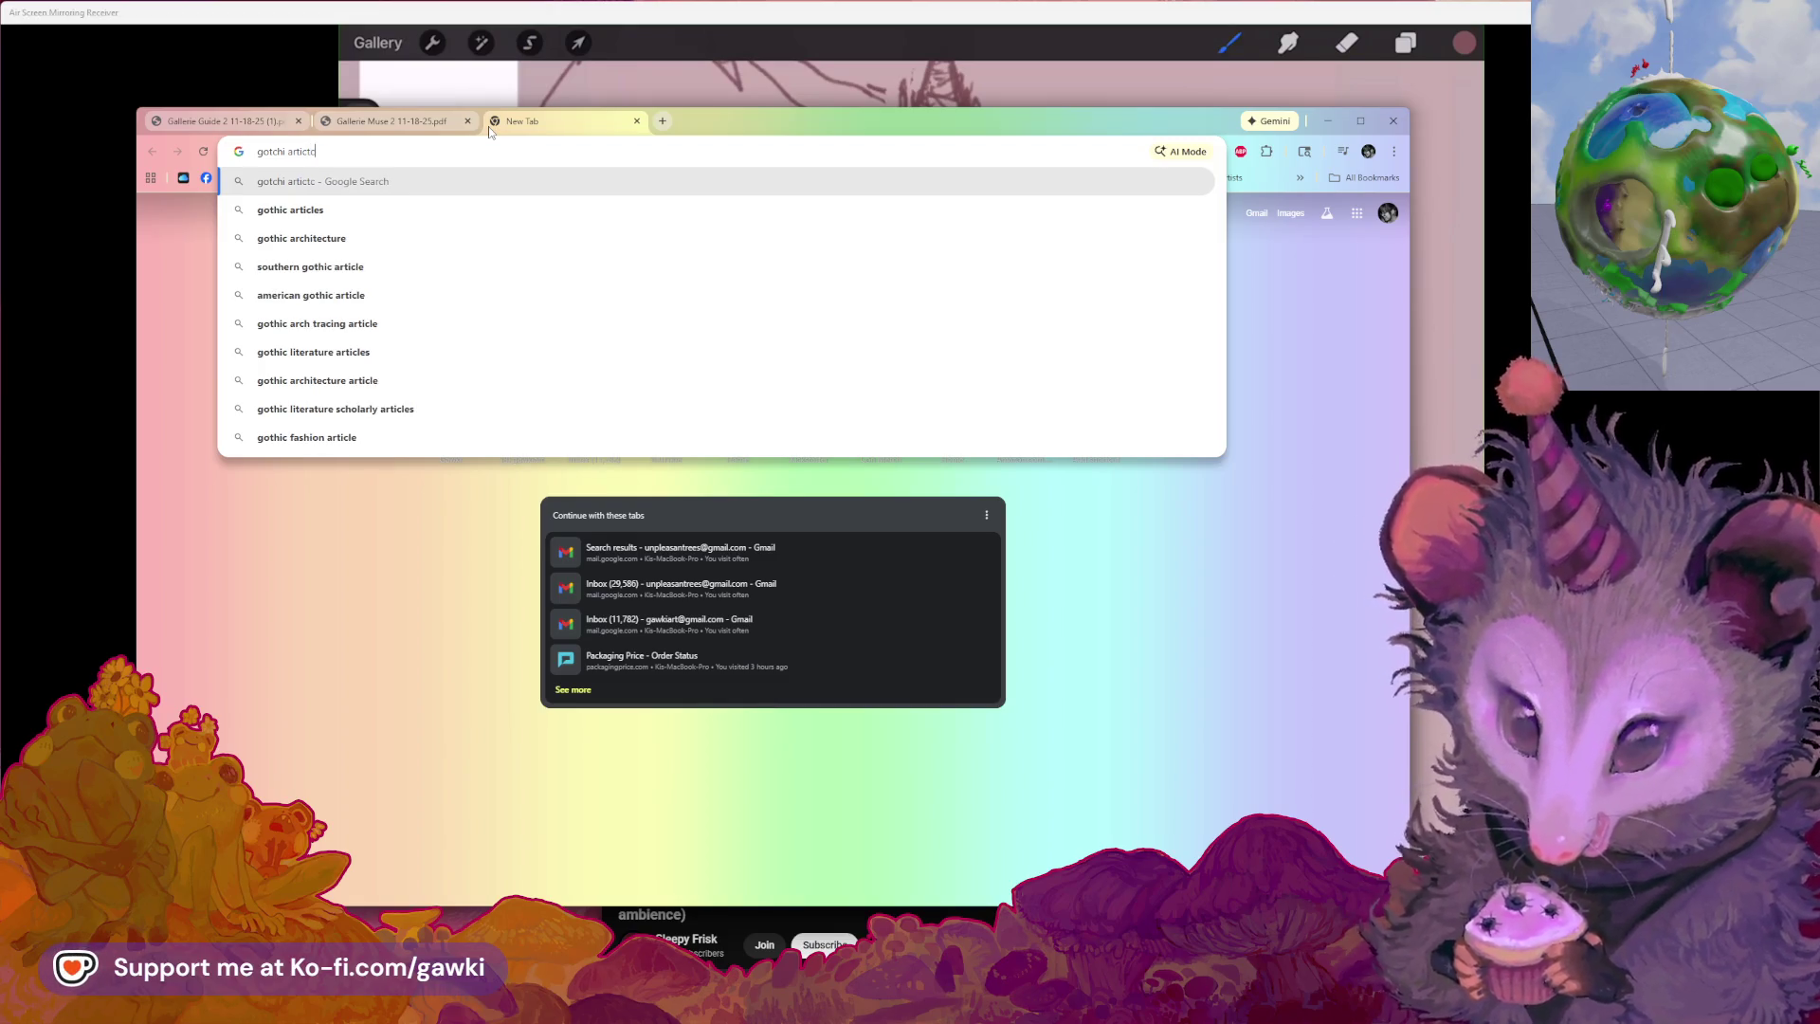
left_click(381, 237)
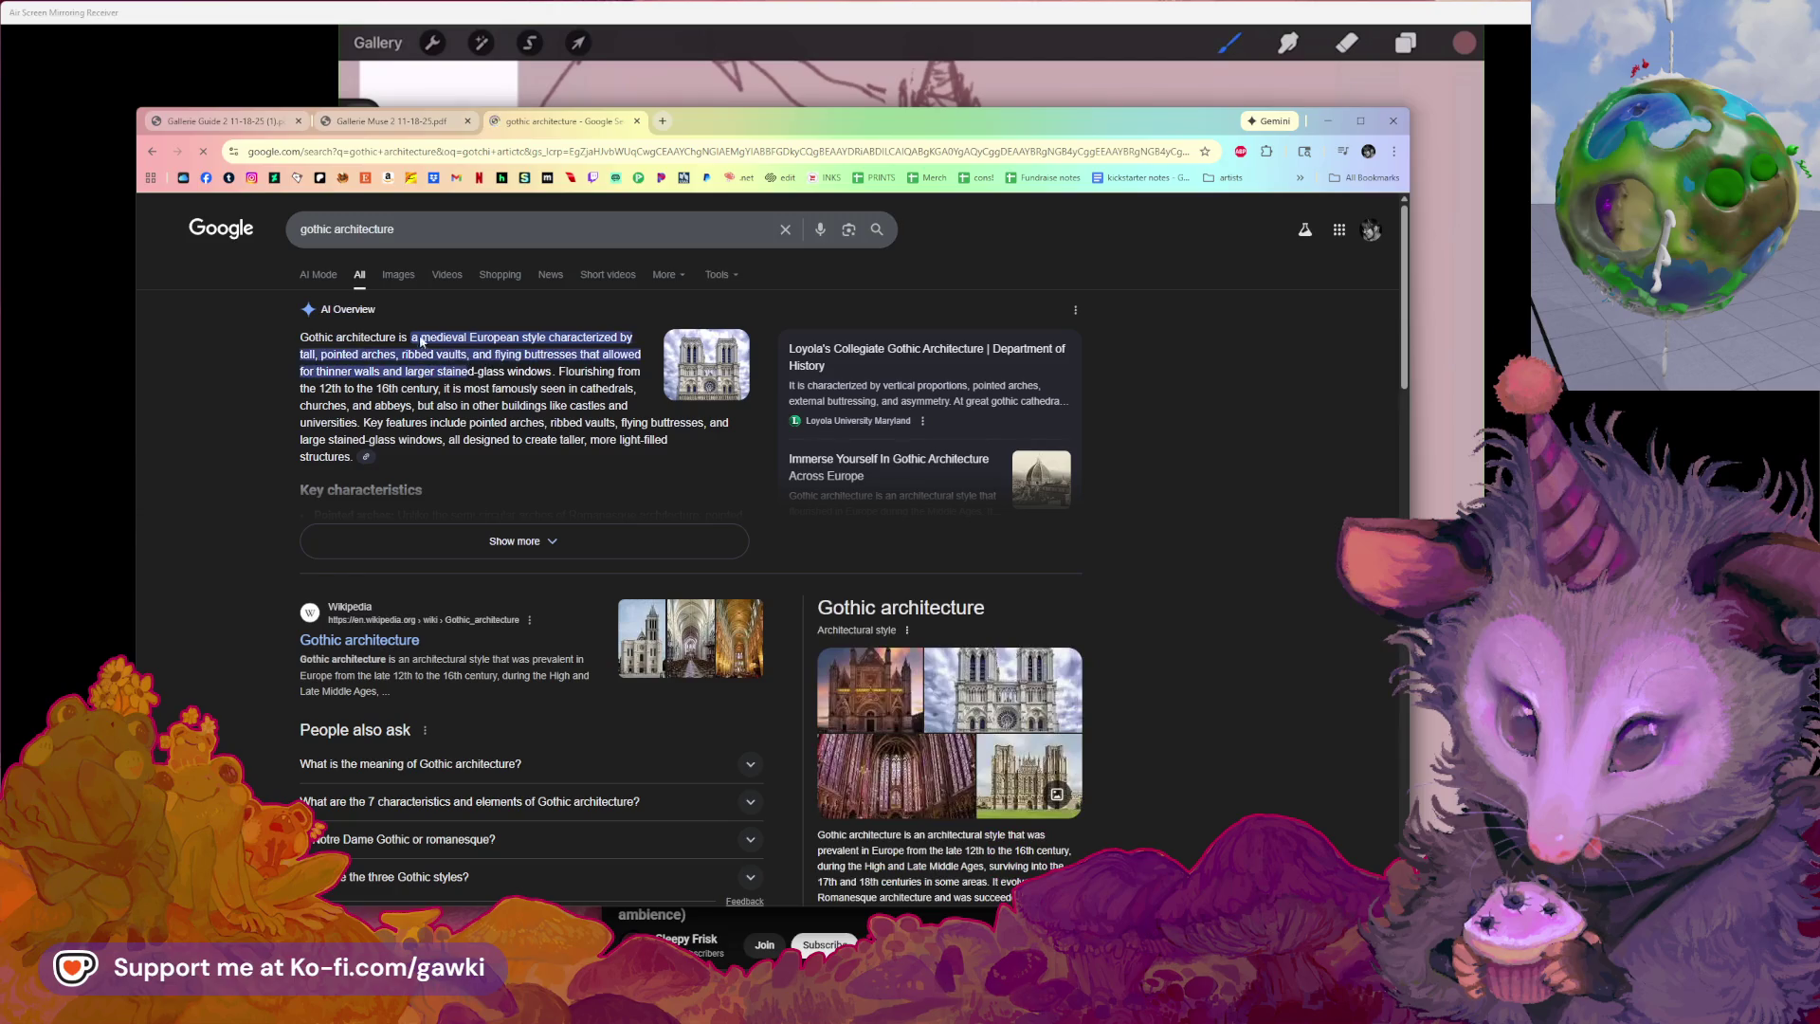
left_click(395, 273)
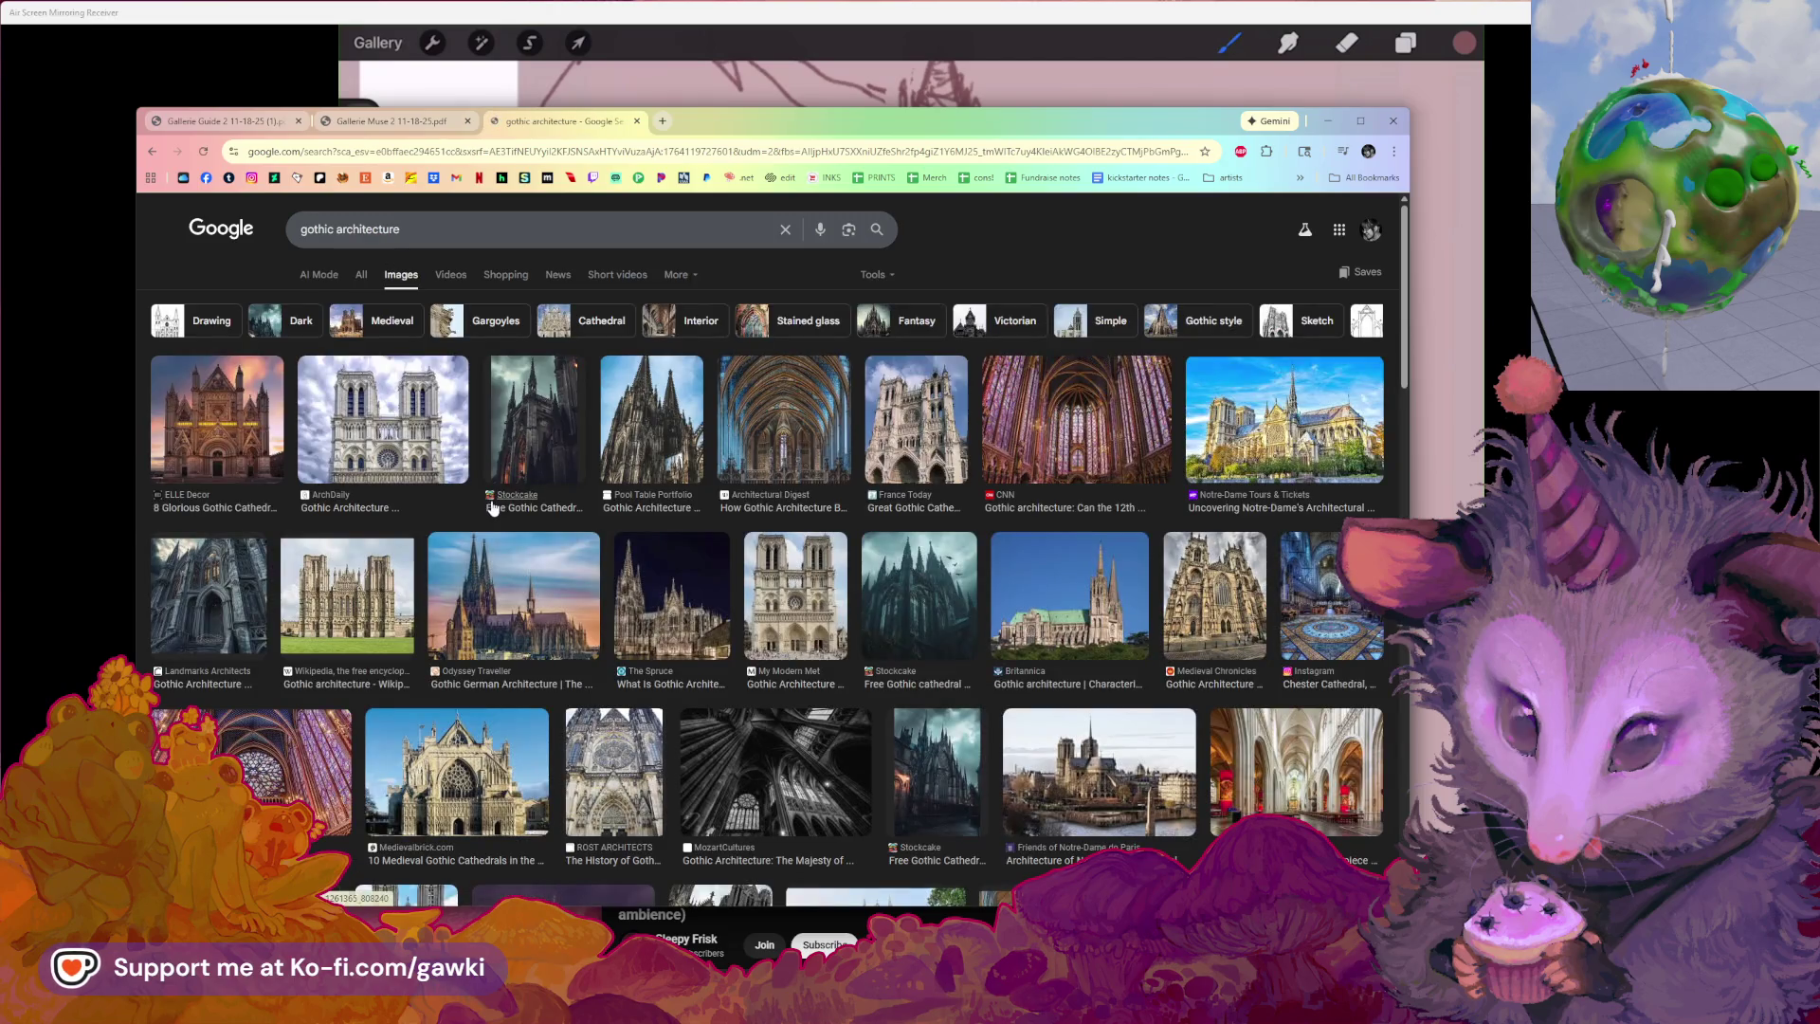
scroll(561, 584, "down", 1)
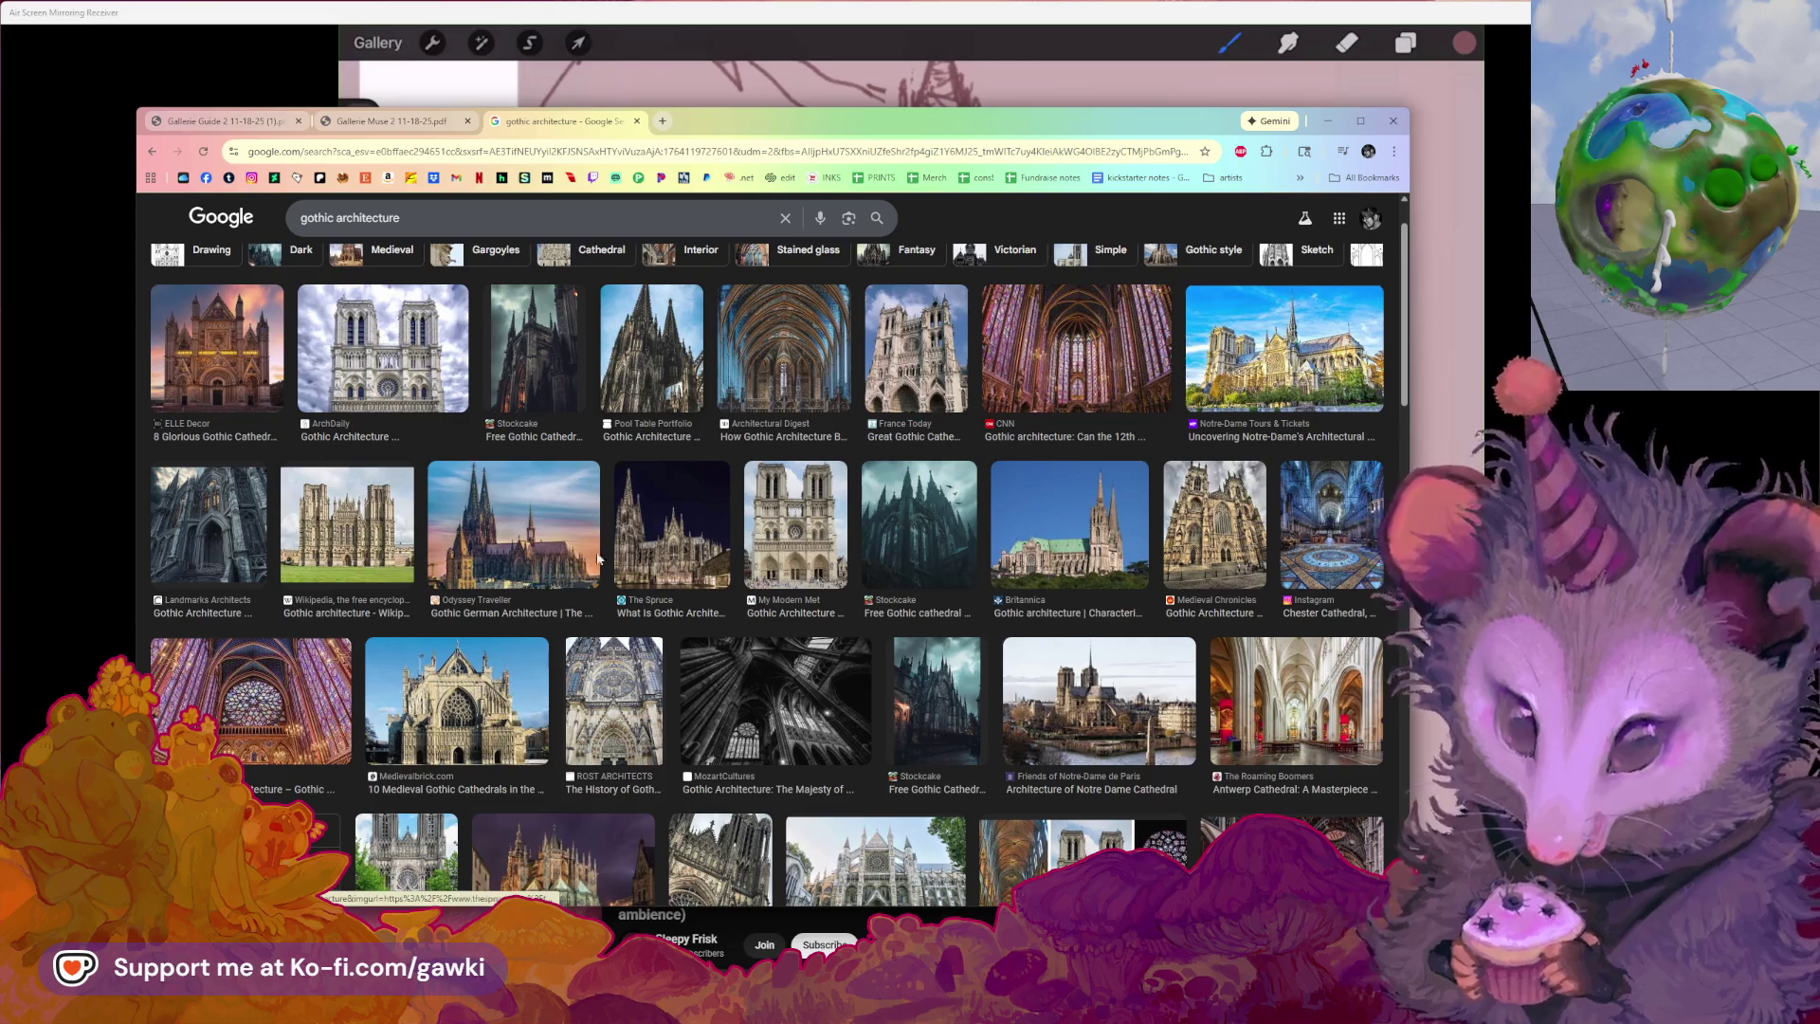
scroll(572, 633, "down", 1)
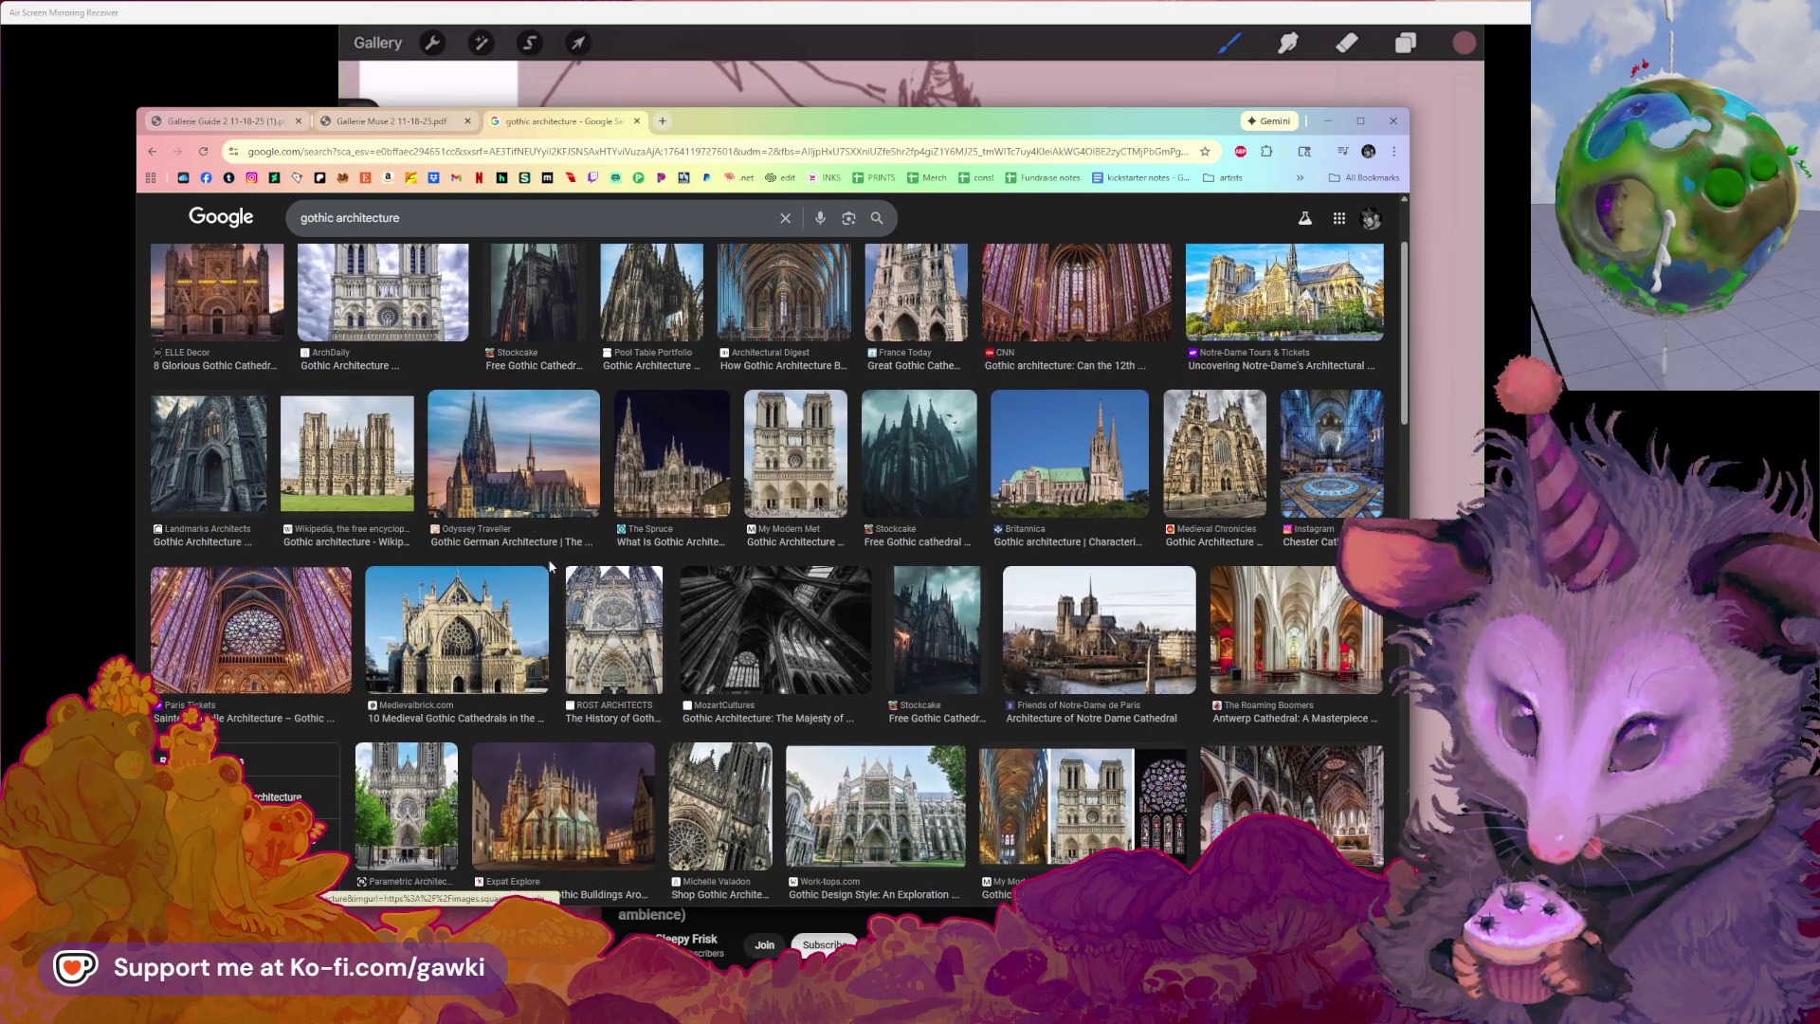
left_click(512, 455)
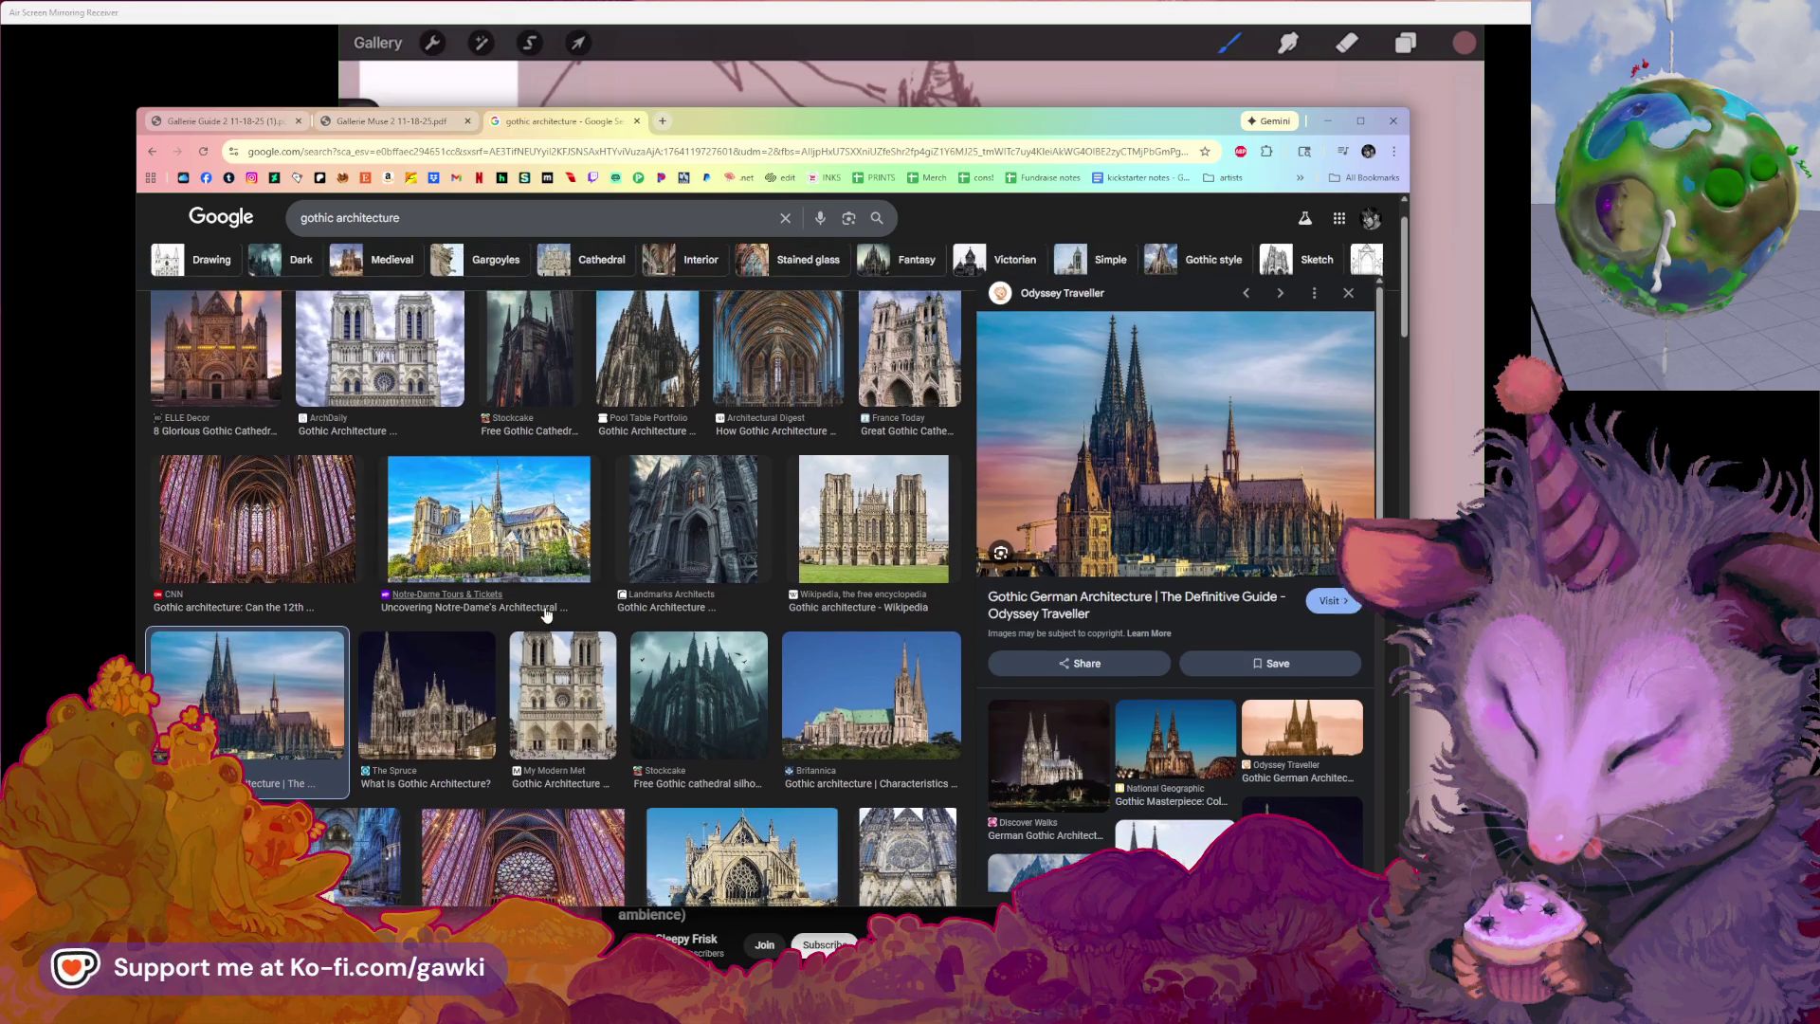
scroll(546, 612, "down", 1)
left_click(722, 576)
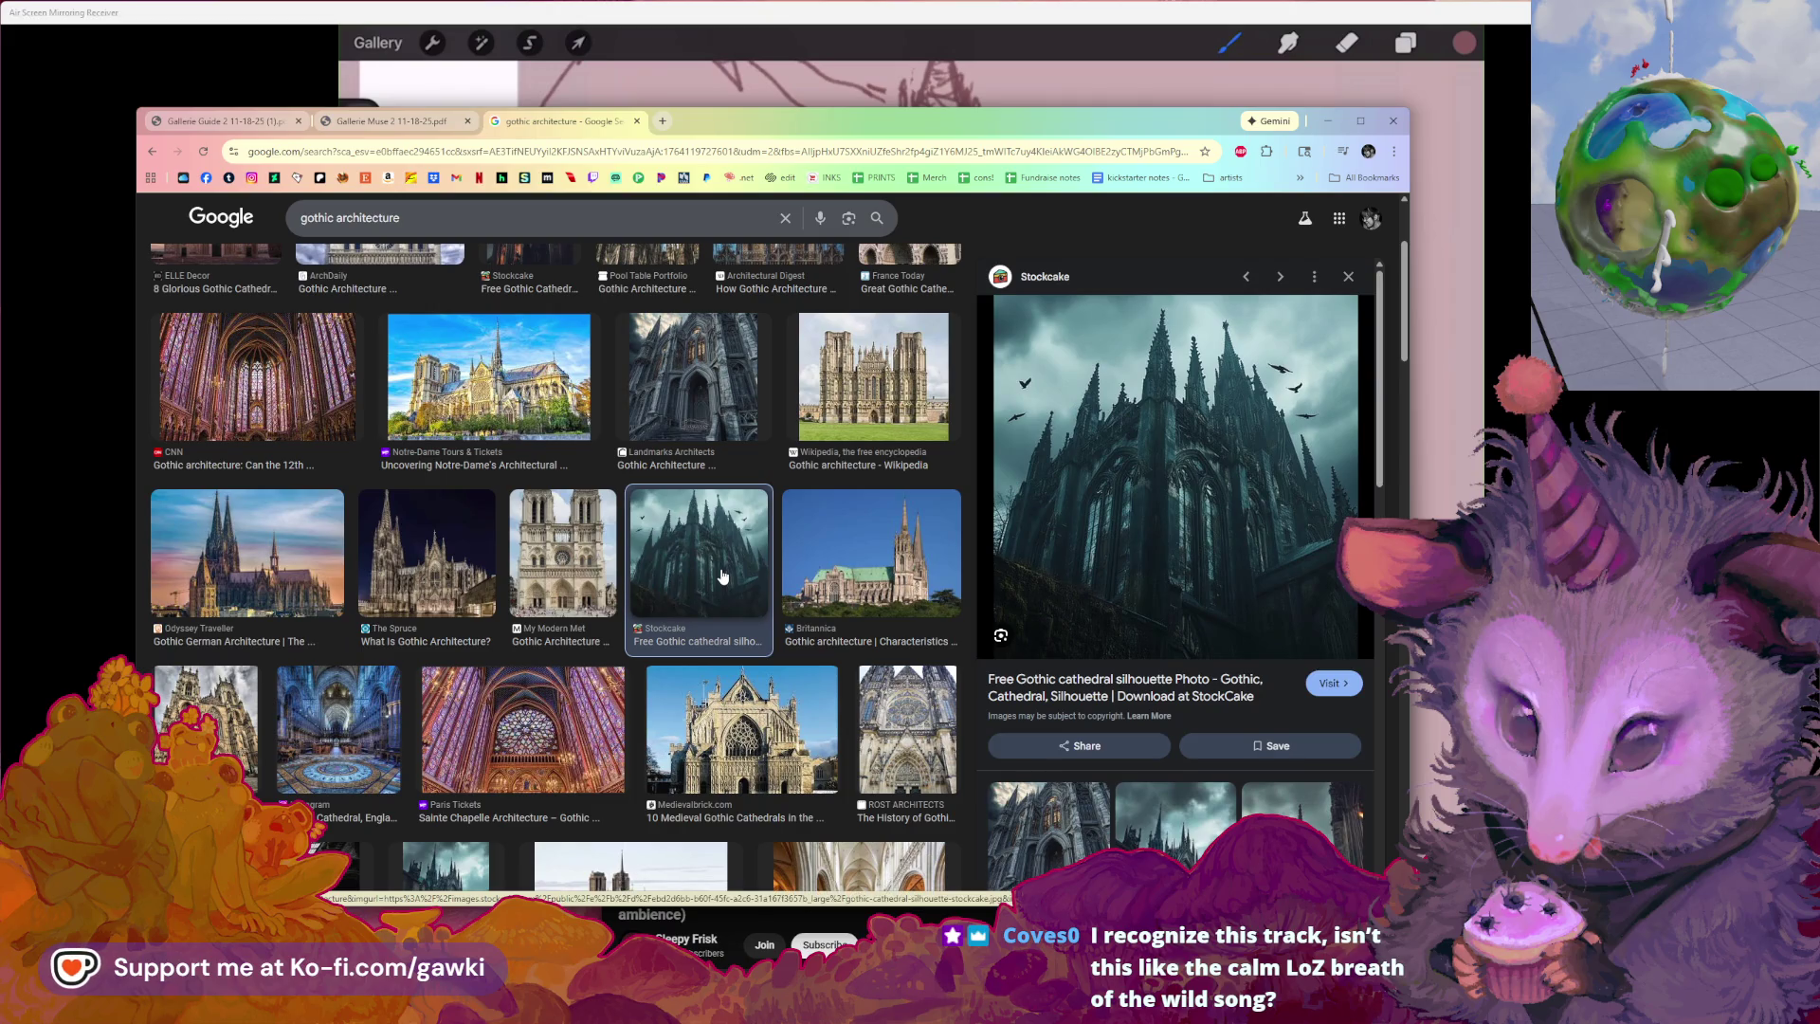
Bring the image results window forward and move it up and right
key("alt+Tab")
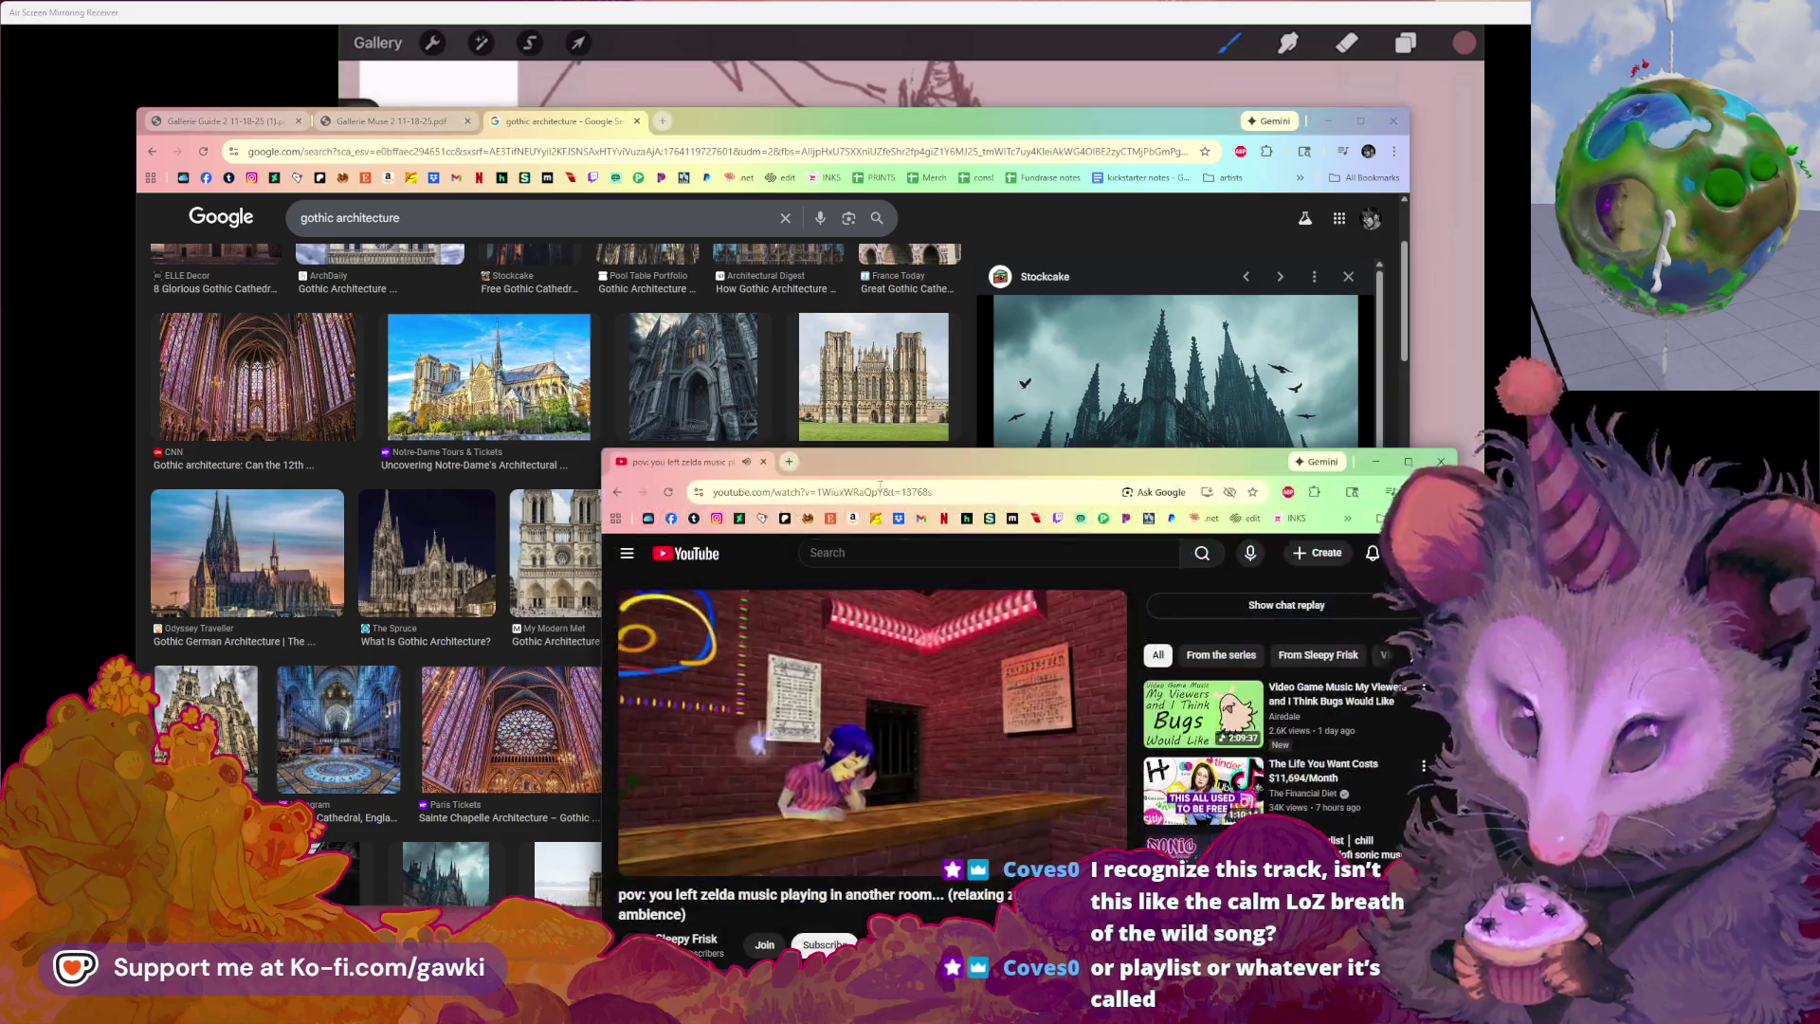
left_click(876, 120)
left_click_drag(867, 109, 985, 84)
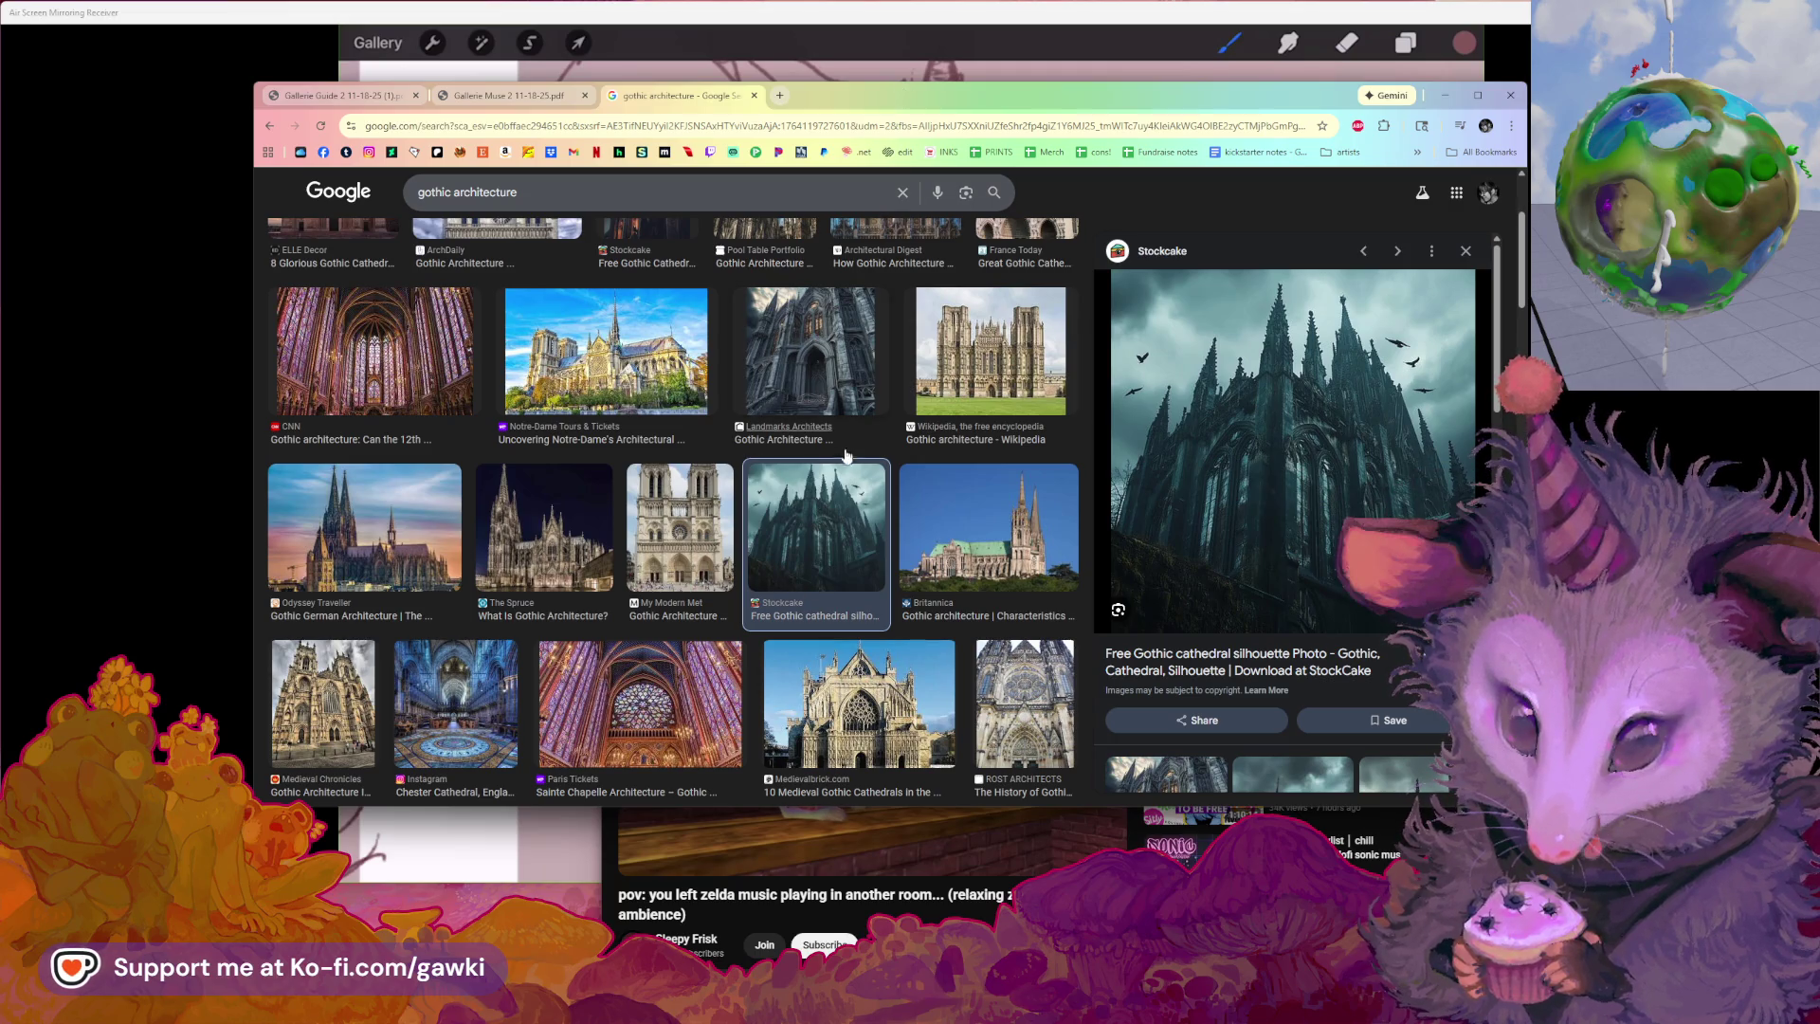
scroll(796, 491, "down", 1)
scroll(747, 536, "down", 1)
scroll(747, 528, "down", 1)
scroll(746, 529, "down", 1)
scroll(749, 532, "down", 1)
scroll(749, 537, "down", 1)
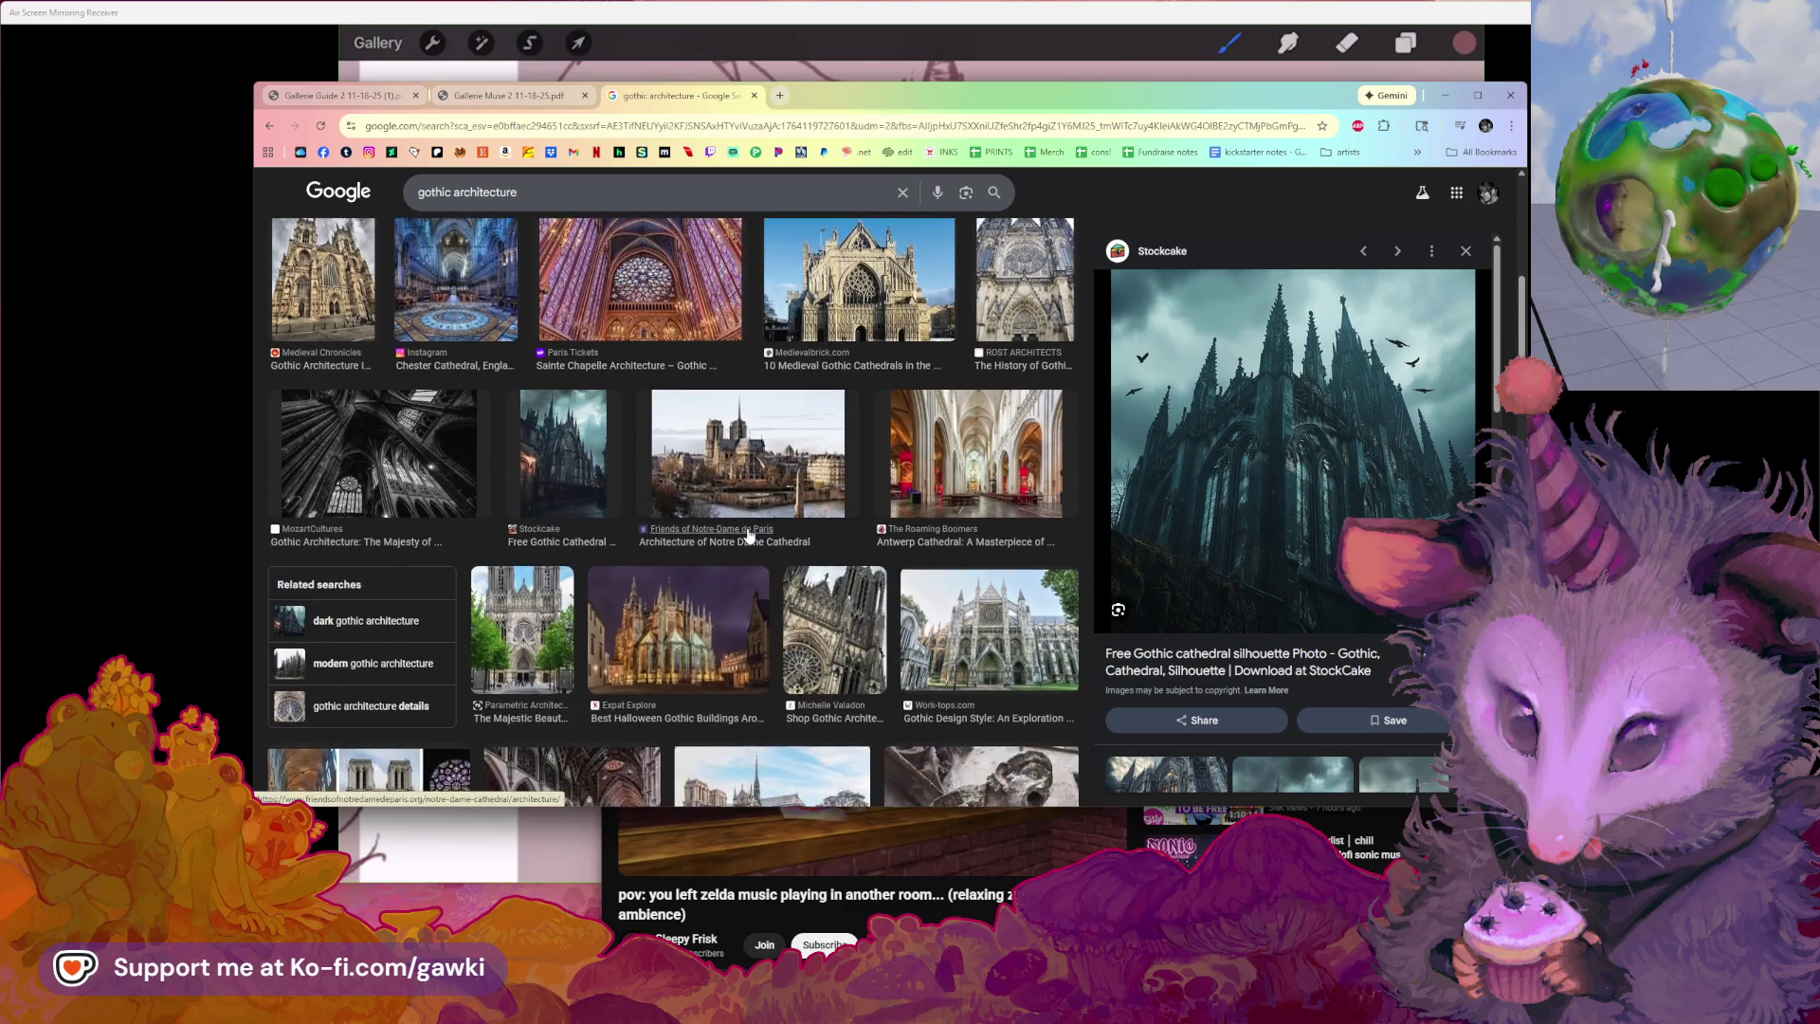
scroll(750, 536, "down", 1)
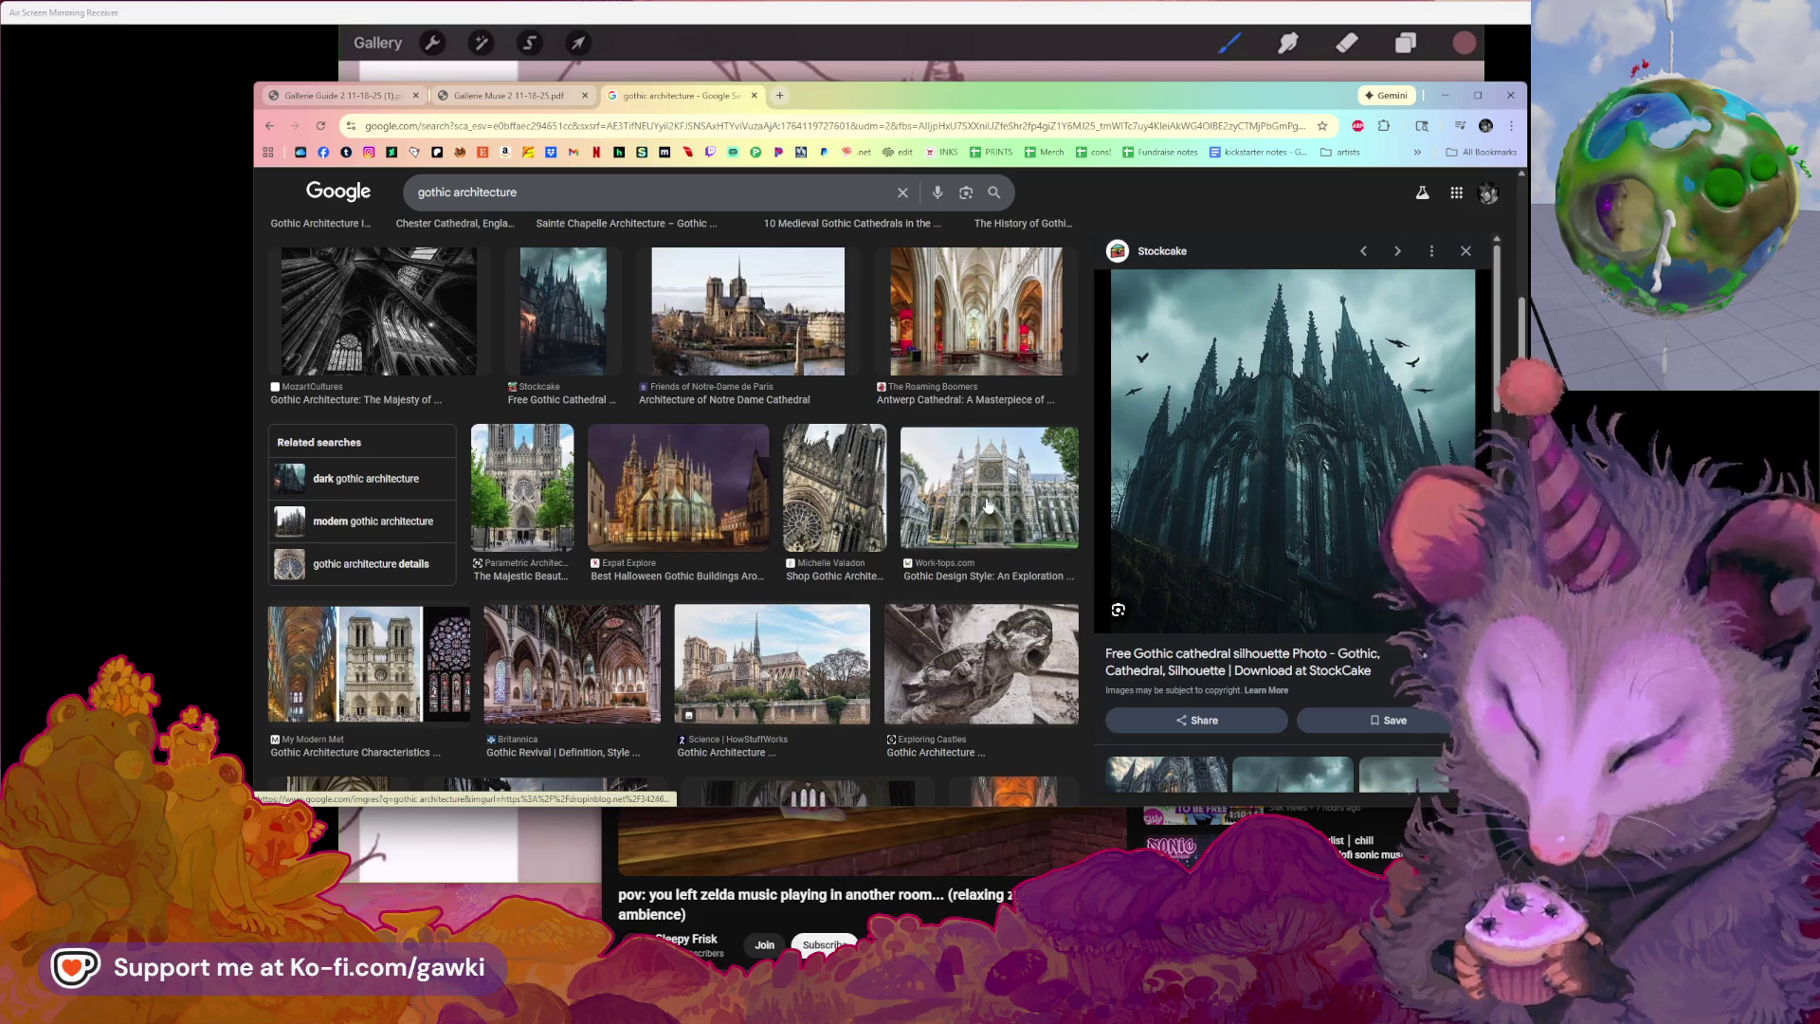
Preview the pale cathedral facade, then the Iconic Gothic Architecture cathedral photo
left_click(988, 491)
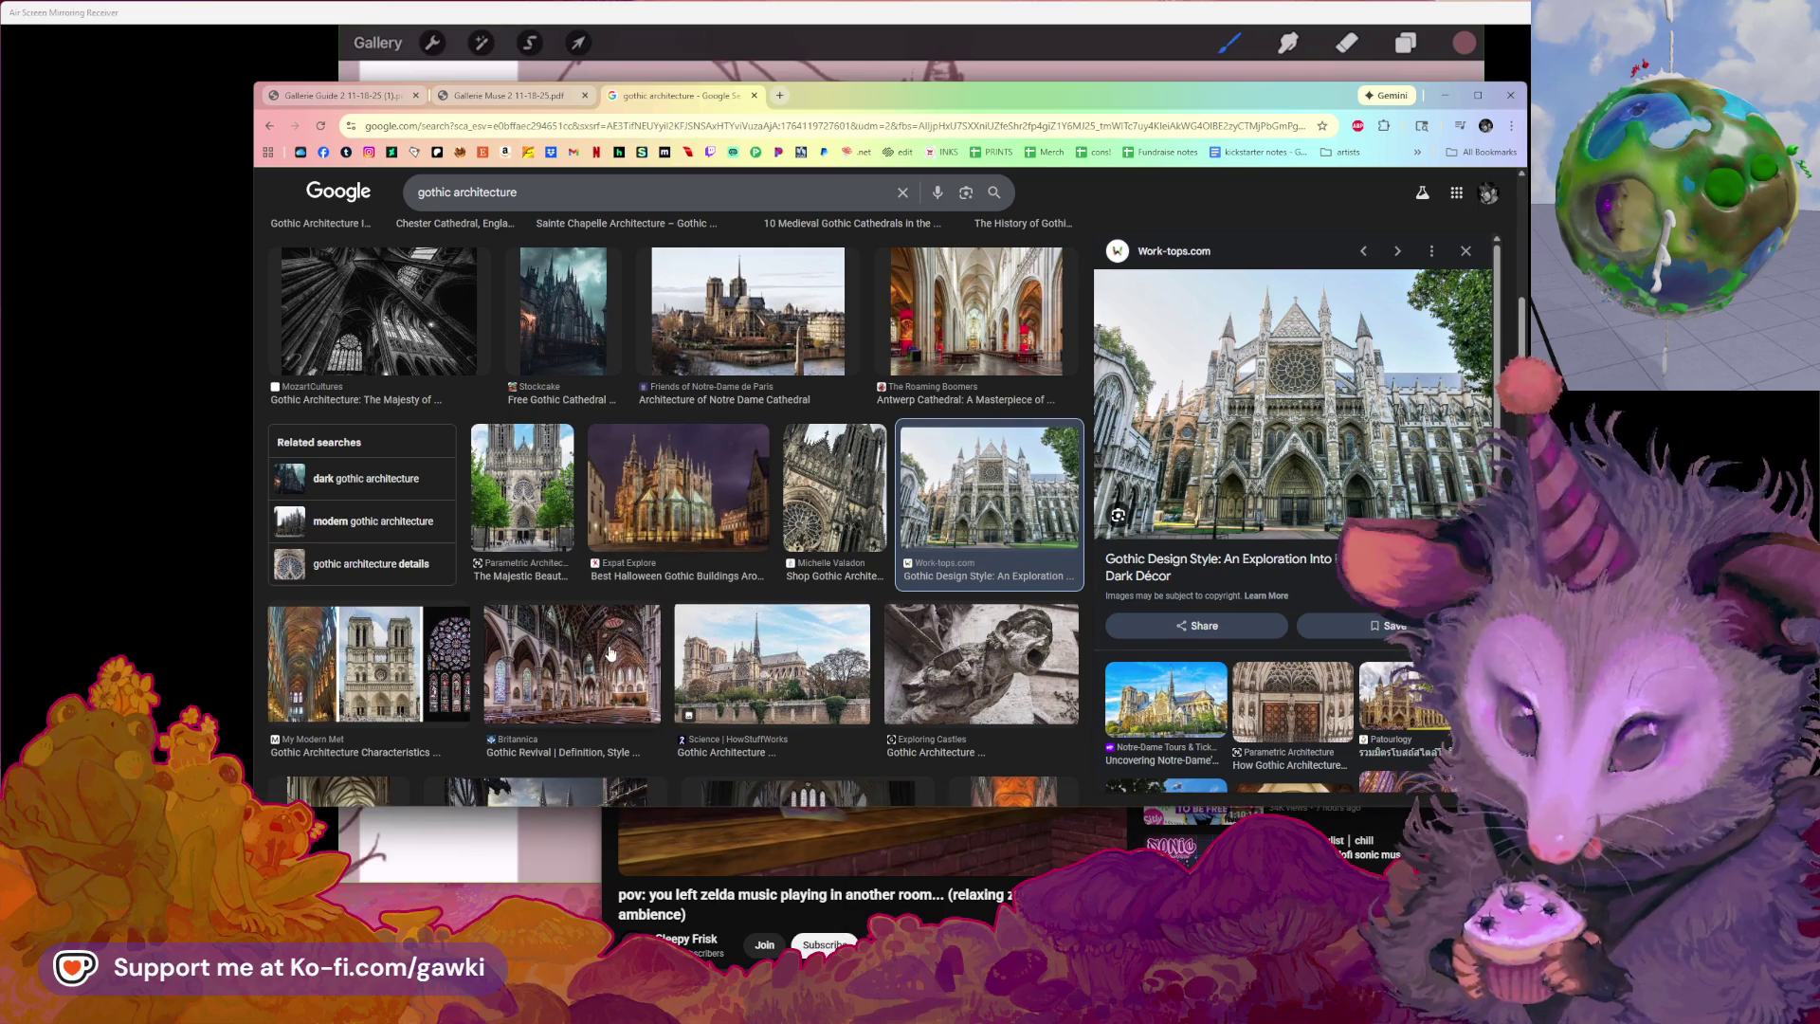
scroll(608, 652, "down", 3)
scroll(614, 647, "down", 2)
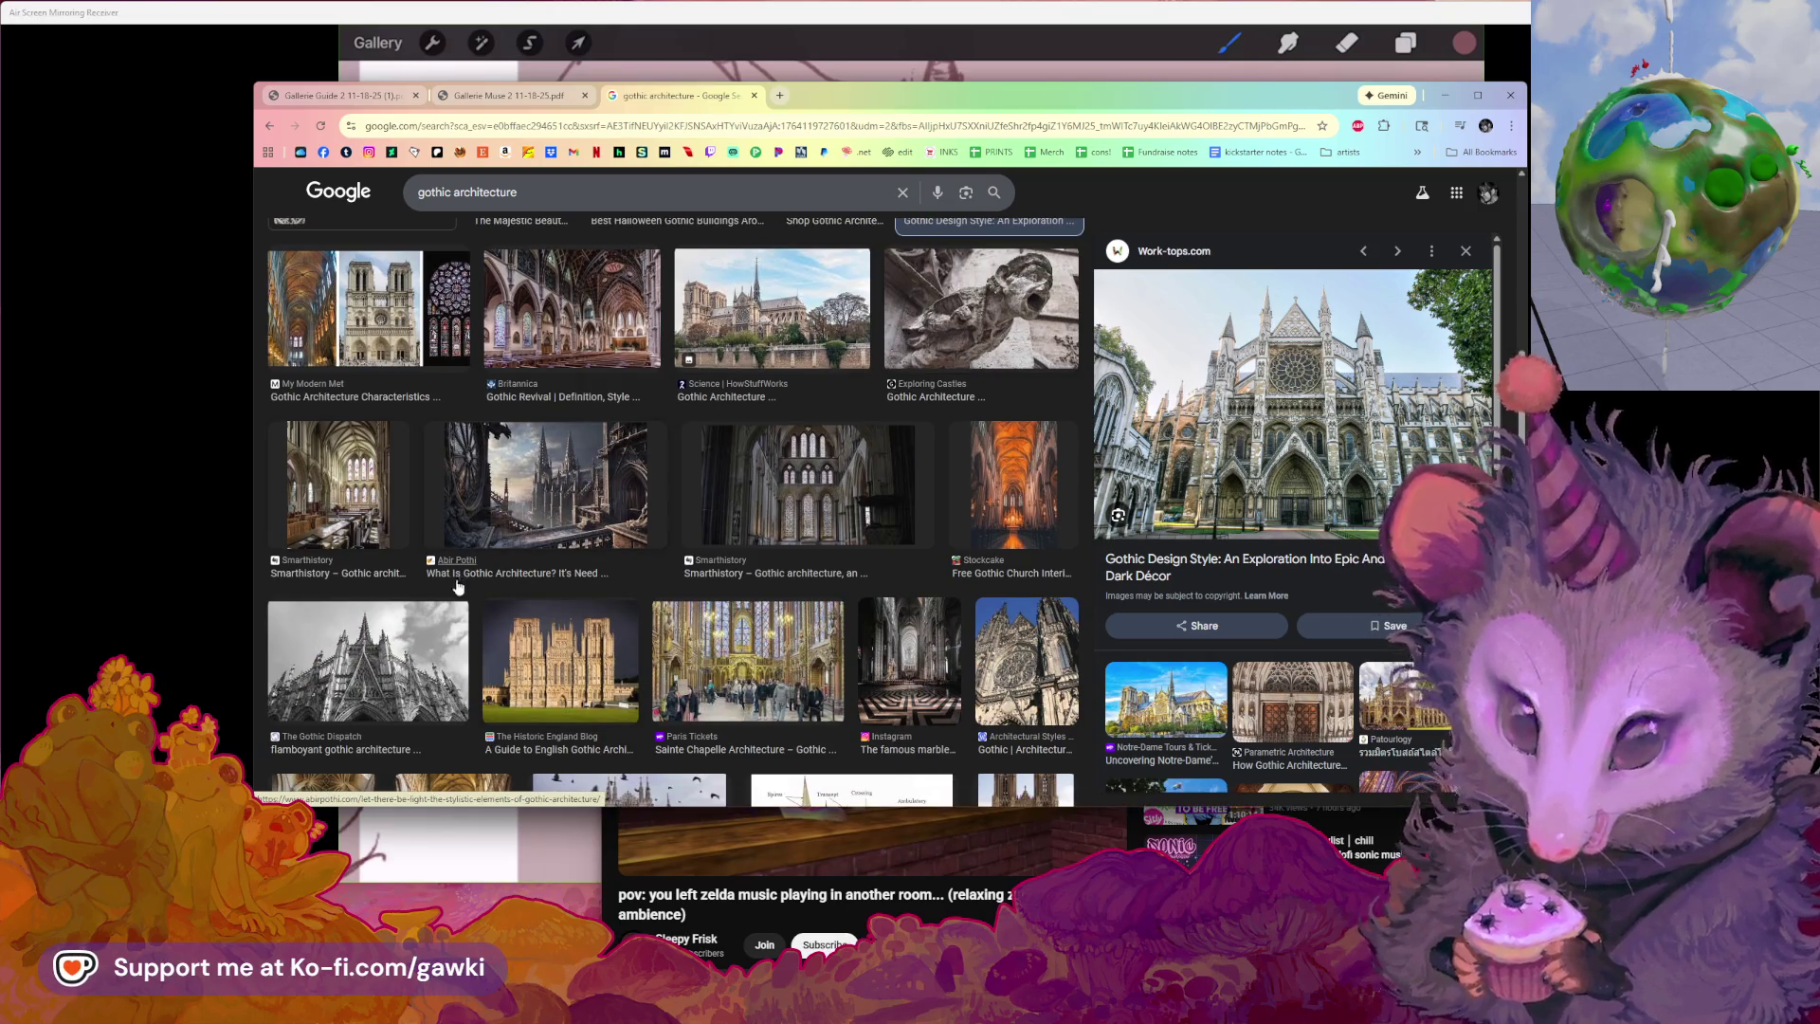
scroll(498, 604, "down", 1)
scroll(570, 638, "down", 2)
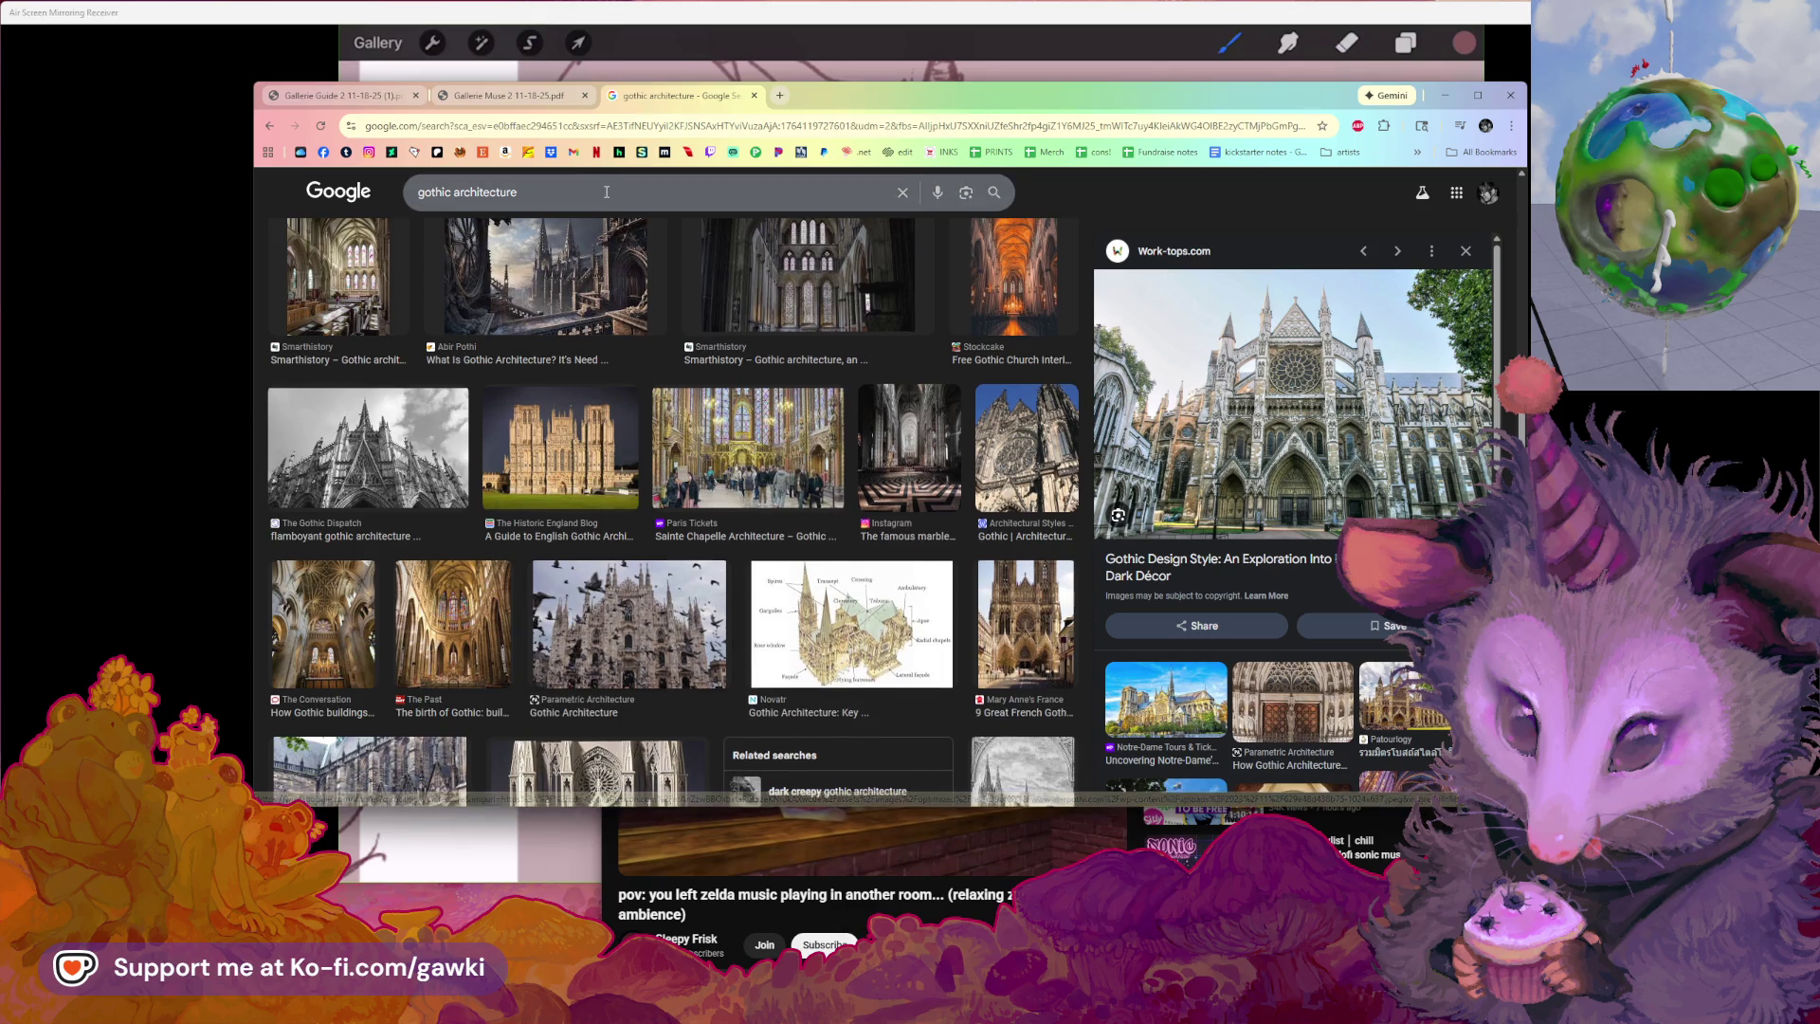
scroll(580, 643, "up", 1)
scroll(632, 402, "down", 3)
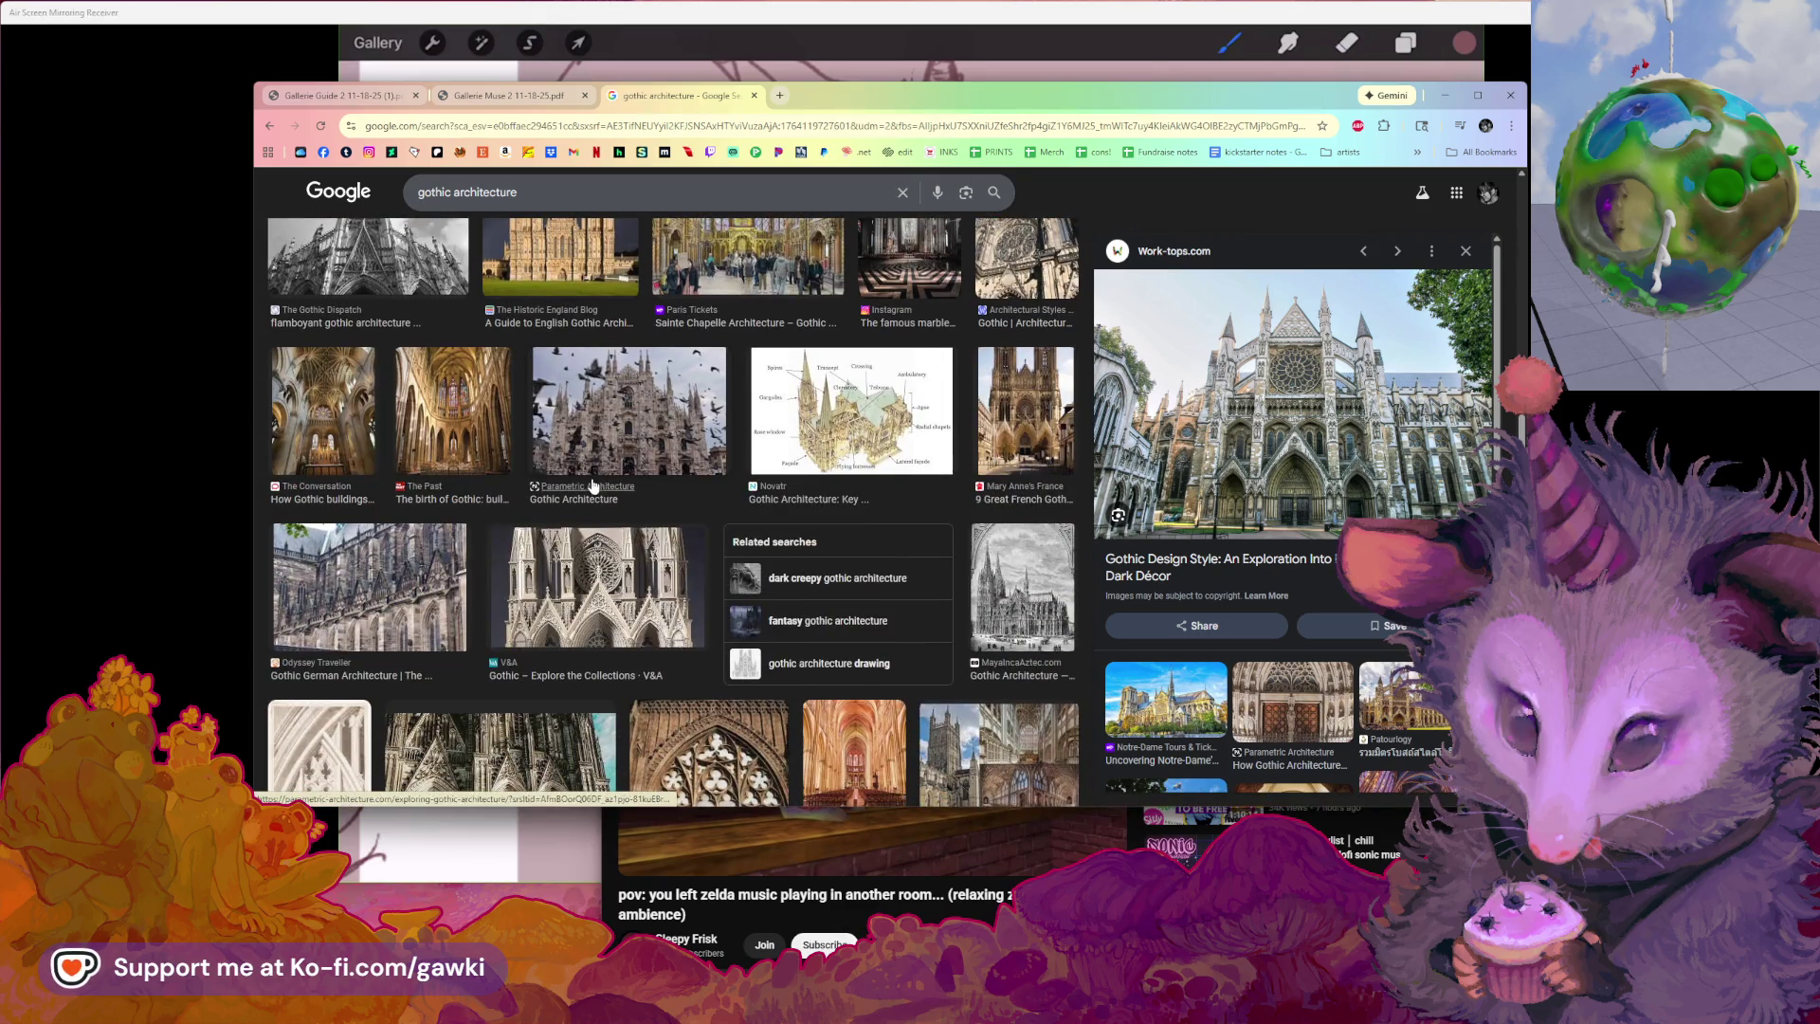
scroll(593, 485, "down", 1)
scroll(590, 476, "down", 1)
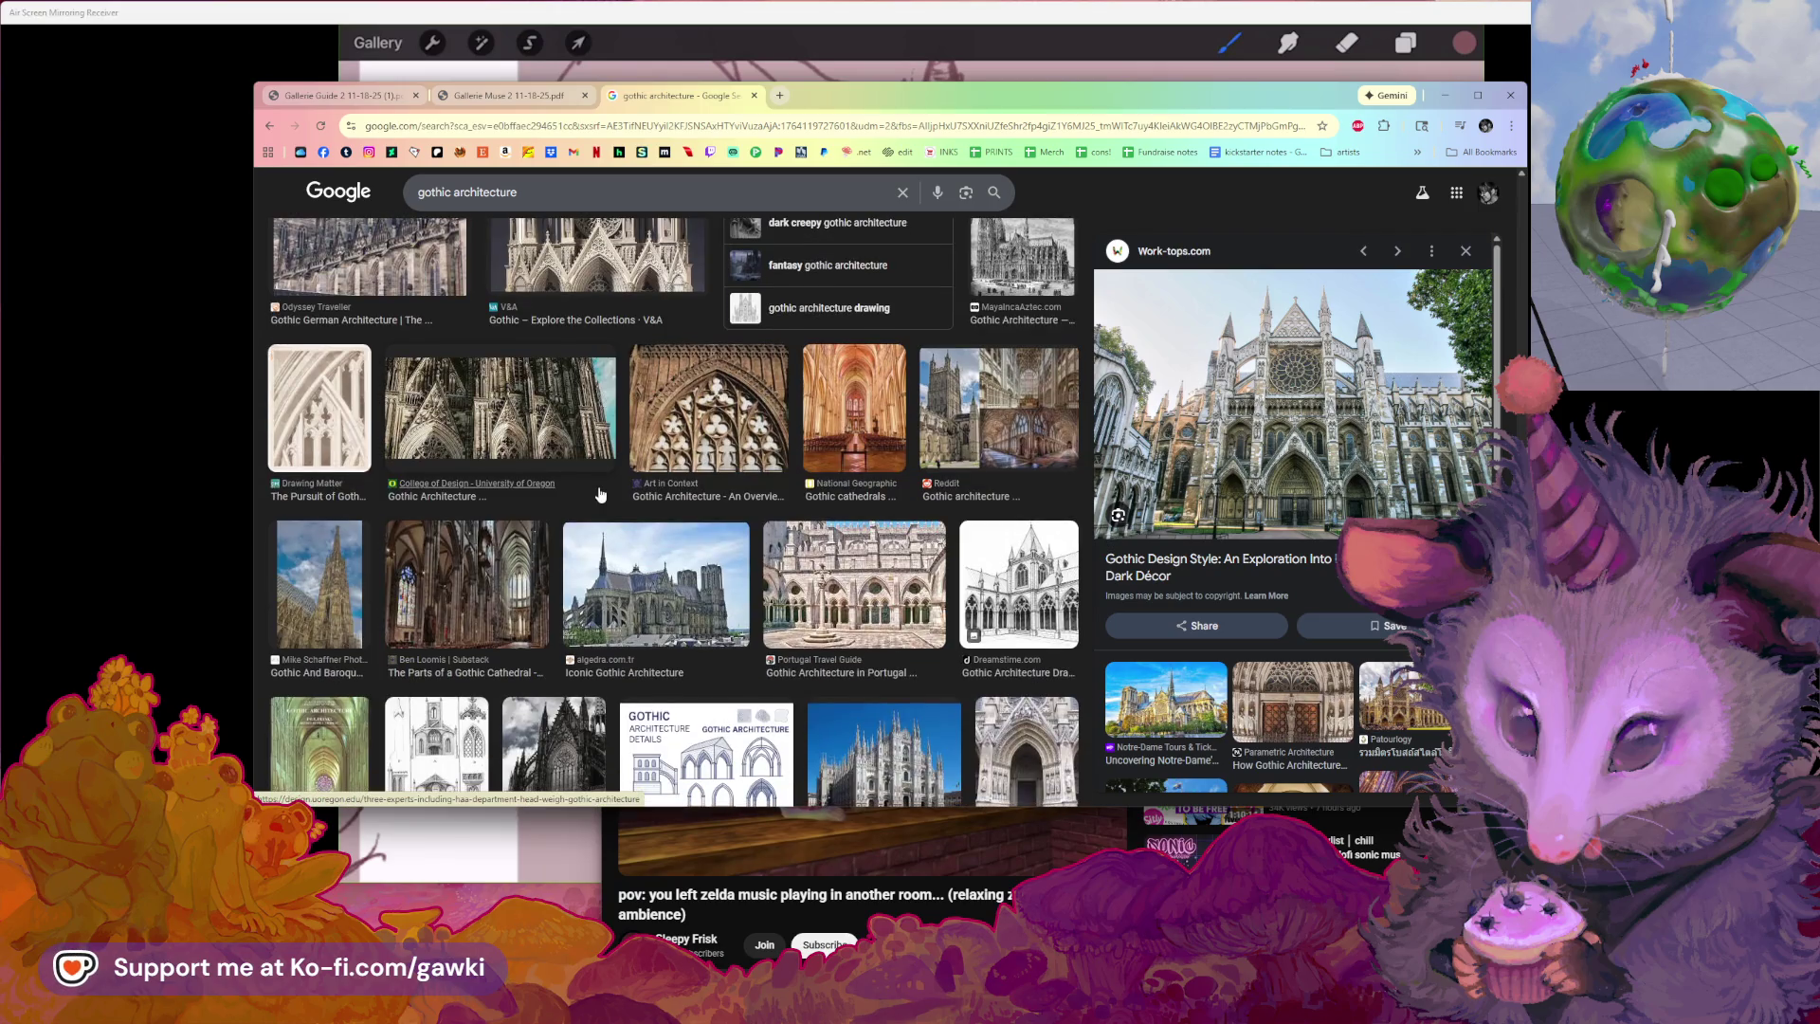
scroll(599, 494, "down", 1)
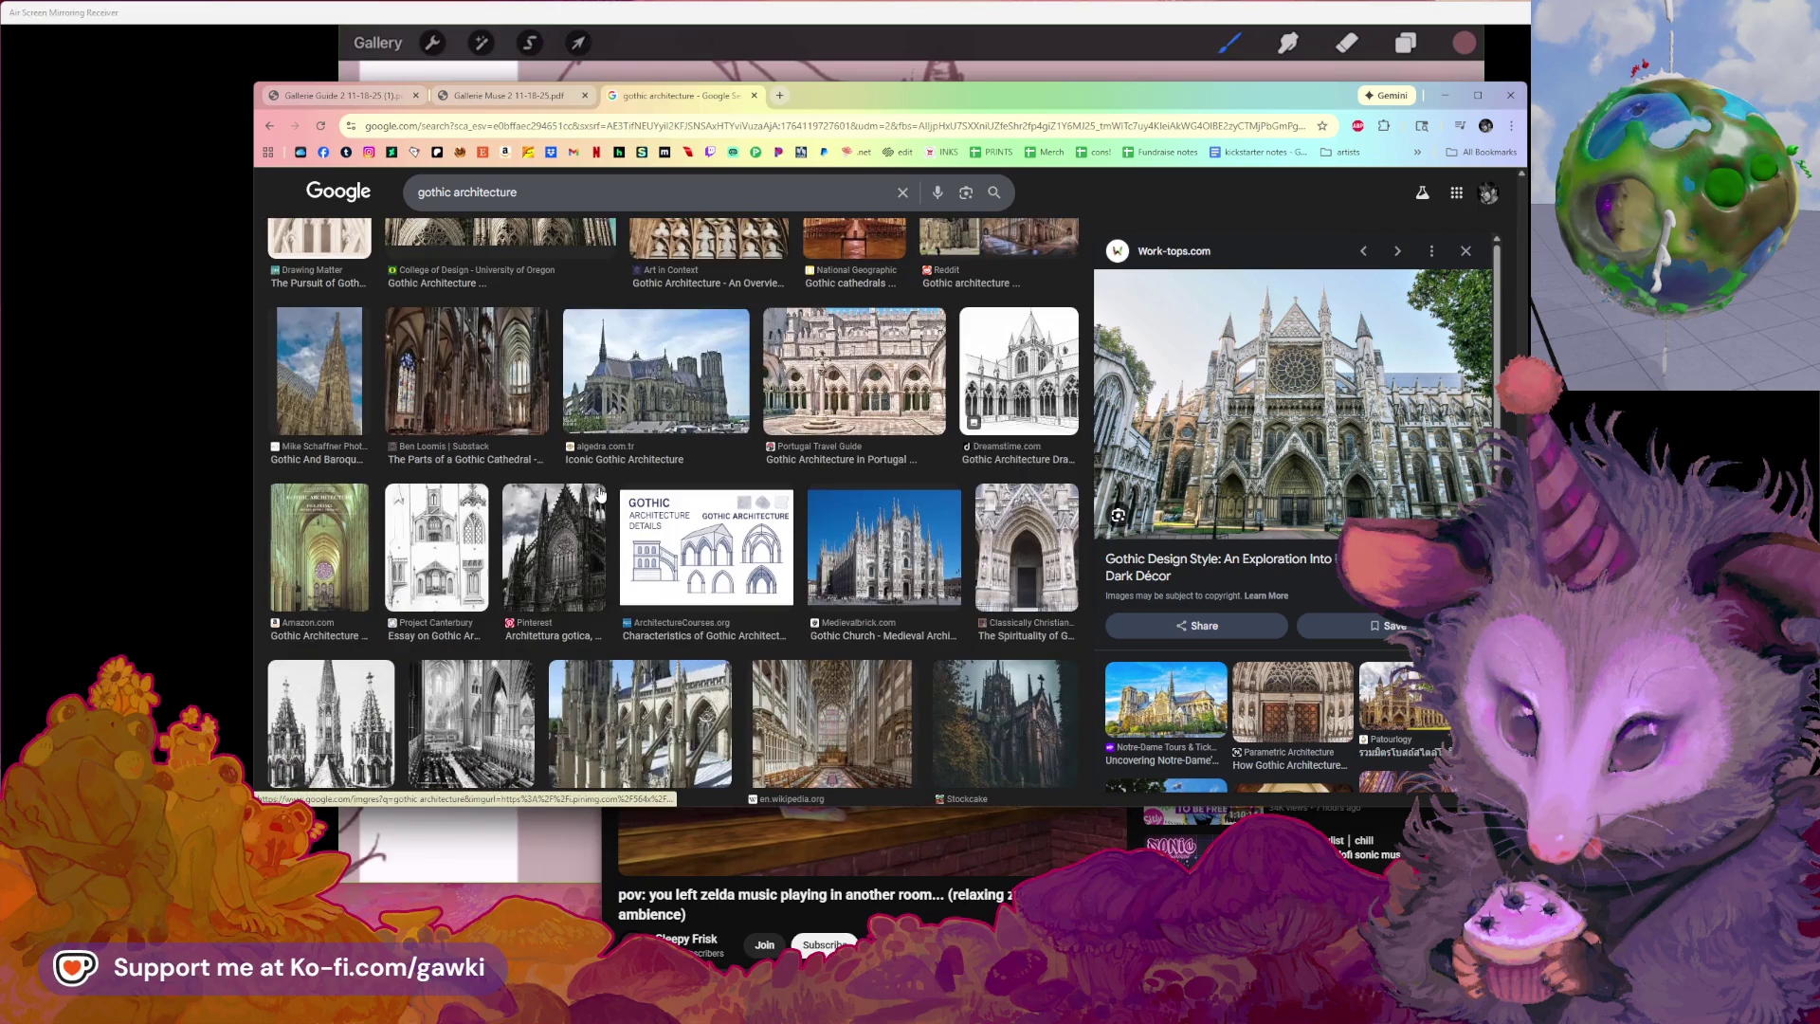
left_click(641, 421)
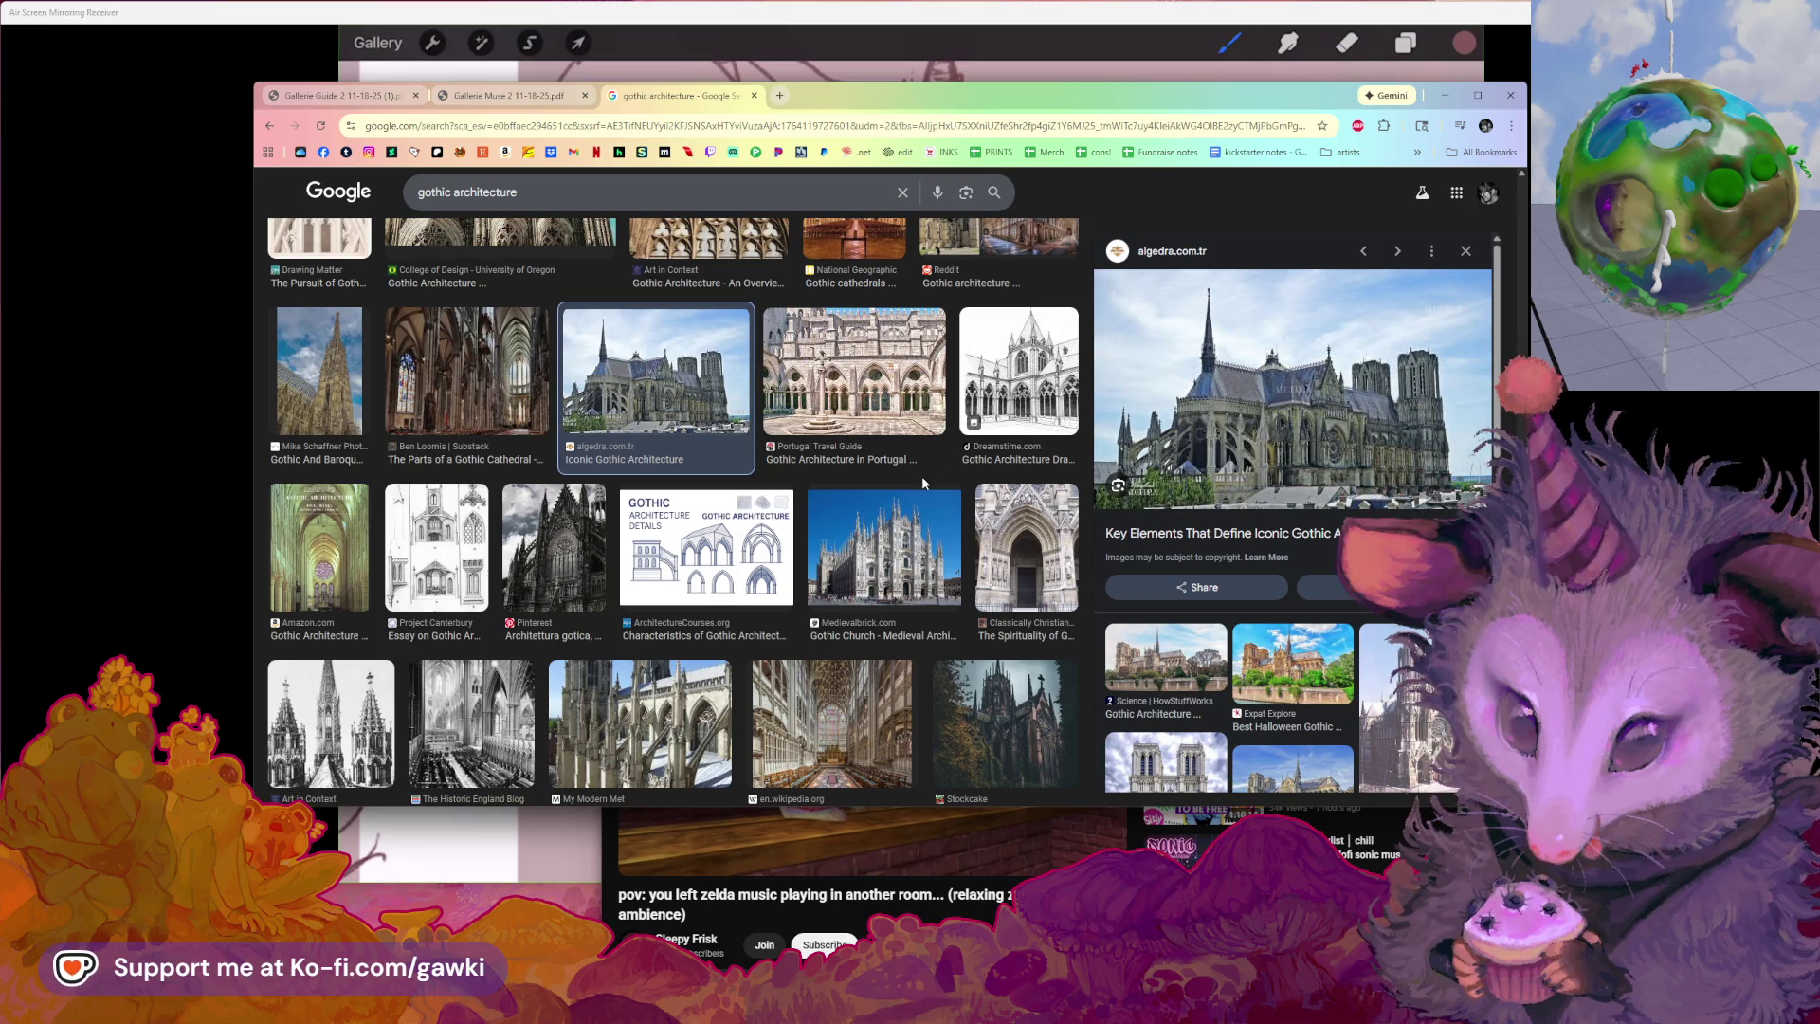
scroll(711, 526, "up", 1)
scroll(668, 554, "down", 2)
scroll(643, 572, "down", 1)
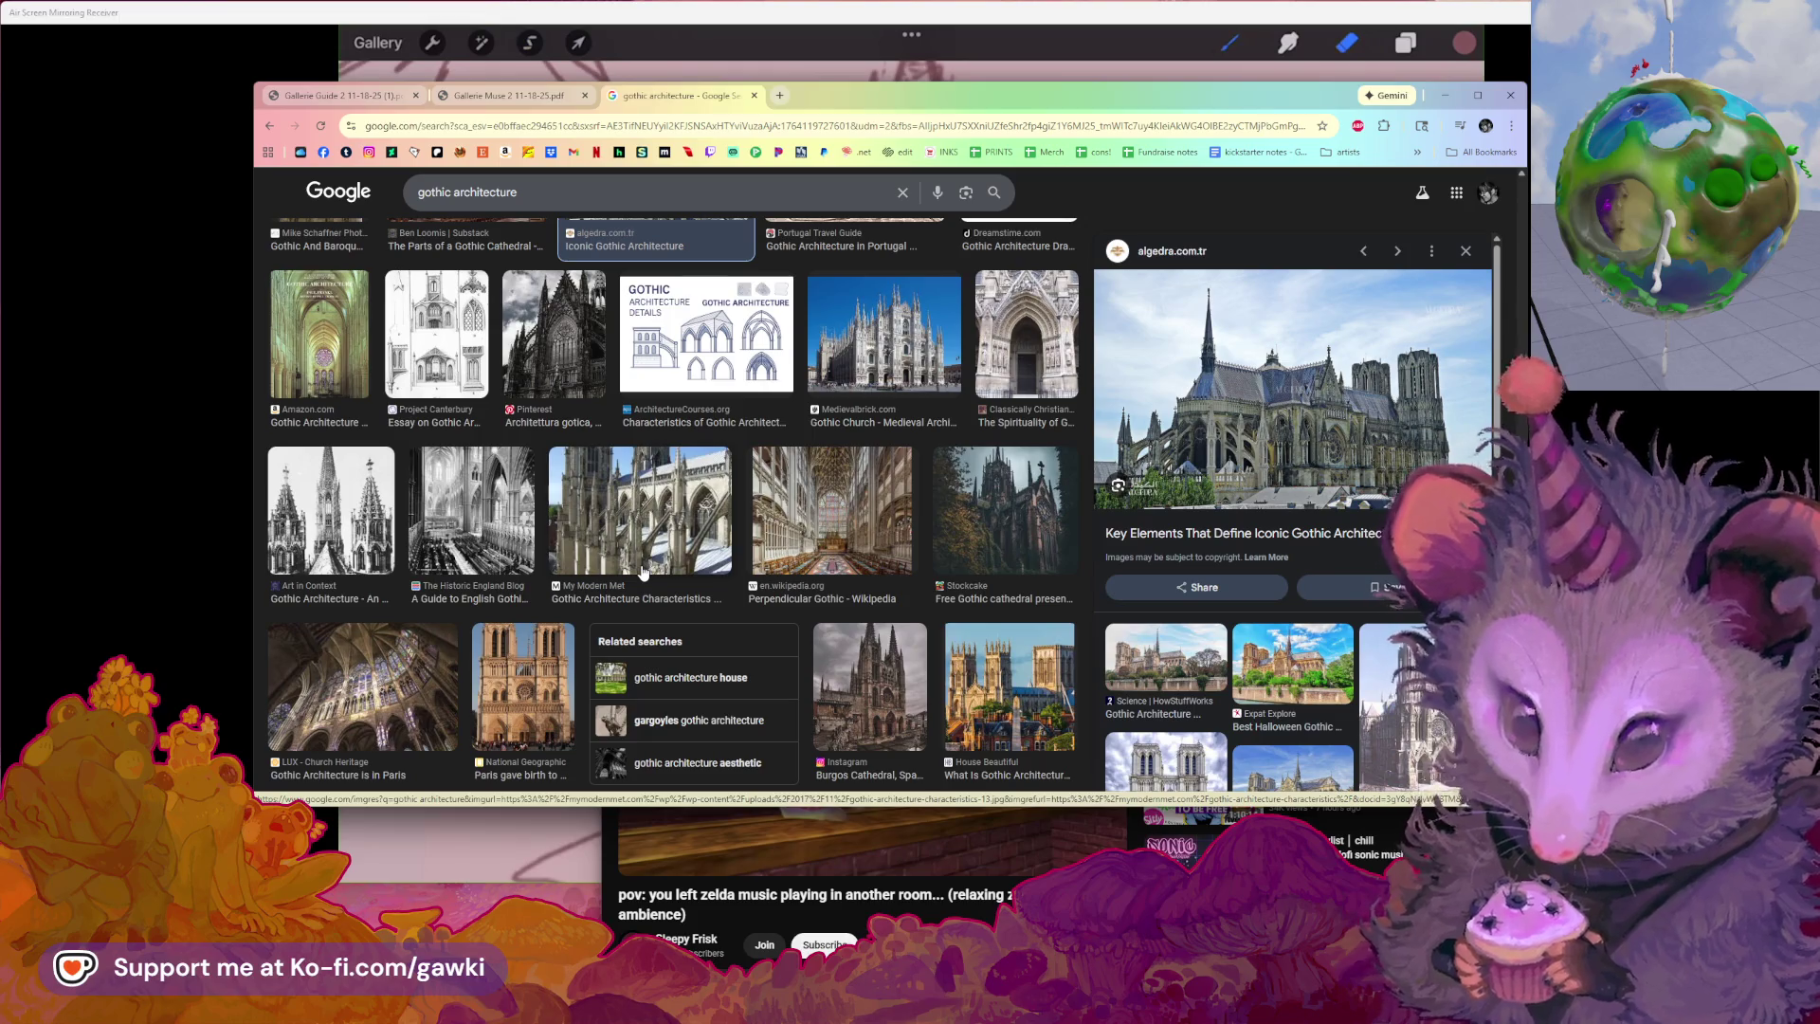
Shuffle the browser and canvas windows so the sketch shows beside the reference
left_click_drag(961, 91, 599, 356)
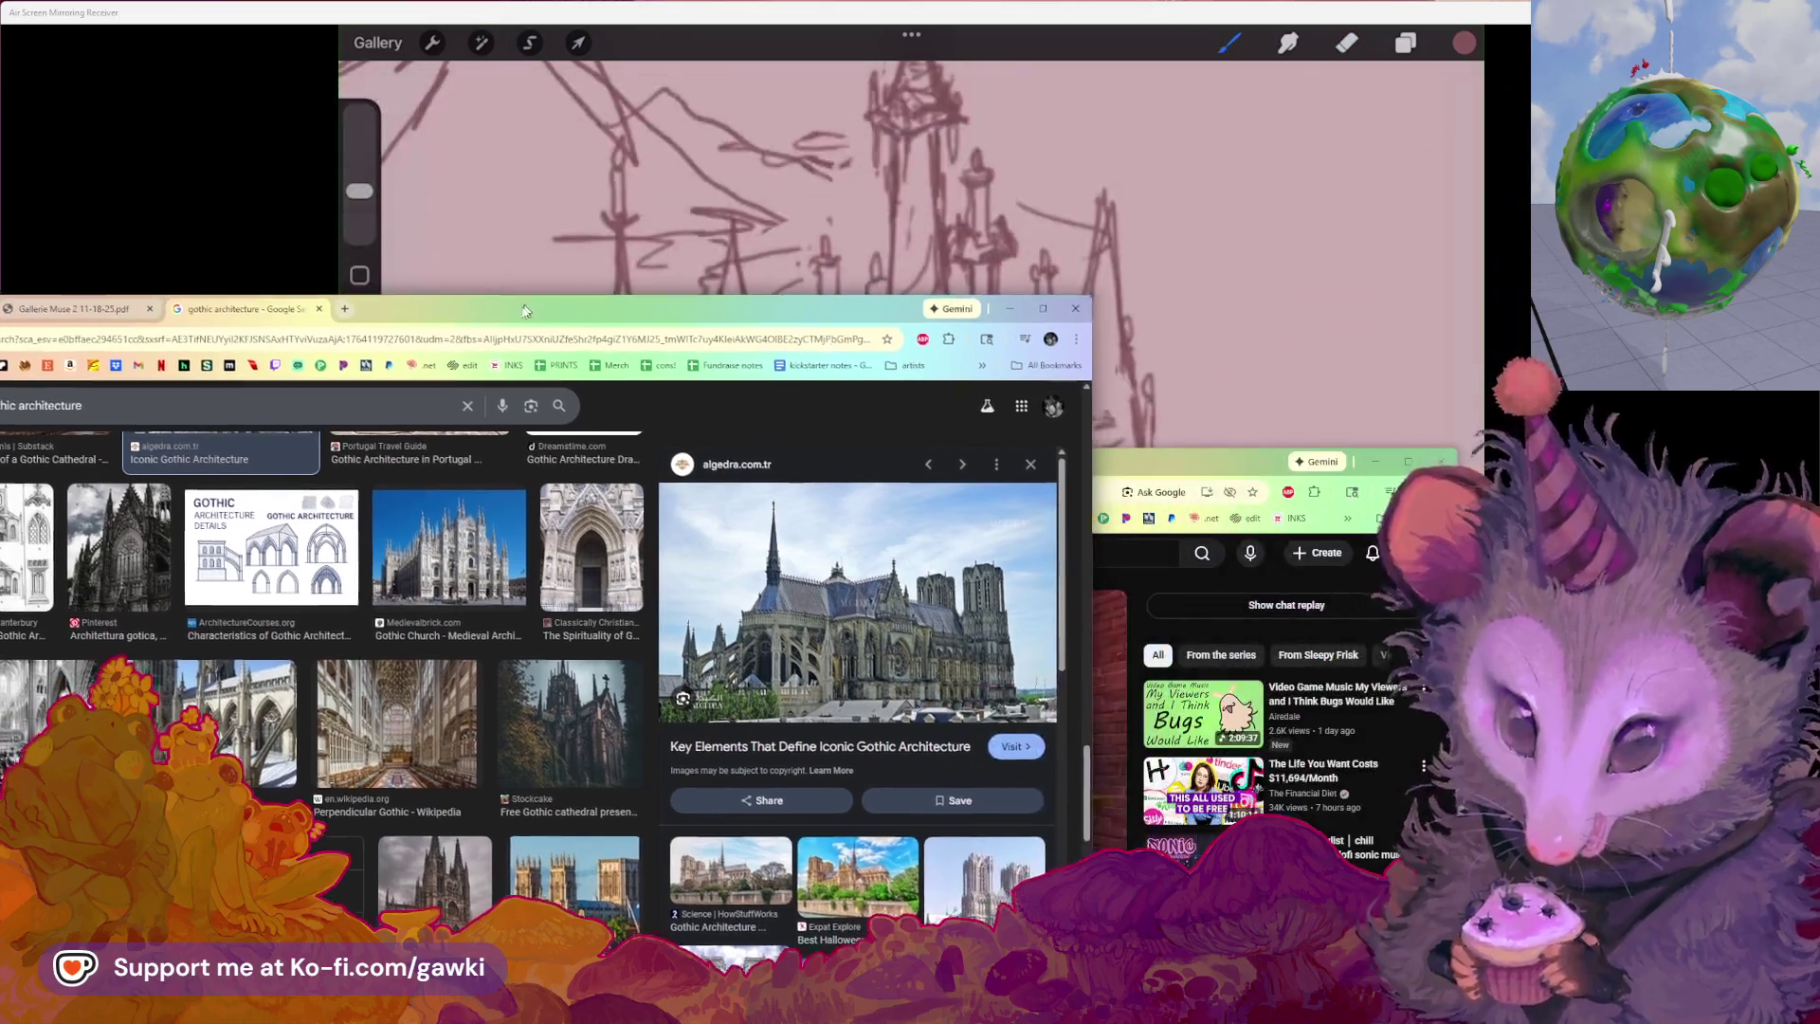
left_click(1132, 291)
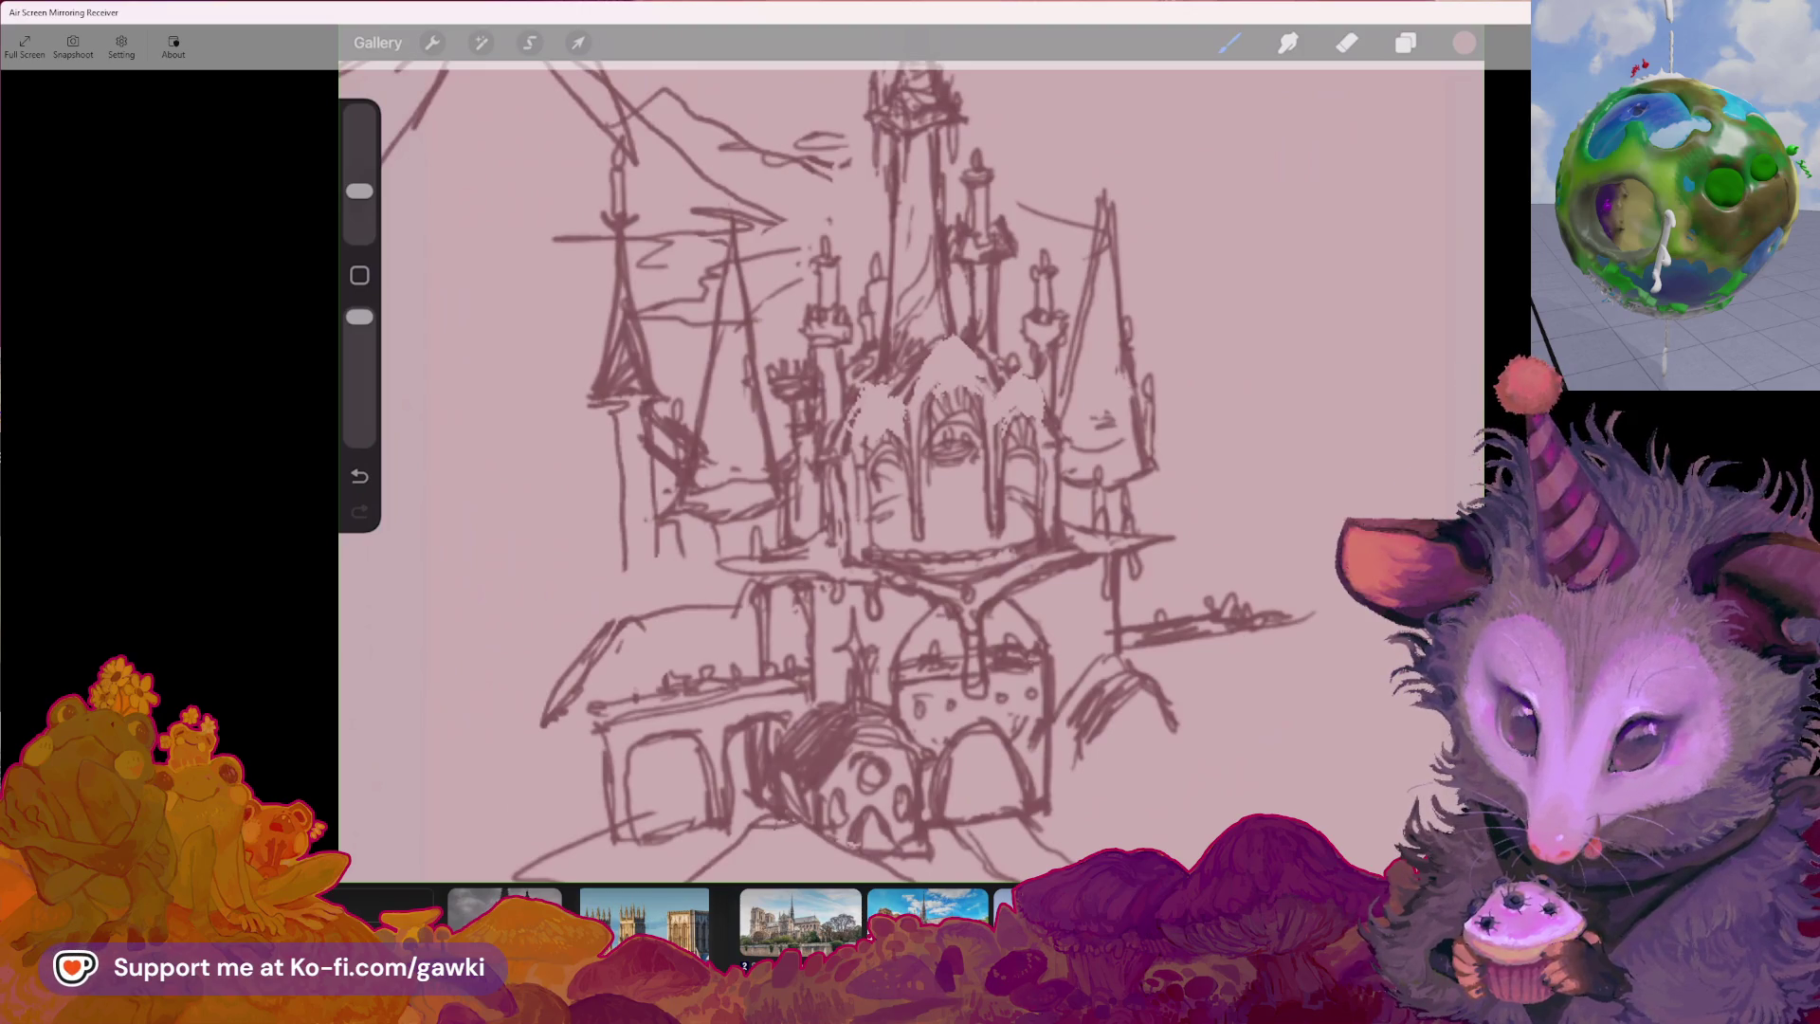
key("alt+Tab")
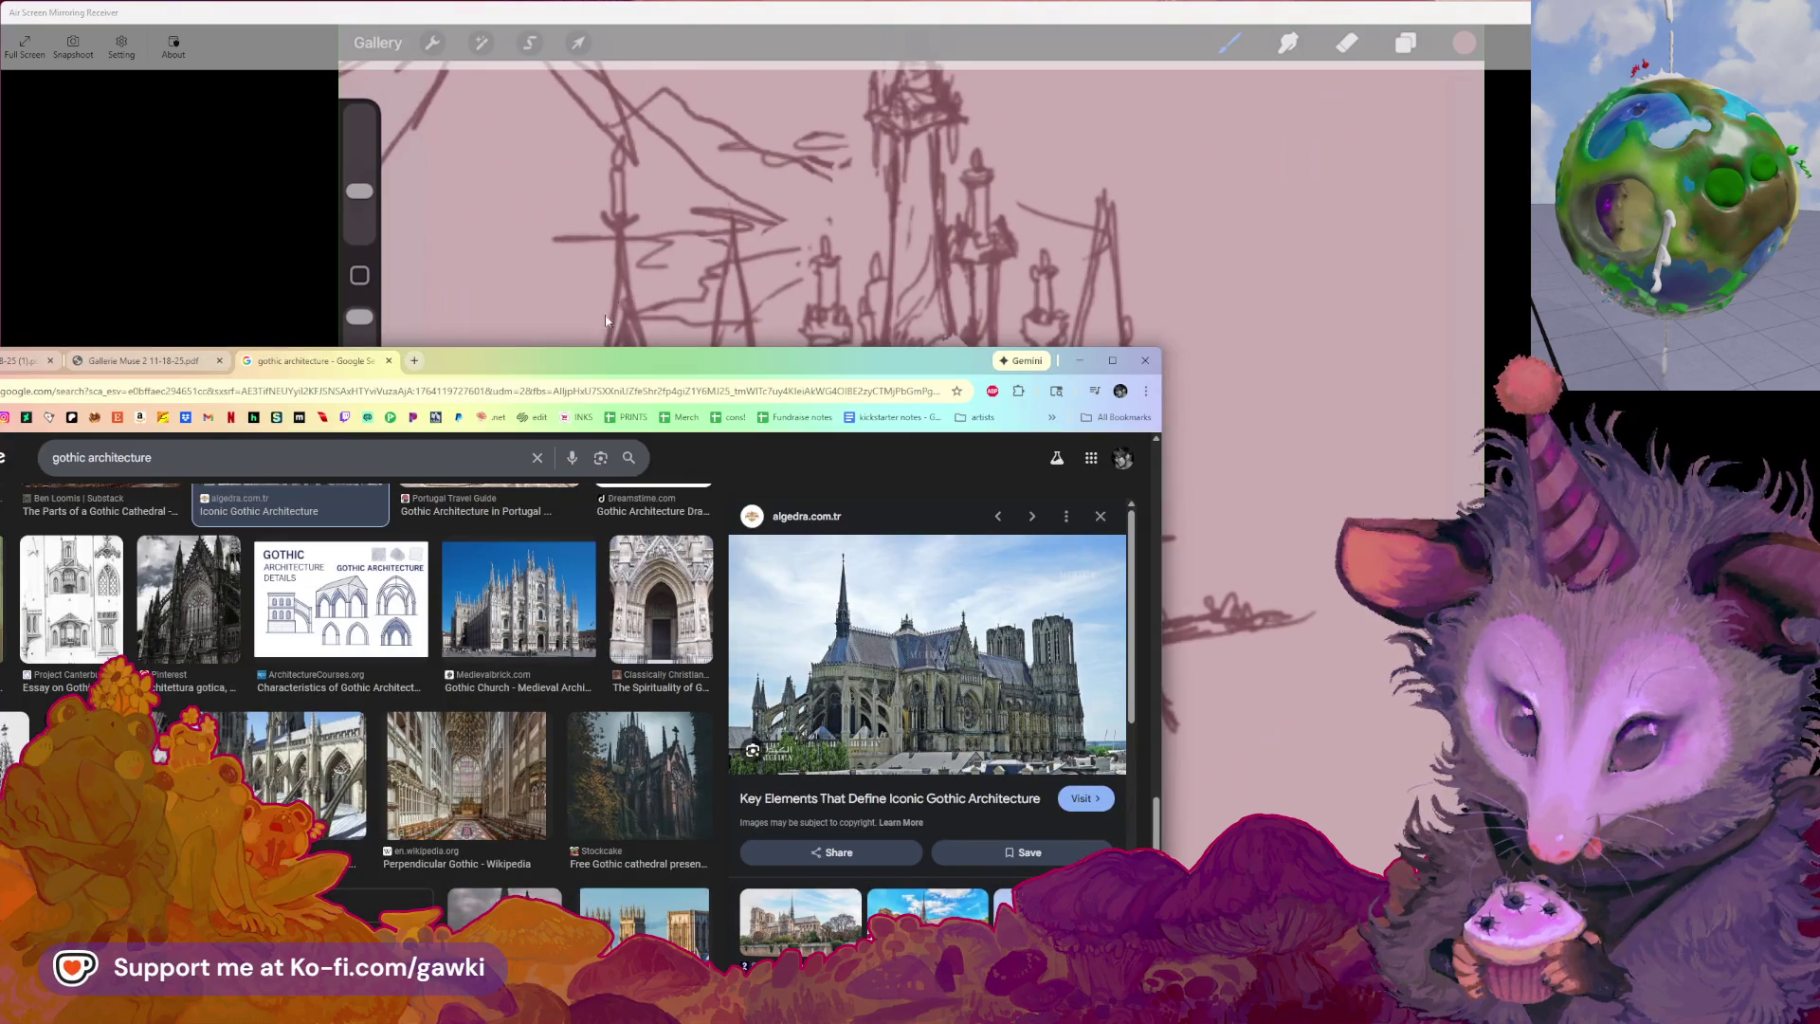
mouse_move(549, 360)
left_mouse_down()
mouse_move(1118, 269)
mouse_move(796, 265)
left_mouse_up()
Flip through the Gallerie PDF tabs, return to the image search, and shift the window left to reveal the sketch
left_click(761, 270)
left_click(902, 270)
left_click(423, 272)
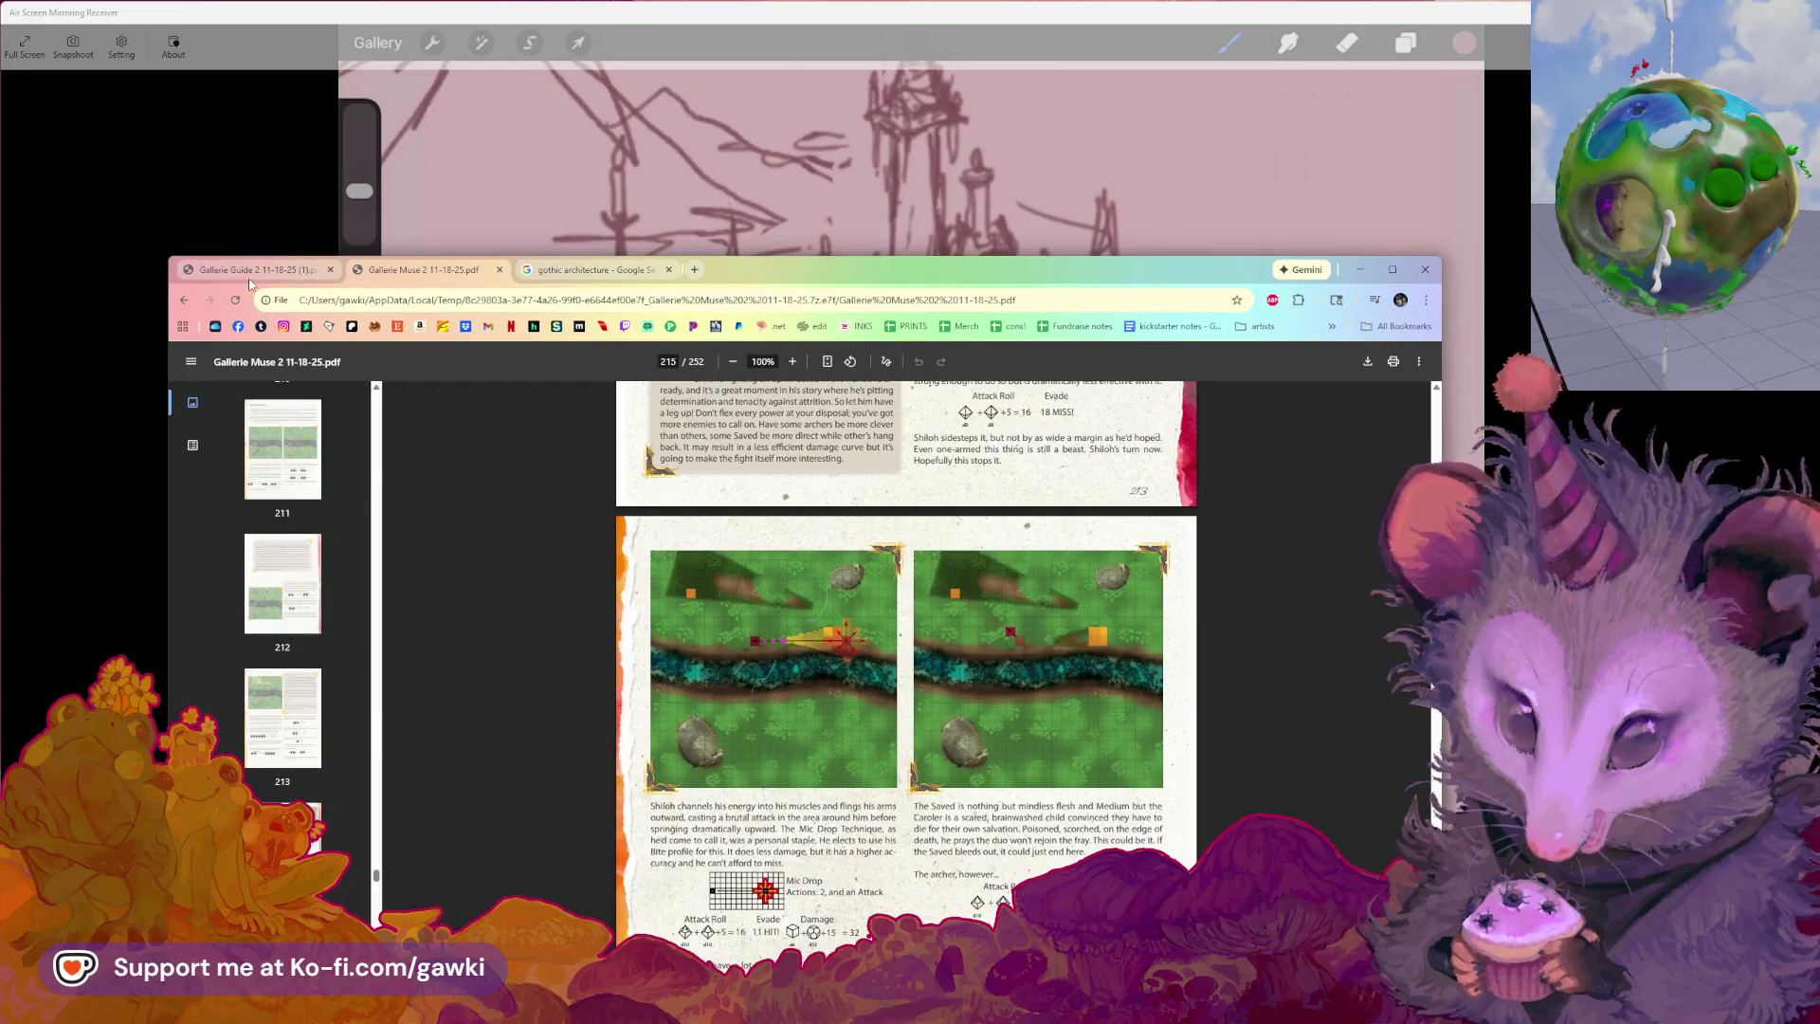
left_click(251, 271)
left_click(423, 270)
left_click(590, 270)
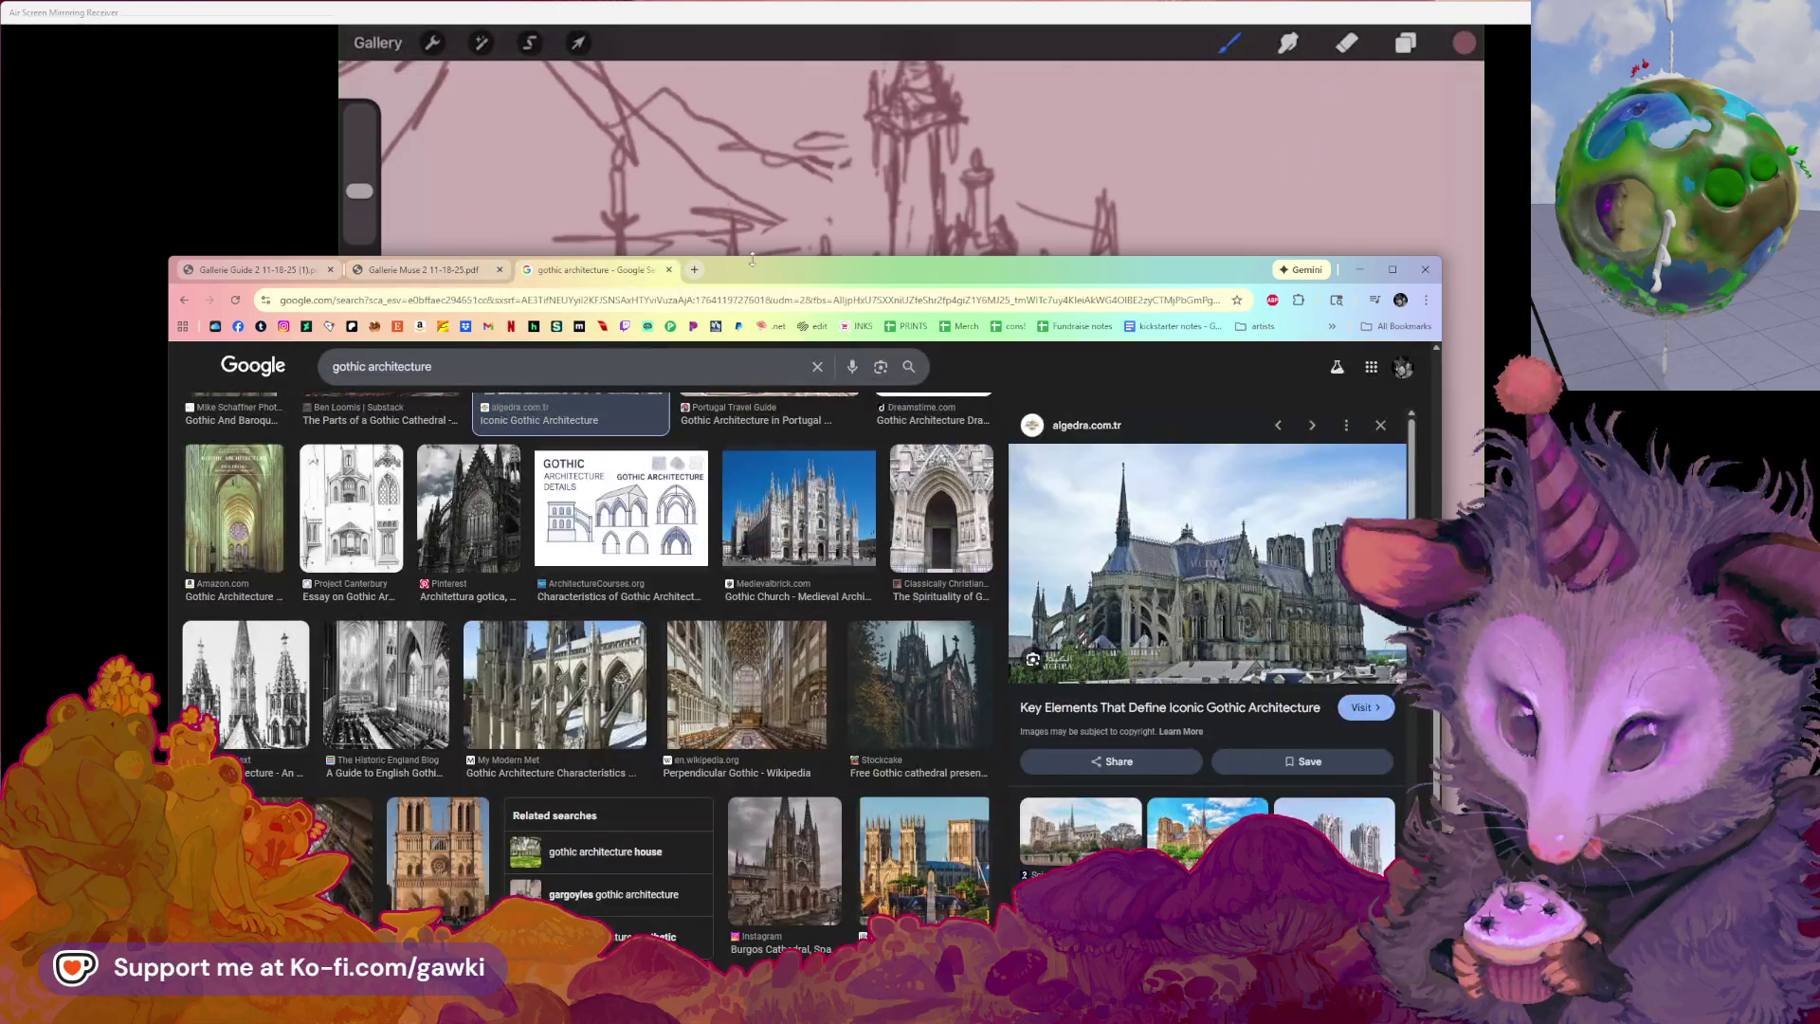
left_click_drag(758, 266, 261, 308)
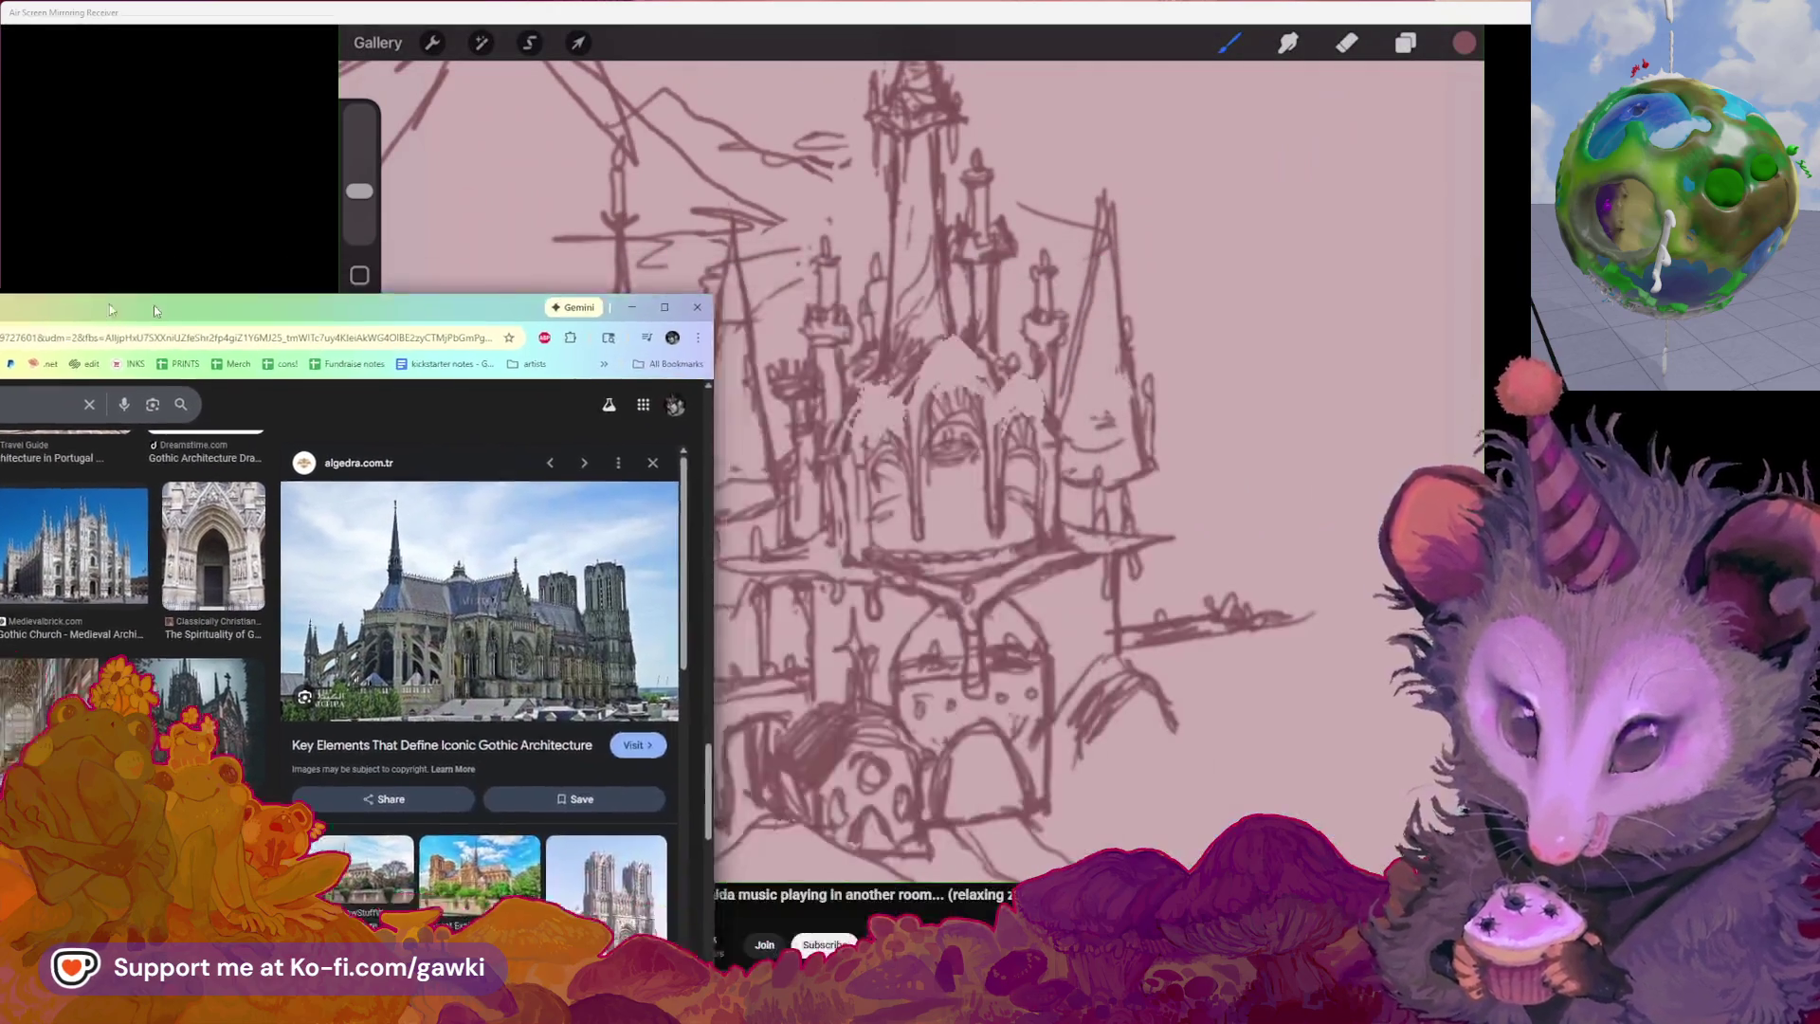
left_click_drag(261, 307, 196, 190)
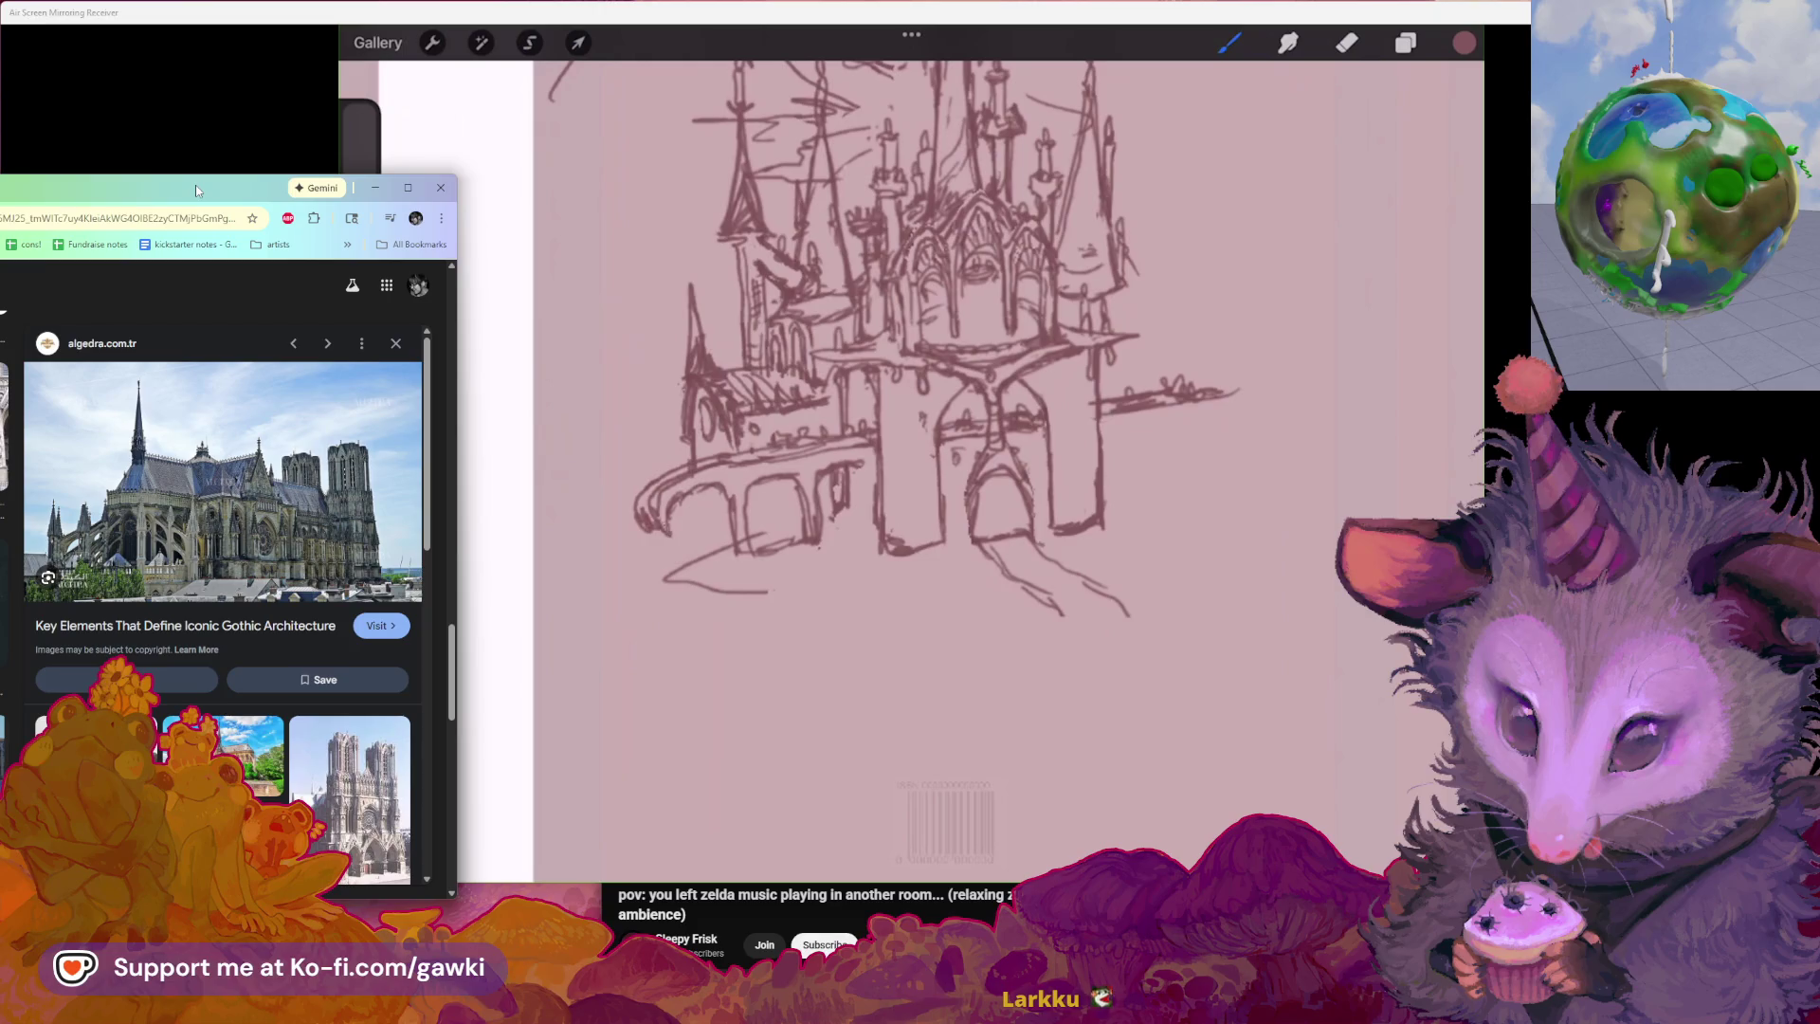
Erase the faint stray stroke below the castle and redraw the bridge's lower-left base line
key("e")
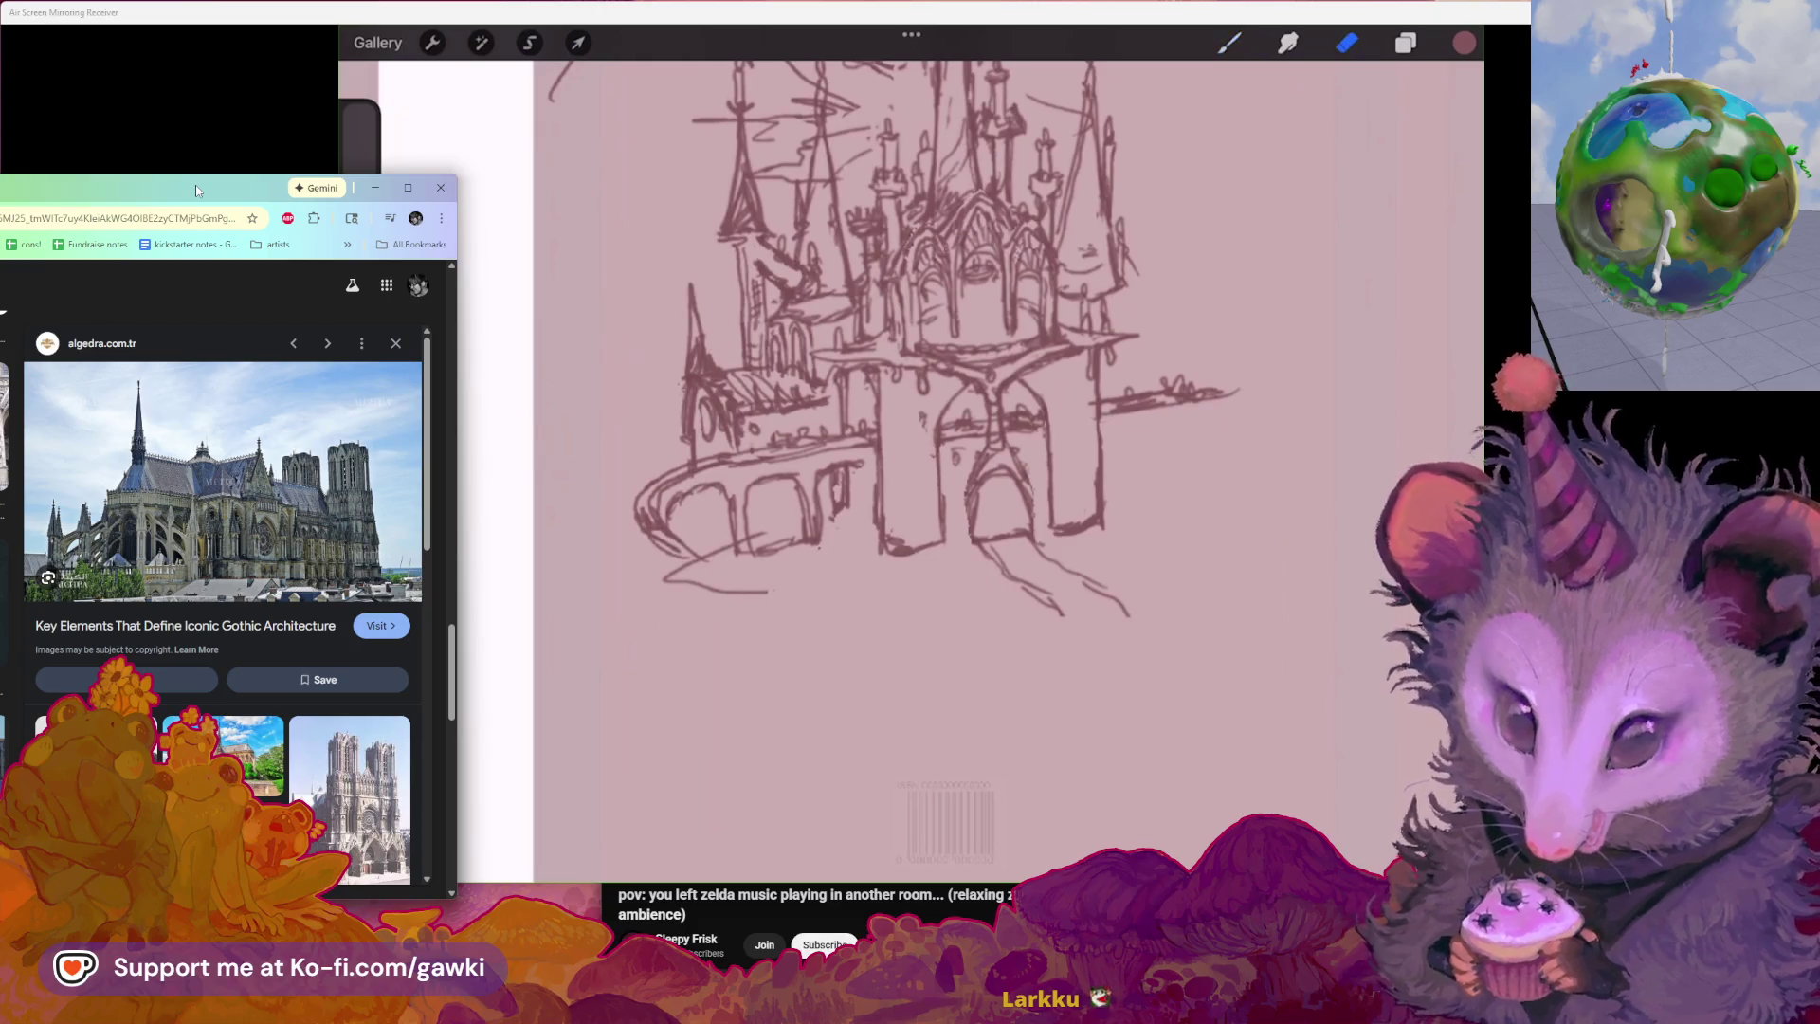
left_click_drag(664, 576, 768, 584)
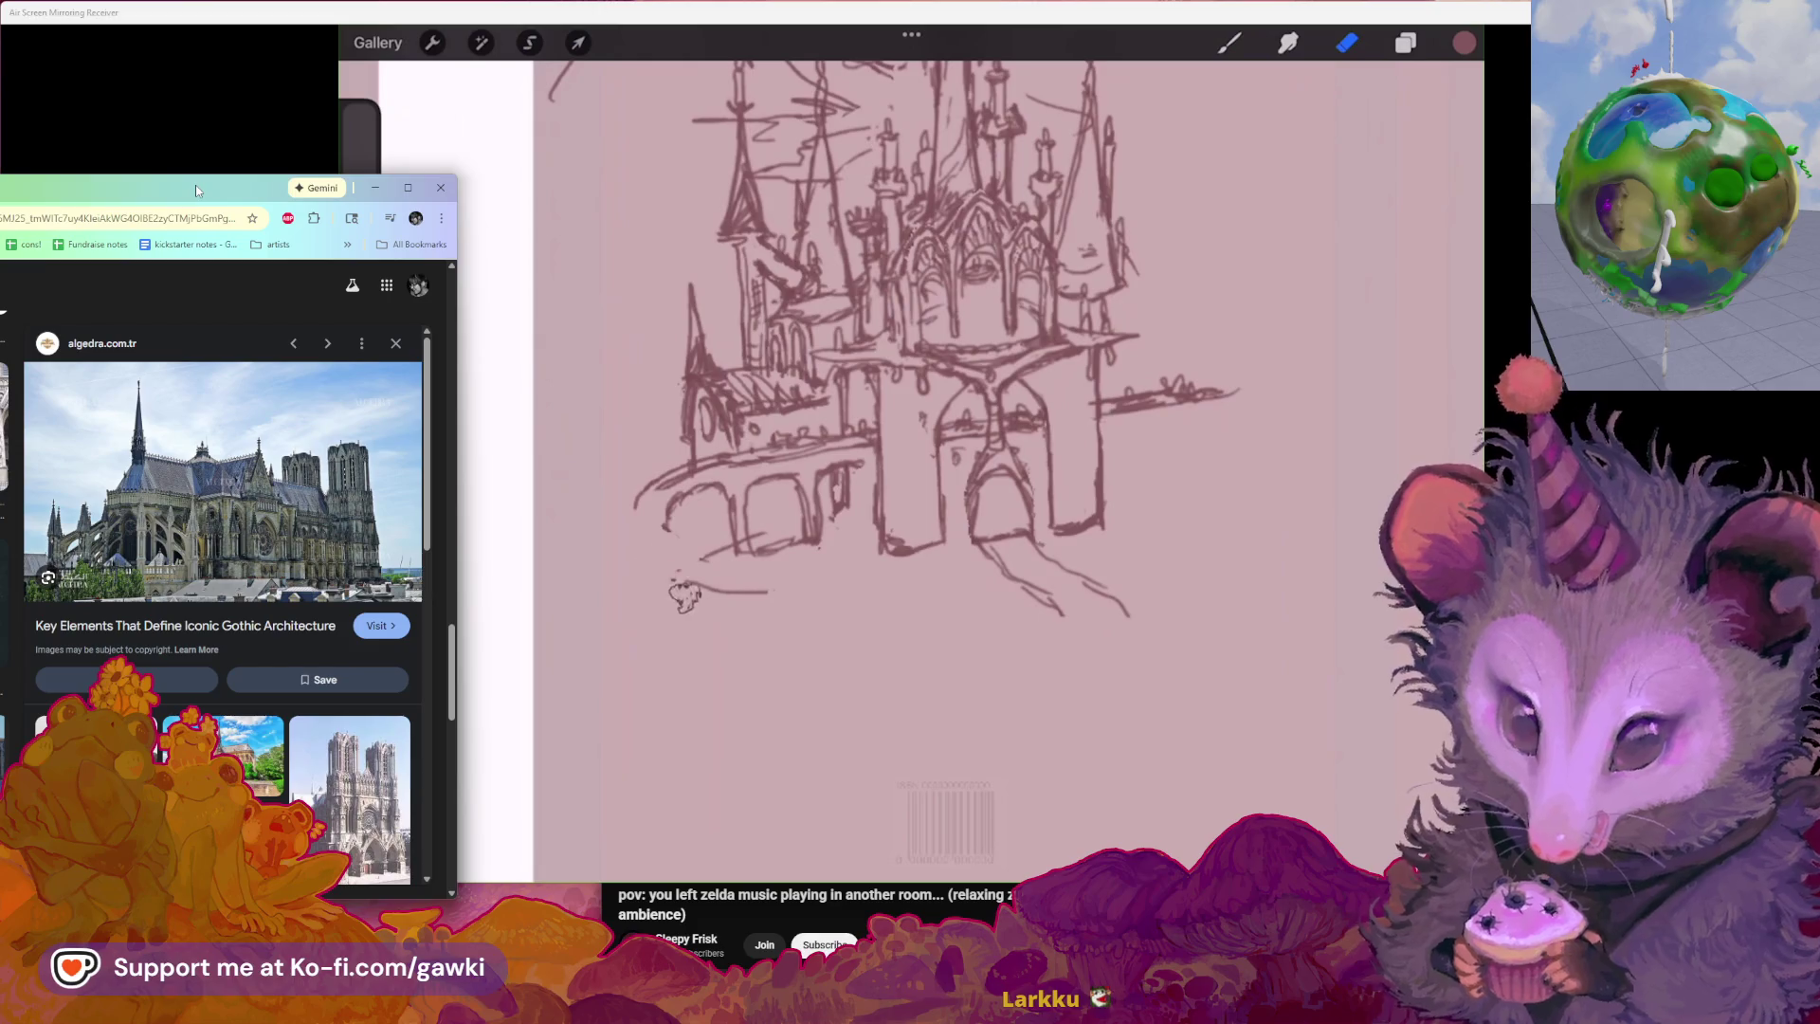
key("b")
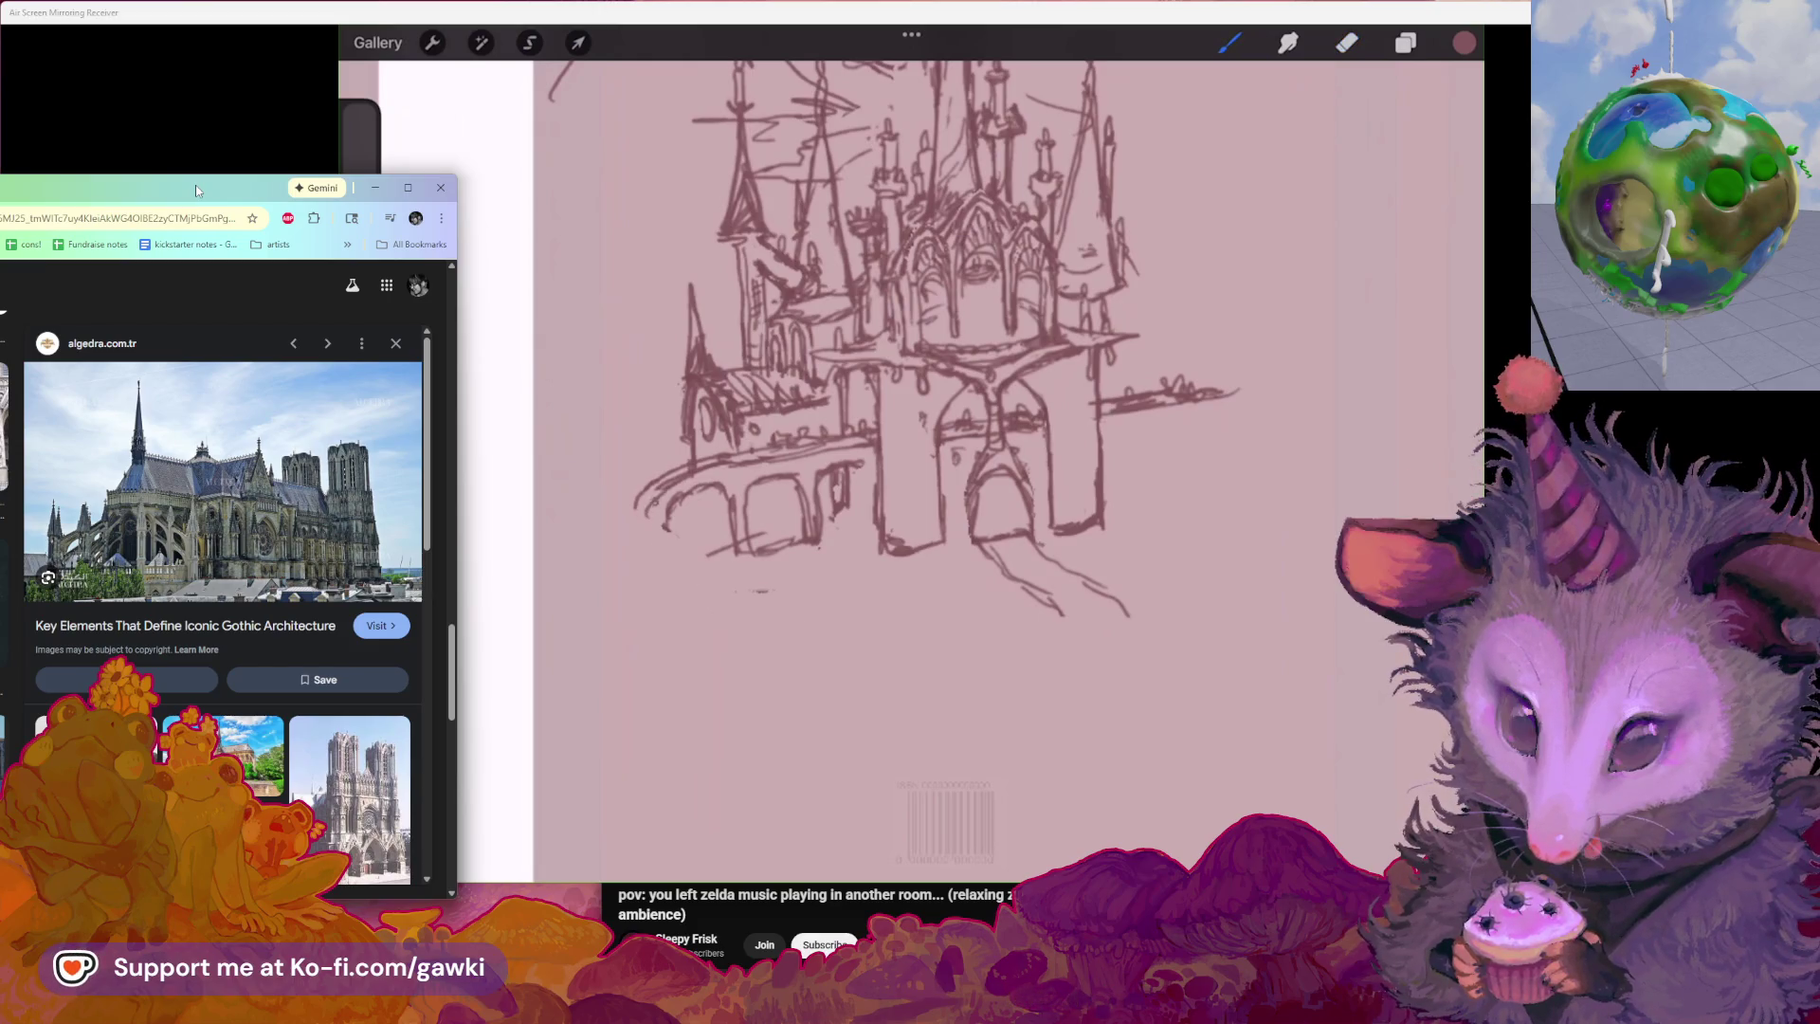
left_click_drag(640, 520, 663, 546)
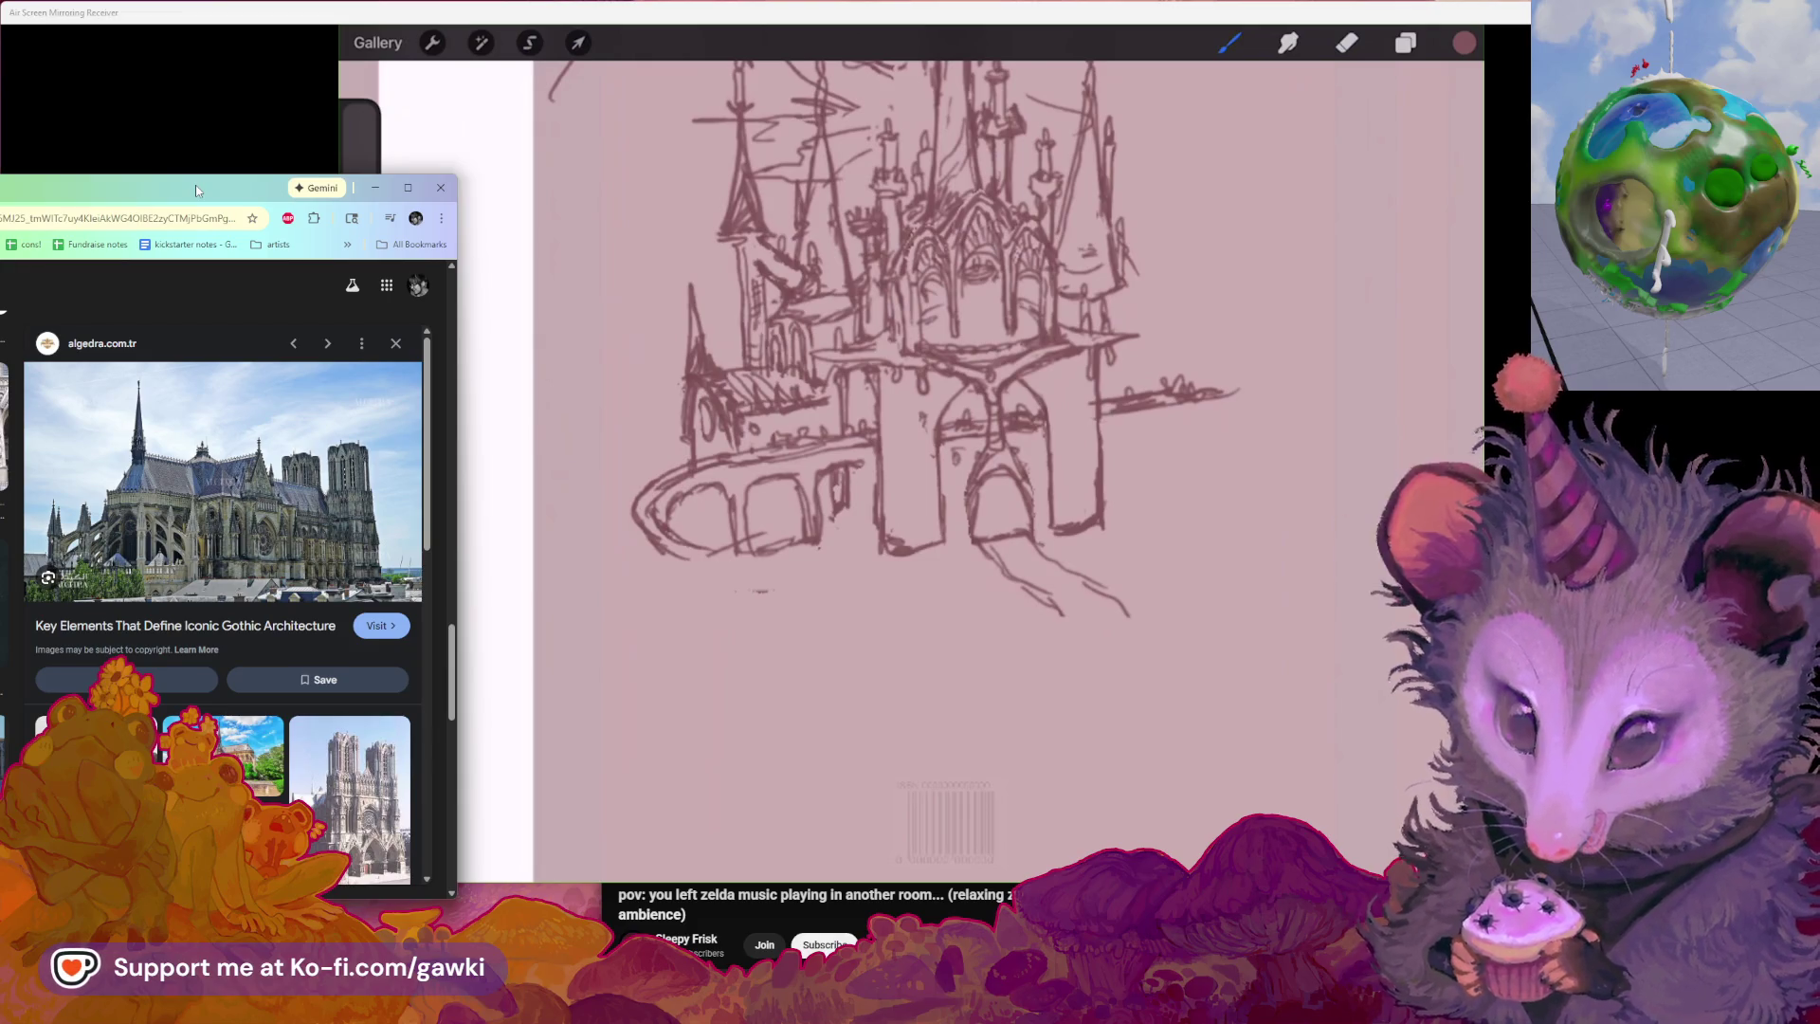
scroll(995, 356, "up", 2)
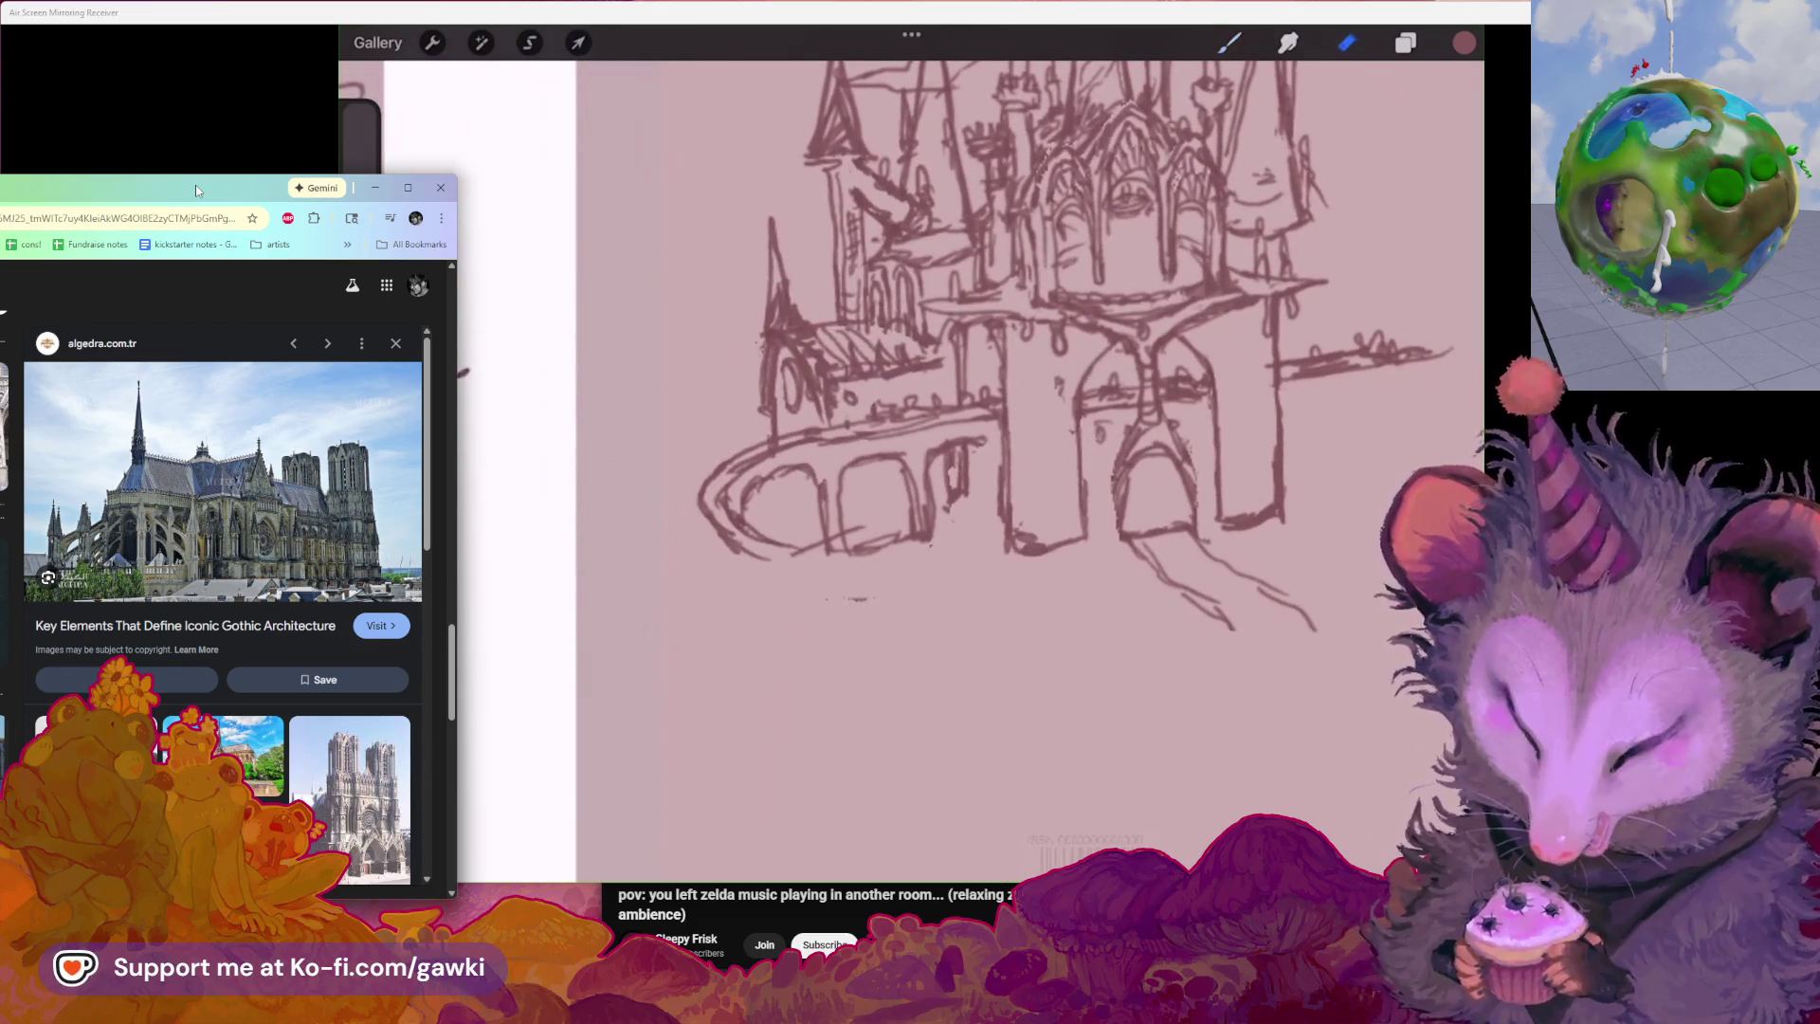
key("e")
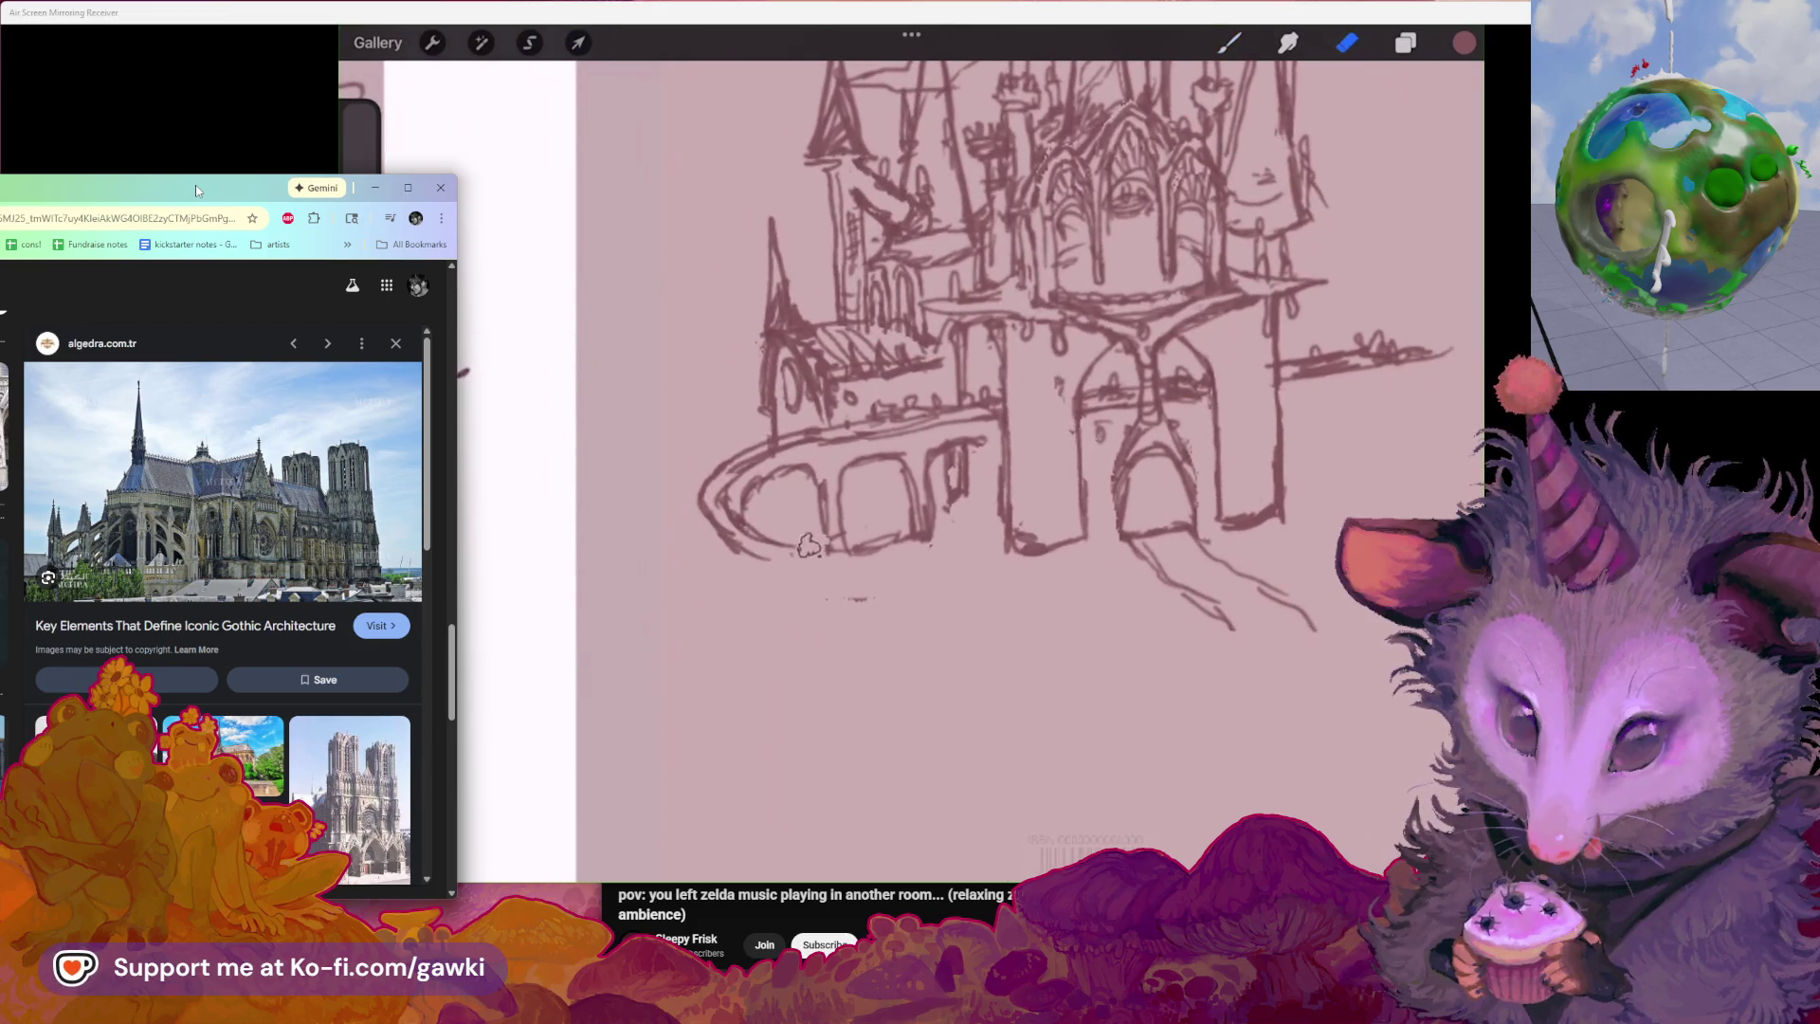
key("b")
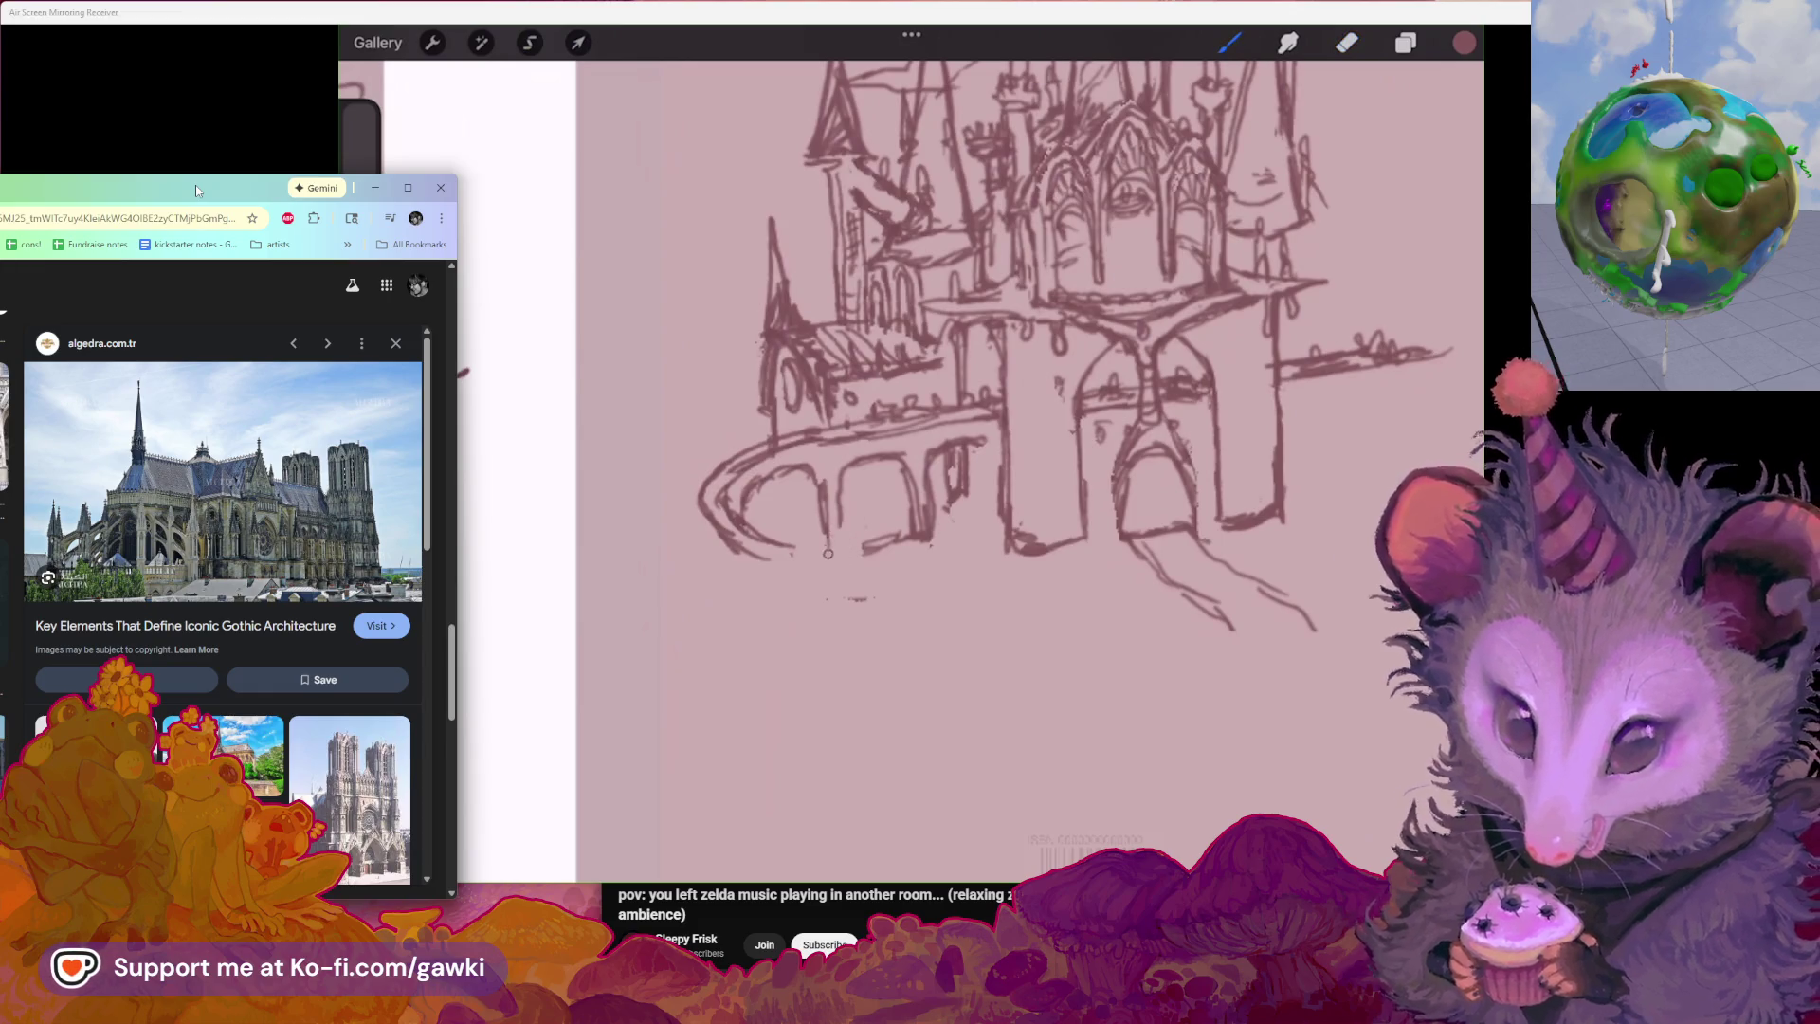
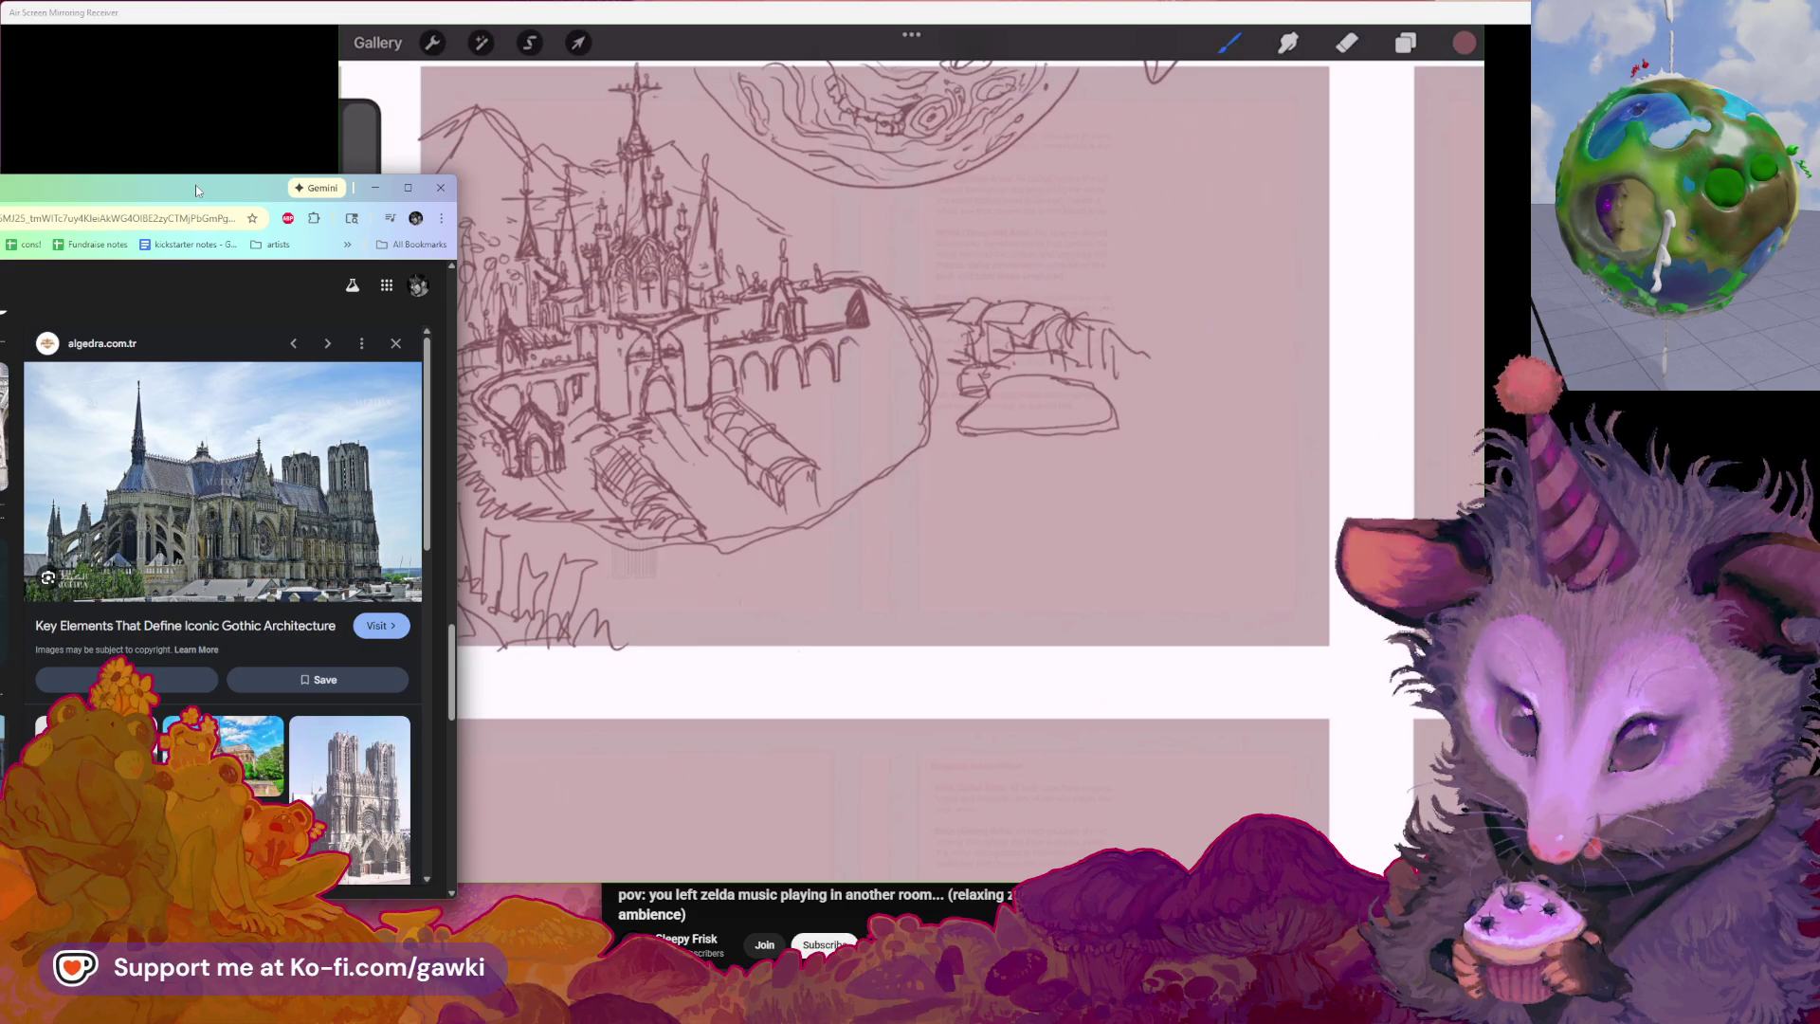
Undo the overlong stroke beside the arched wall and return to the pencil brush
key("ctrl+z")
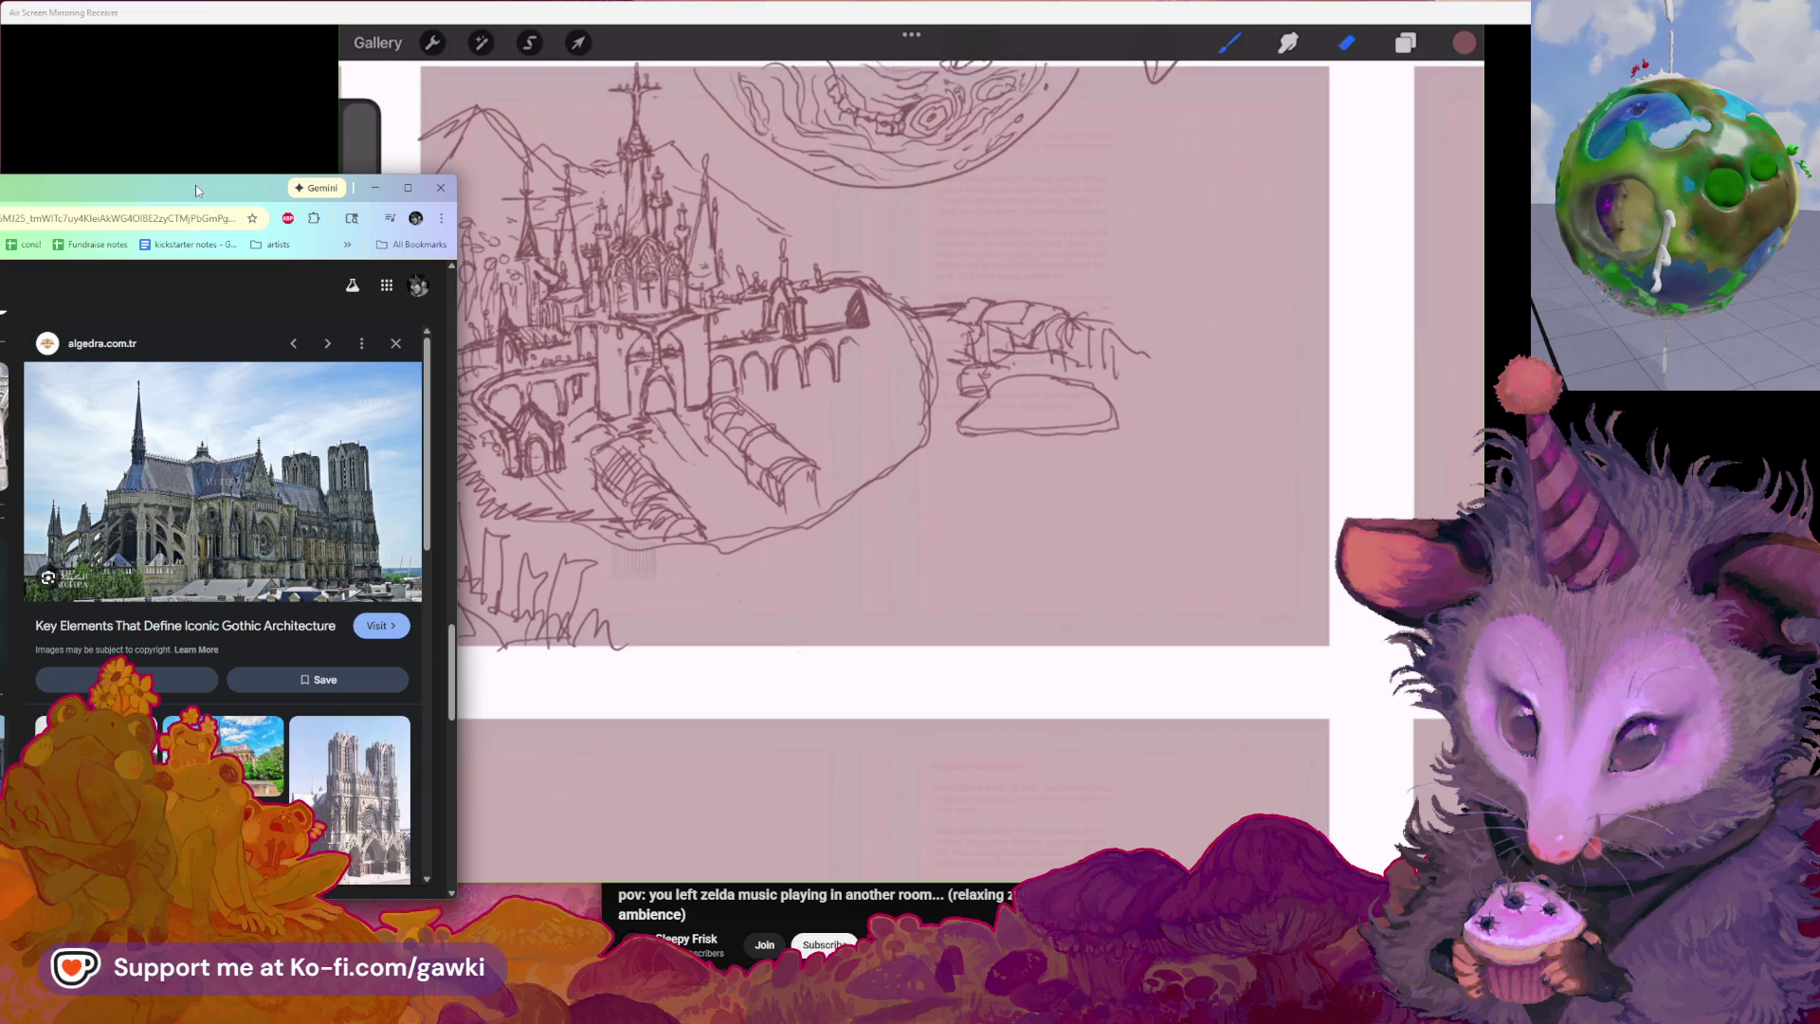
key("b")
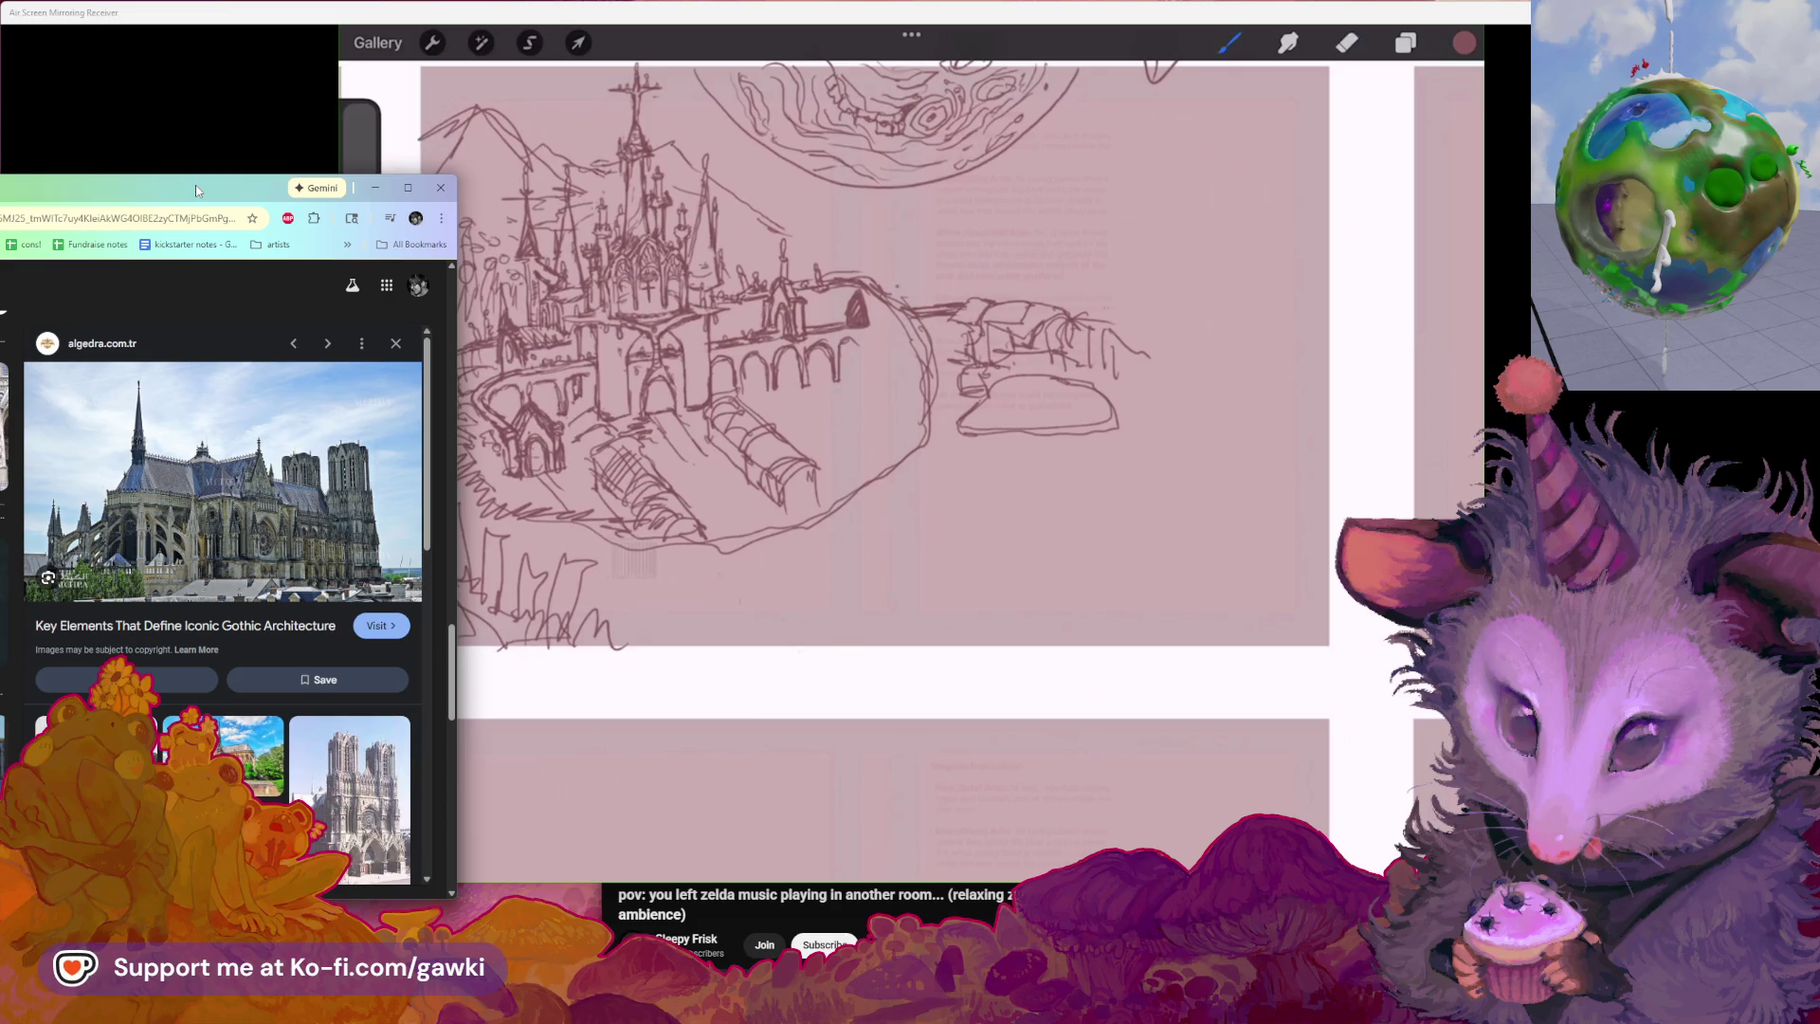
key("ctrl+z")
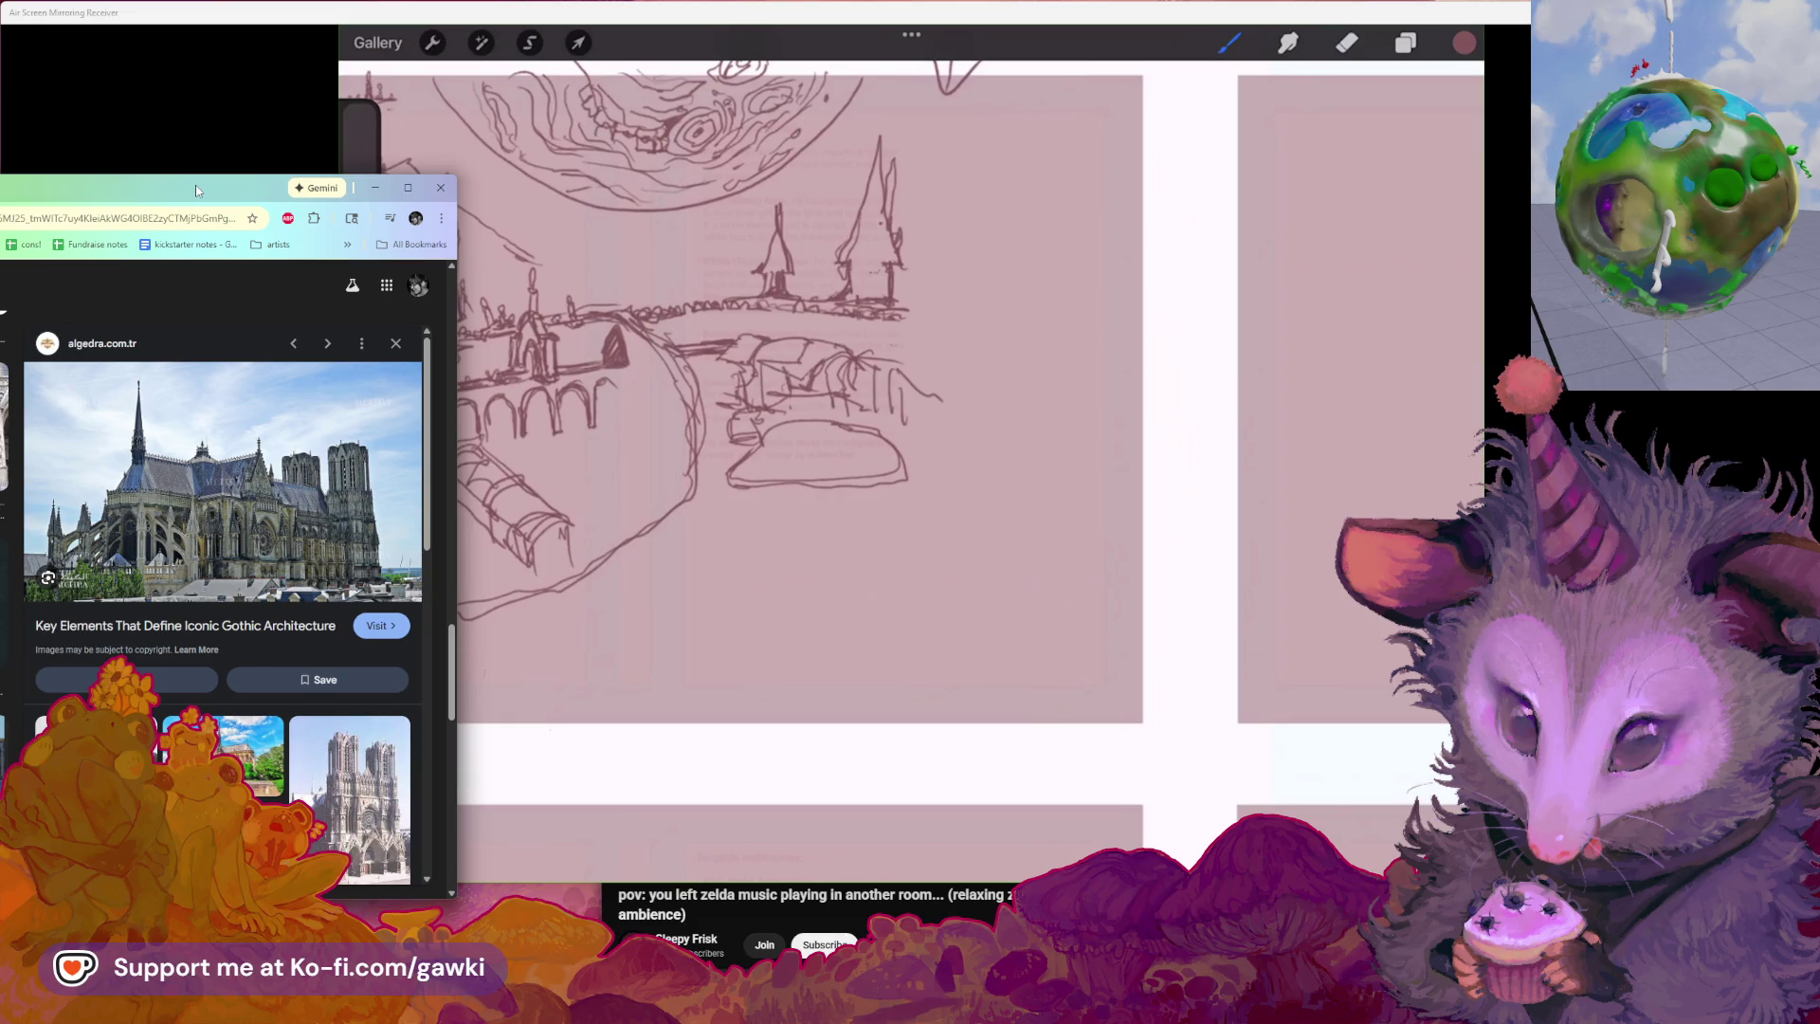
Erase part of the spire sketches and darken the right spire with the pencil
left_click(1346, 43)
mouse_move(839, 240)
left_mouse_down()
mouse_move(845, 286)
mouse_move(860, 200)
mouse_move(853, 290)
left_mouse_up()
left_click(1230, 44)
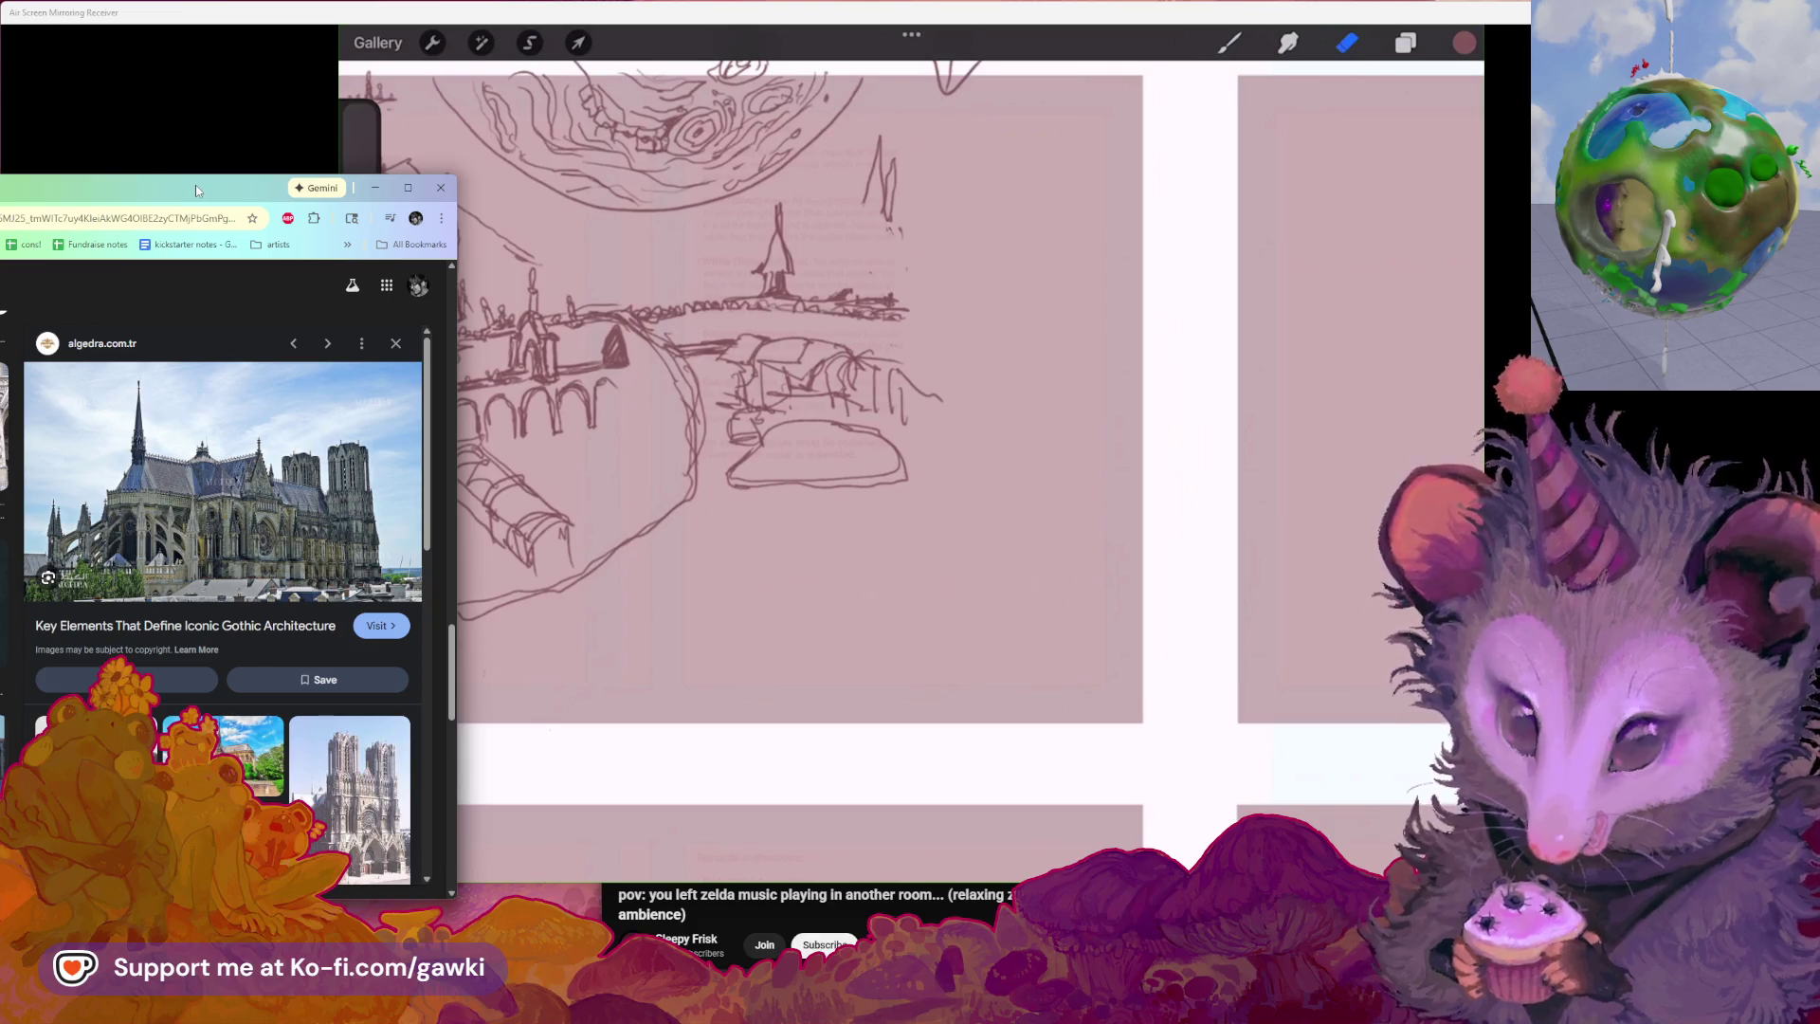
left_click_drag(879, 165, 902, 299)
Erase around the left spire and redraw it as a thin tower
left_click(1347, 44)
left_click_drag(768, 273, 799, 291)
left_click(1230, 43)
left_click_drag(777, 228, 763, 293)
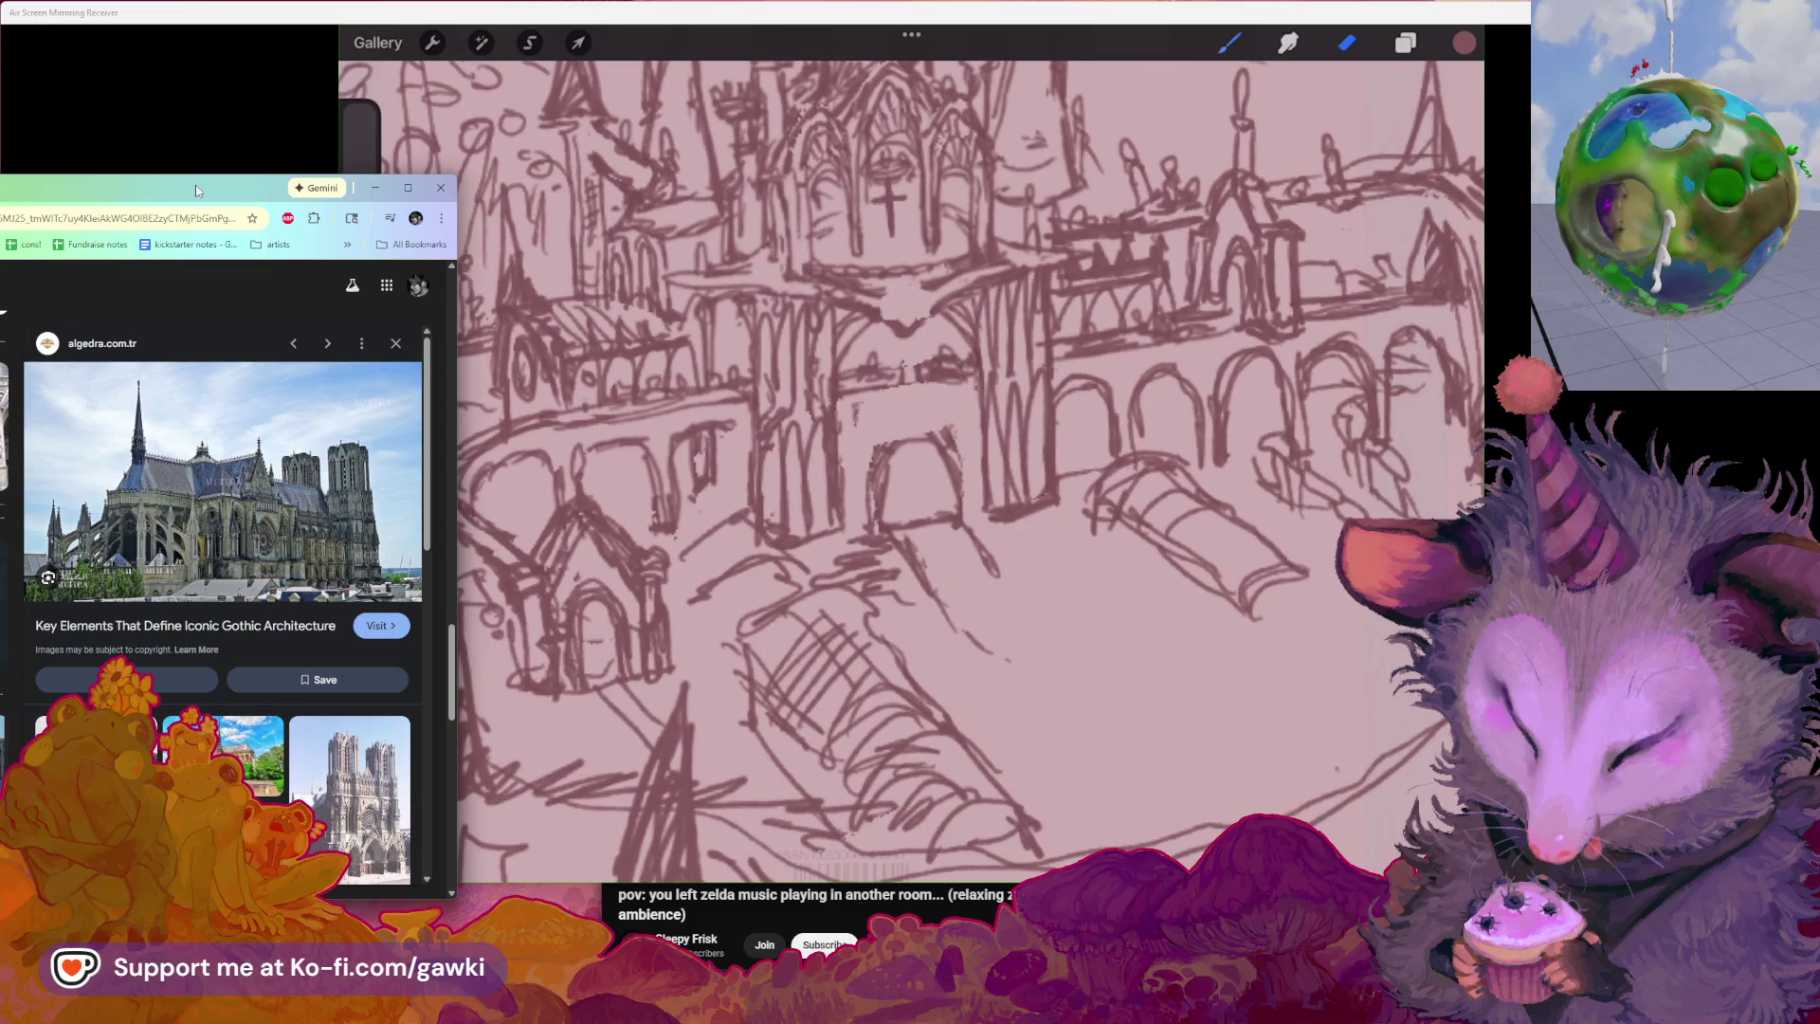
Return to the pencil brush to keep detailing the cathedral city
key("b")
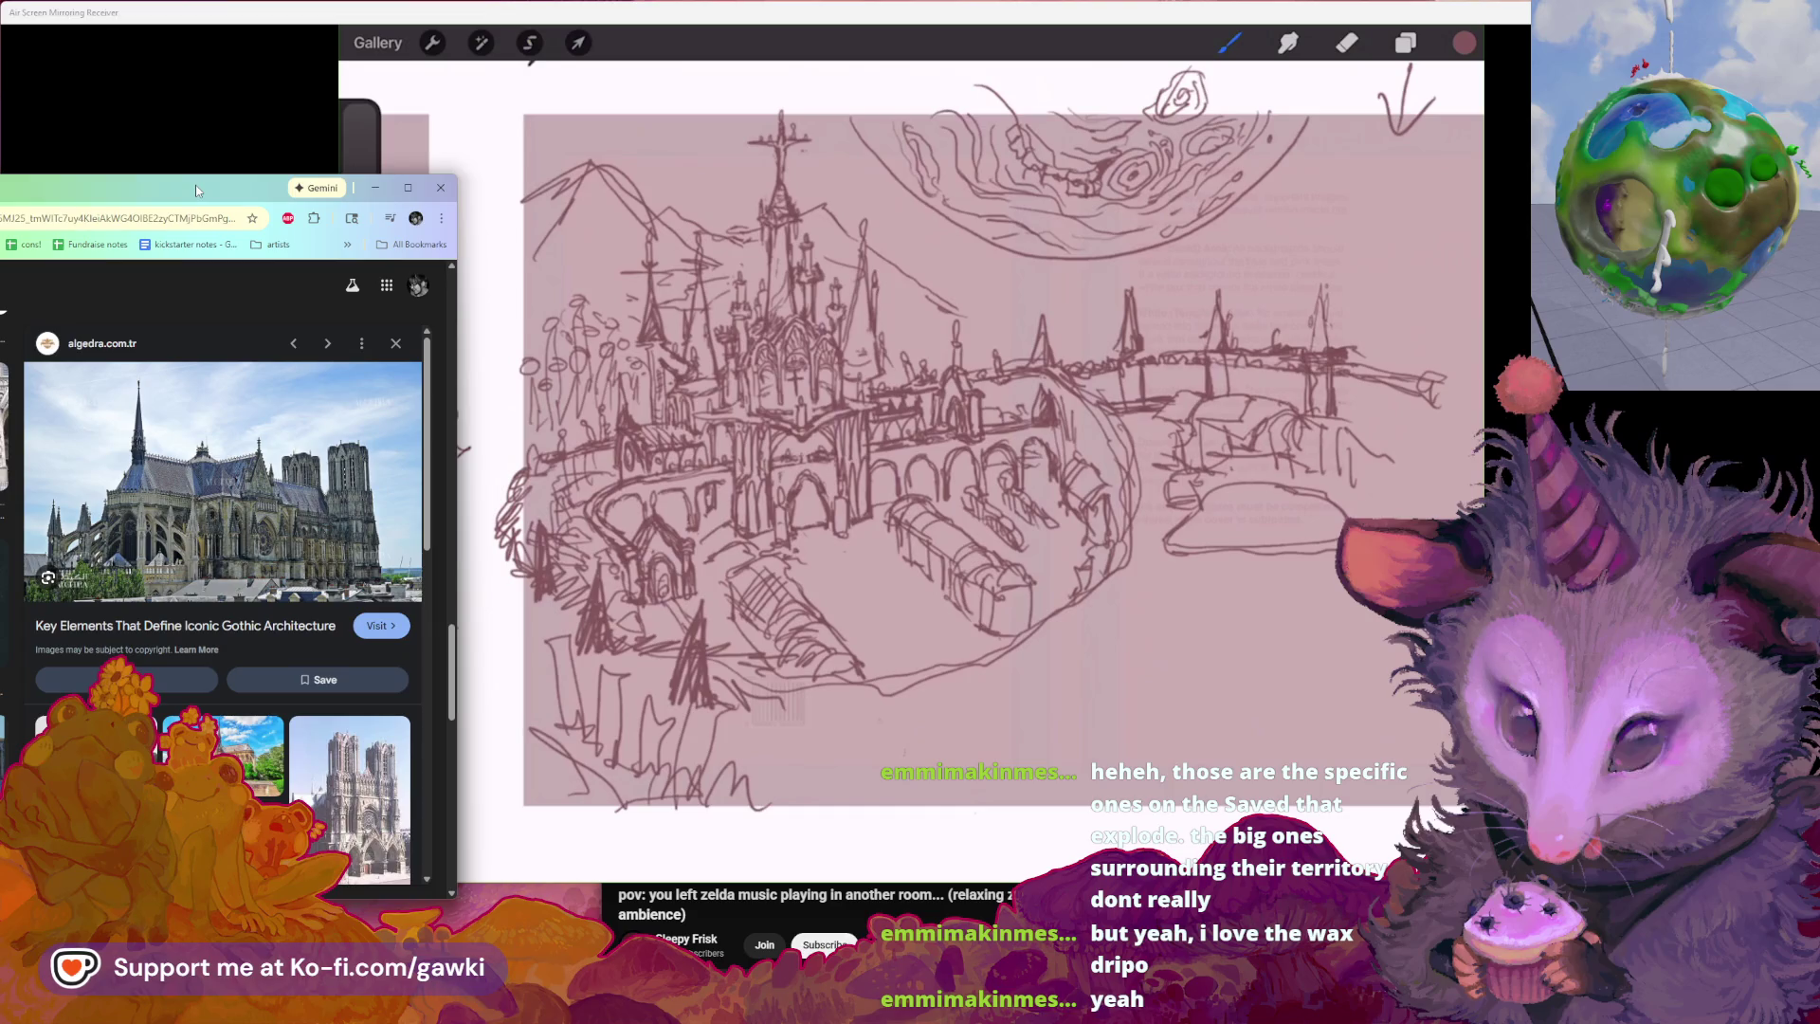
scroll(996, 441, "up", 1)
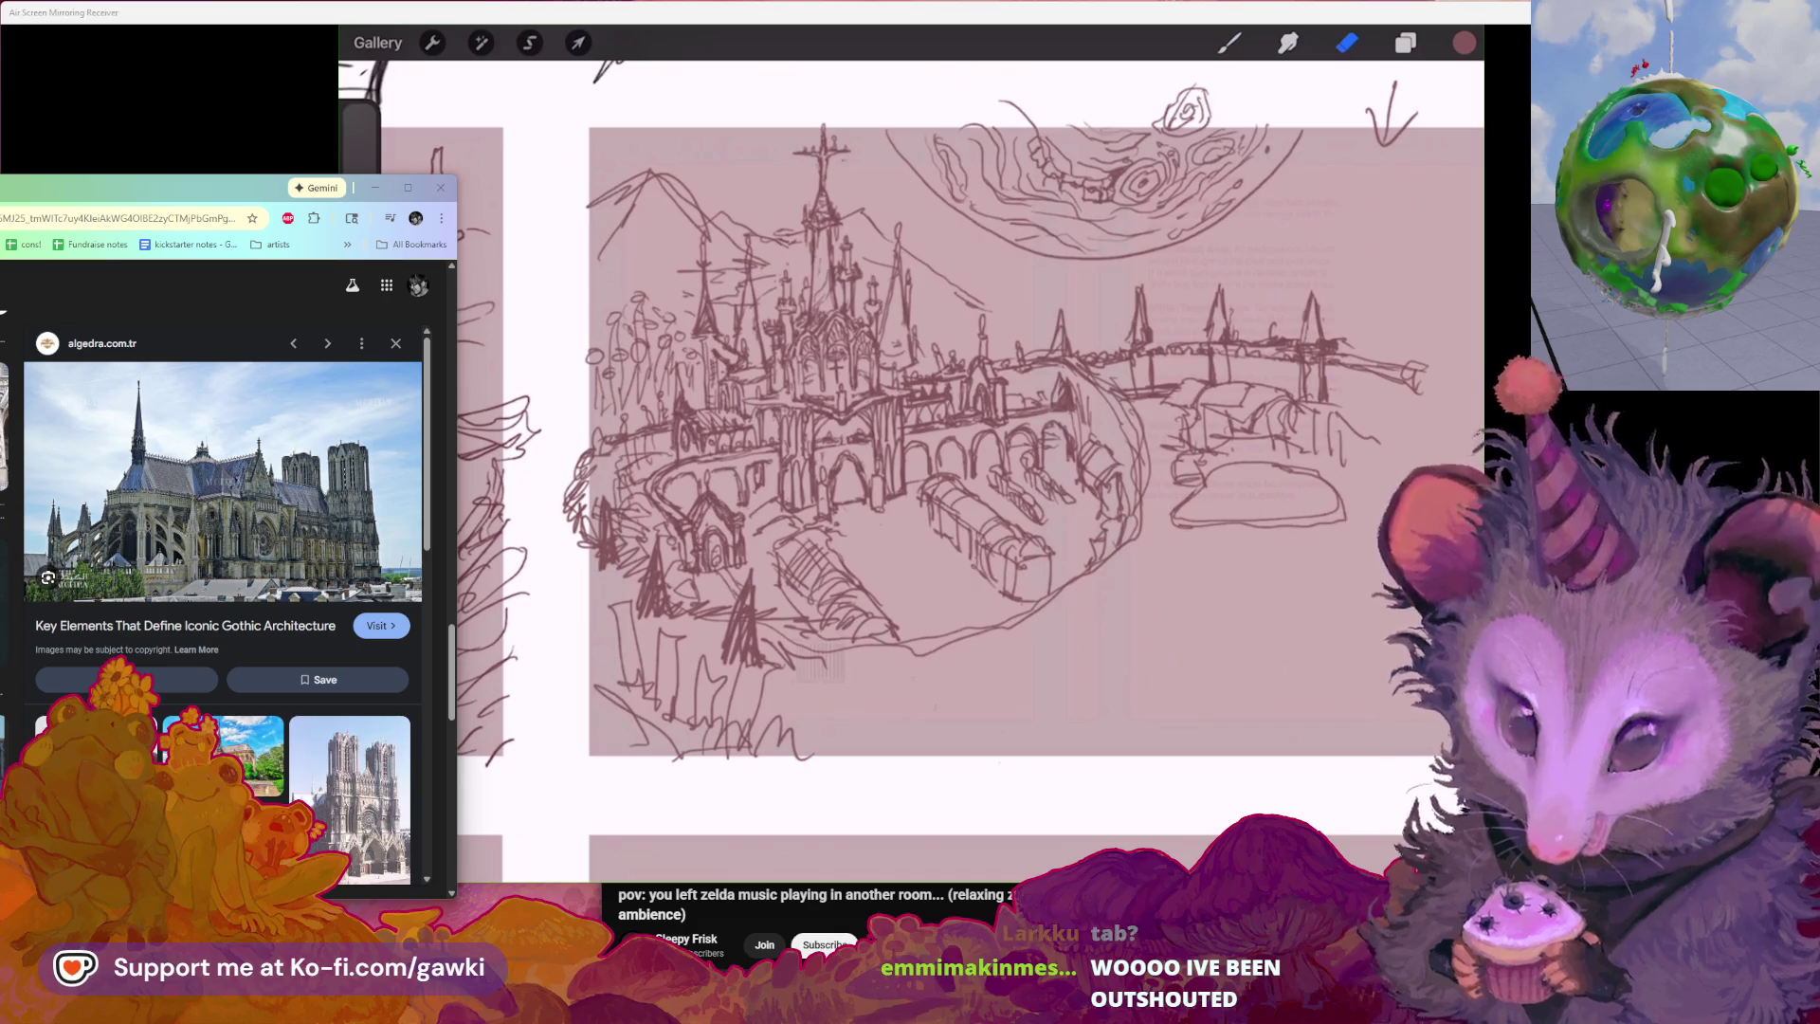
scroll(910, 426, "up", 2)
scroll(910, 428, "up", 1)
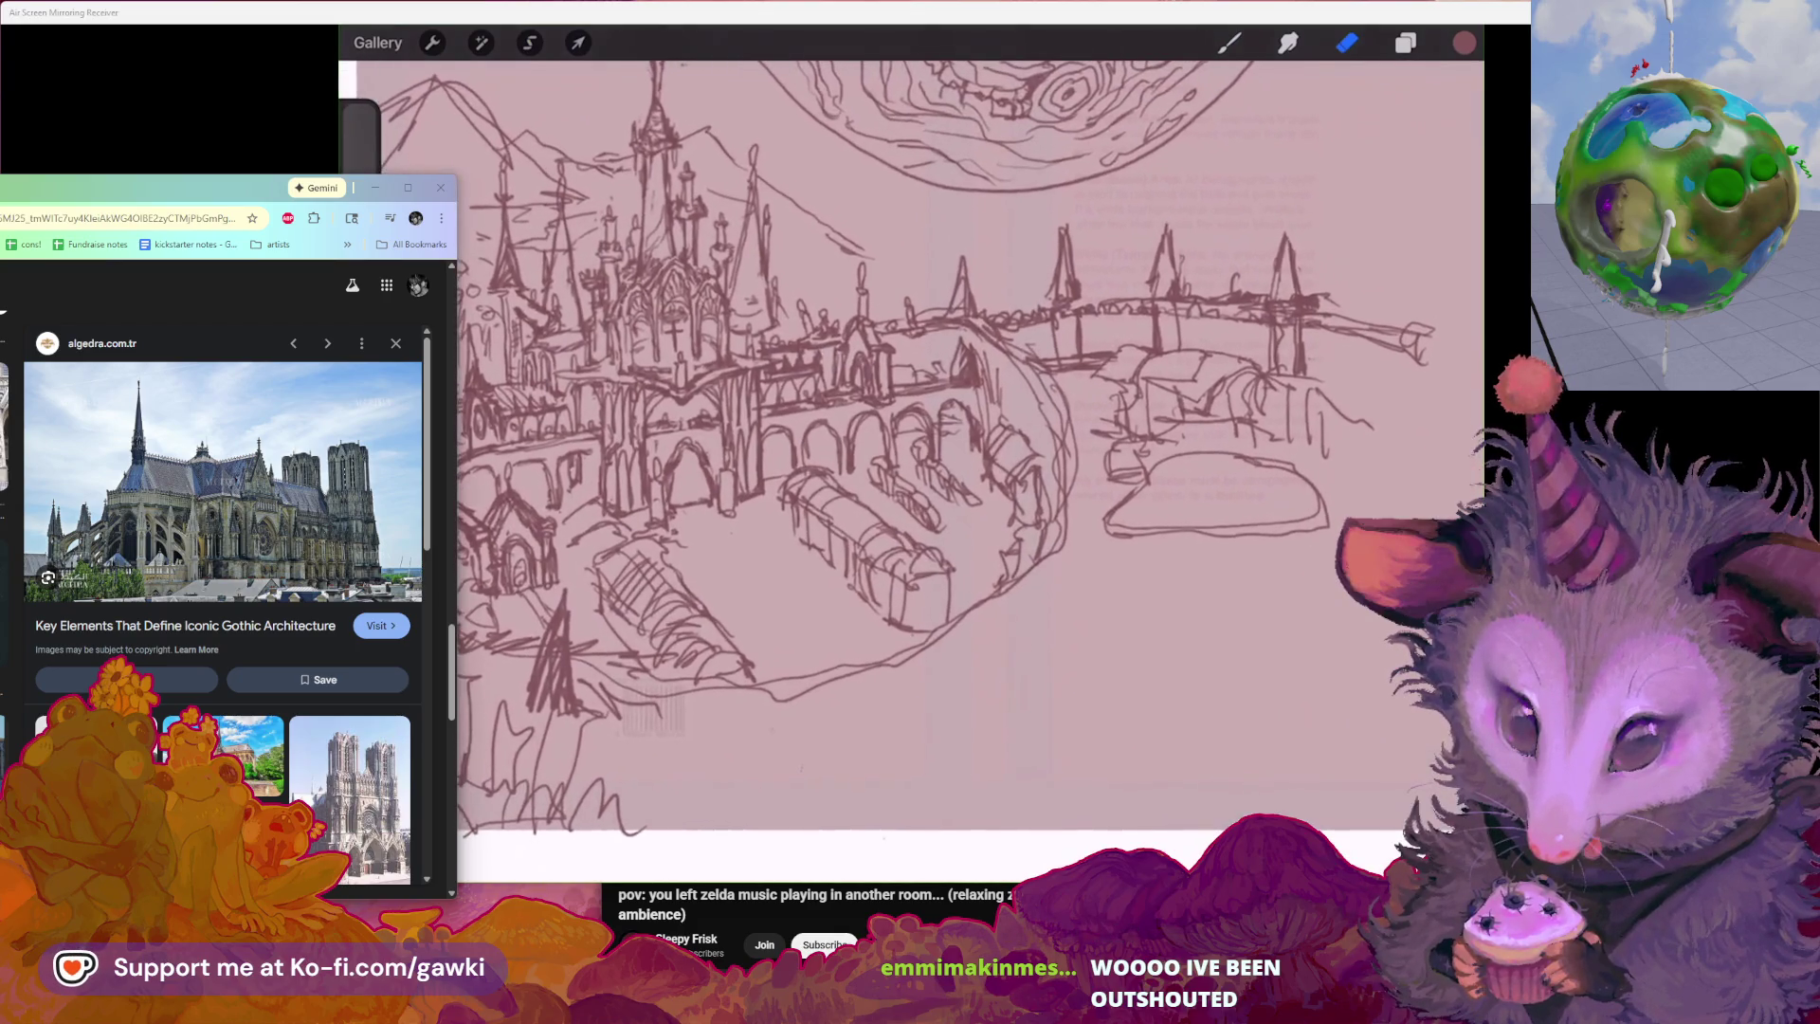
scroll(911, 426, "up", 1)
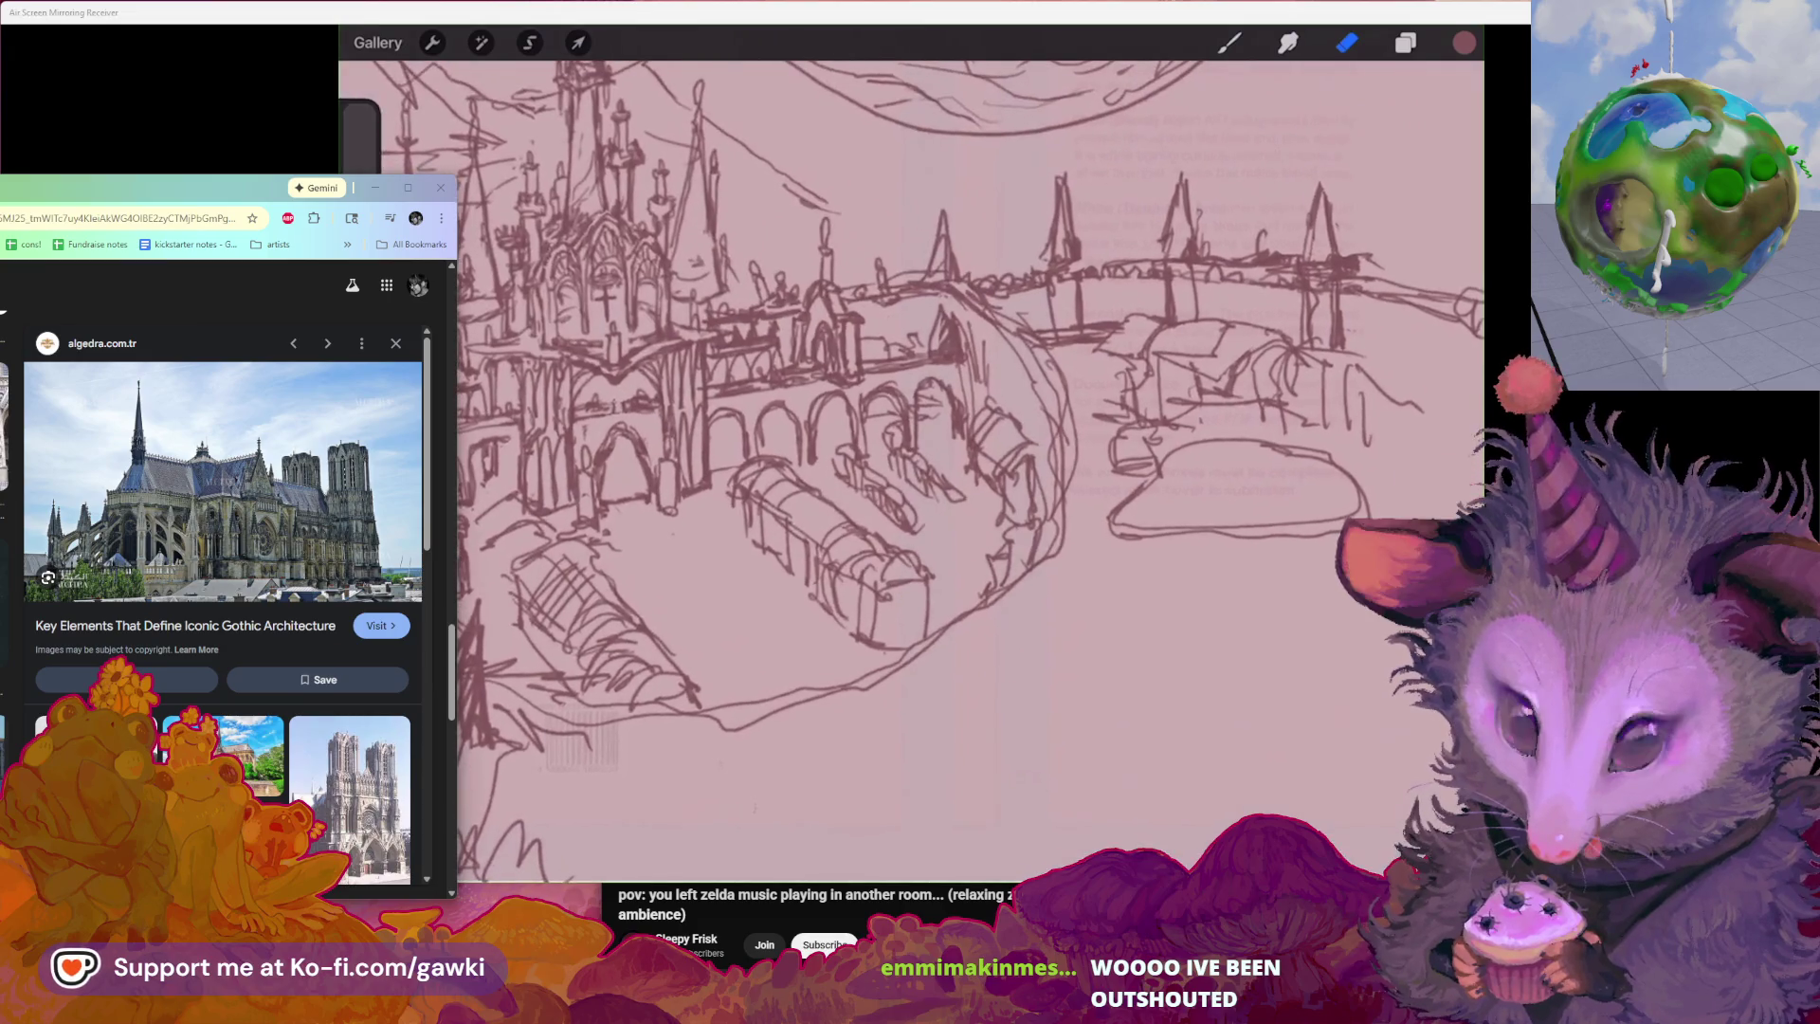
scroll(910, 426, "up", 1)
Switch from erasing back to sketching, stroke along the basin's right edge, then undo it
left_click(1228, 42)
scroll(910, 469, "up", 1)
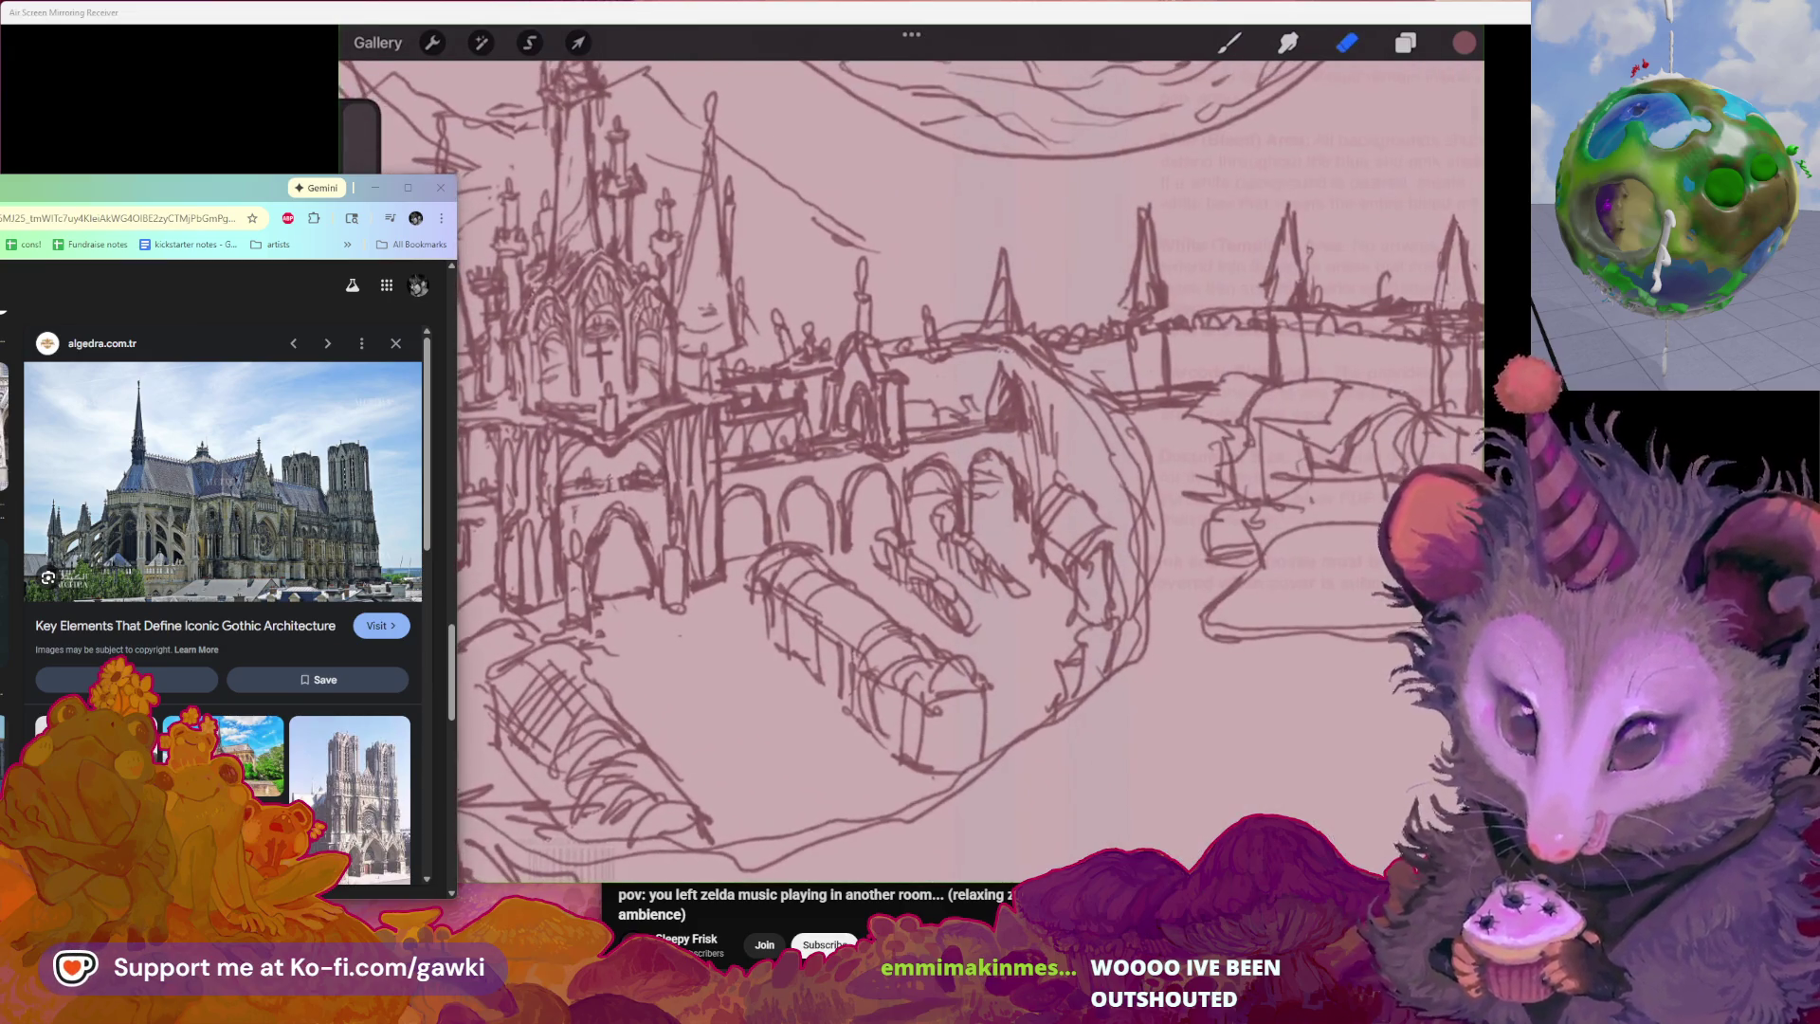
key("b")
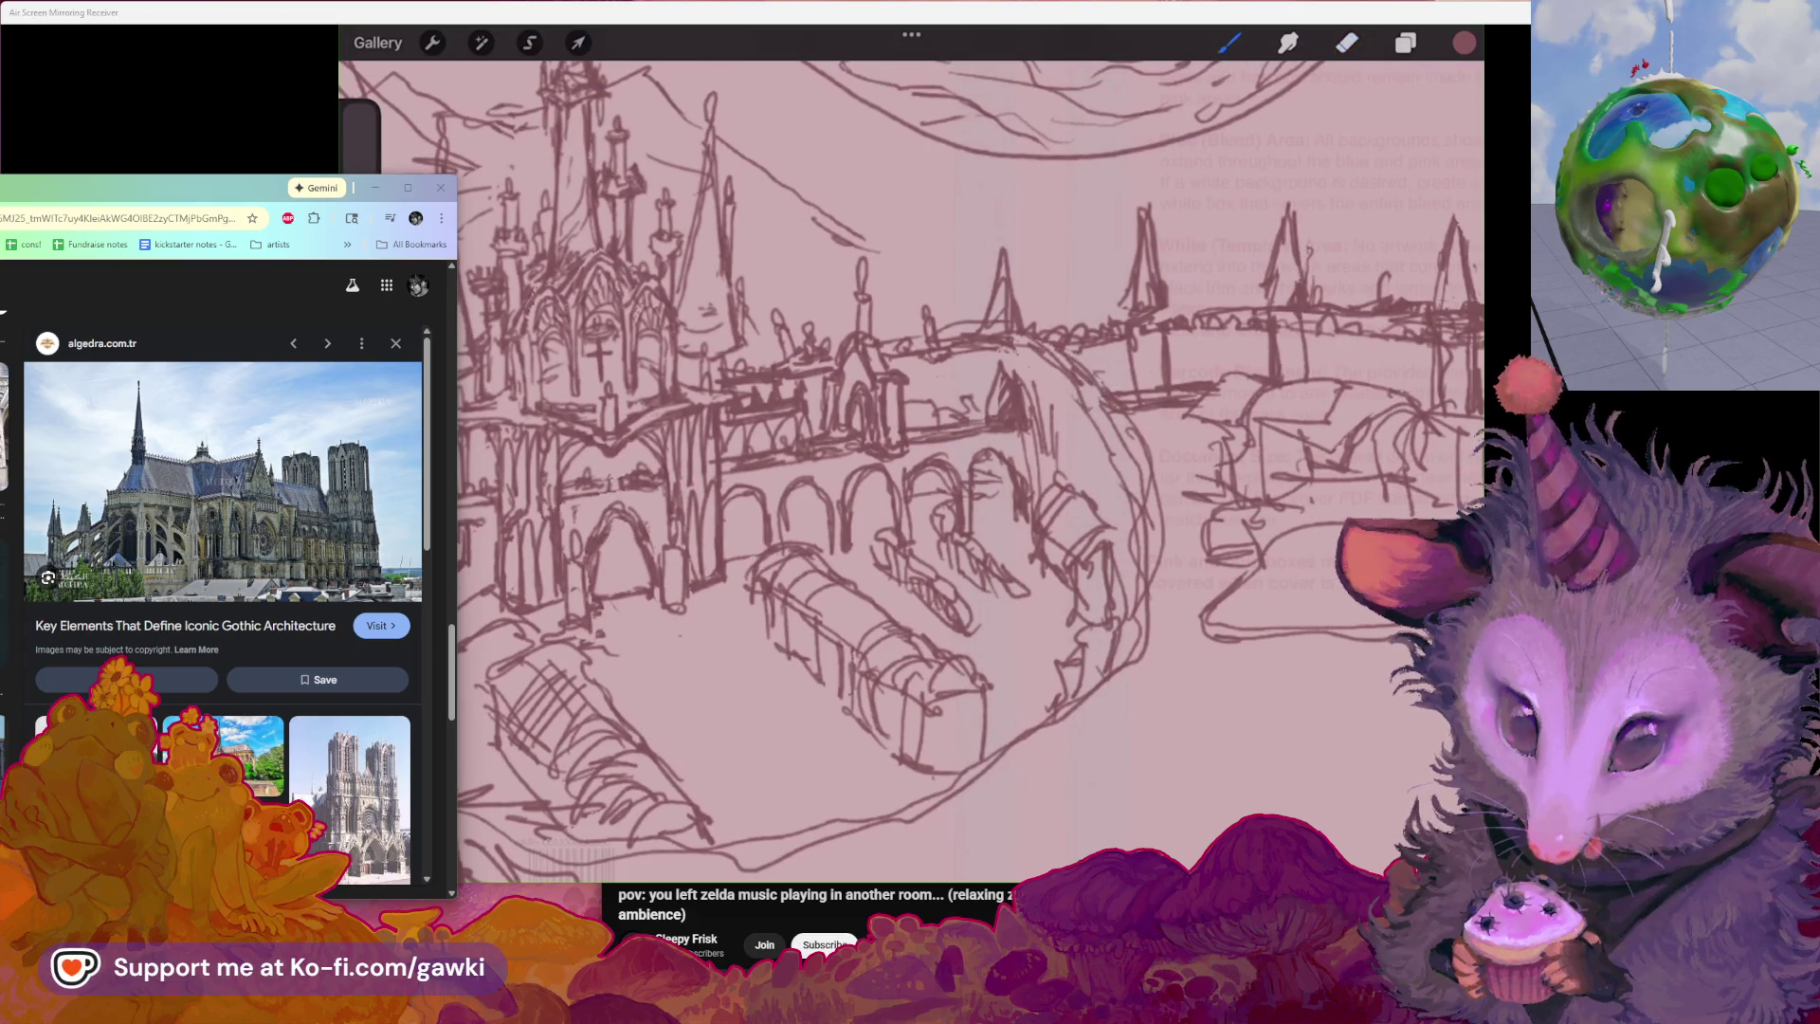
scroll(910, 470, "down", 2)
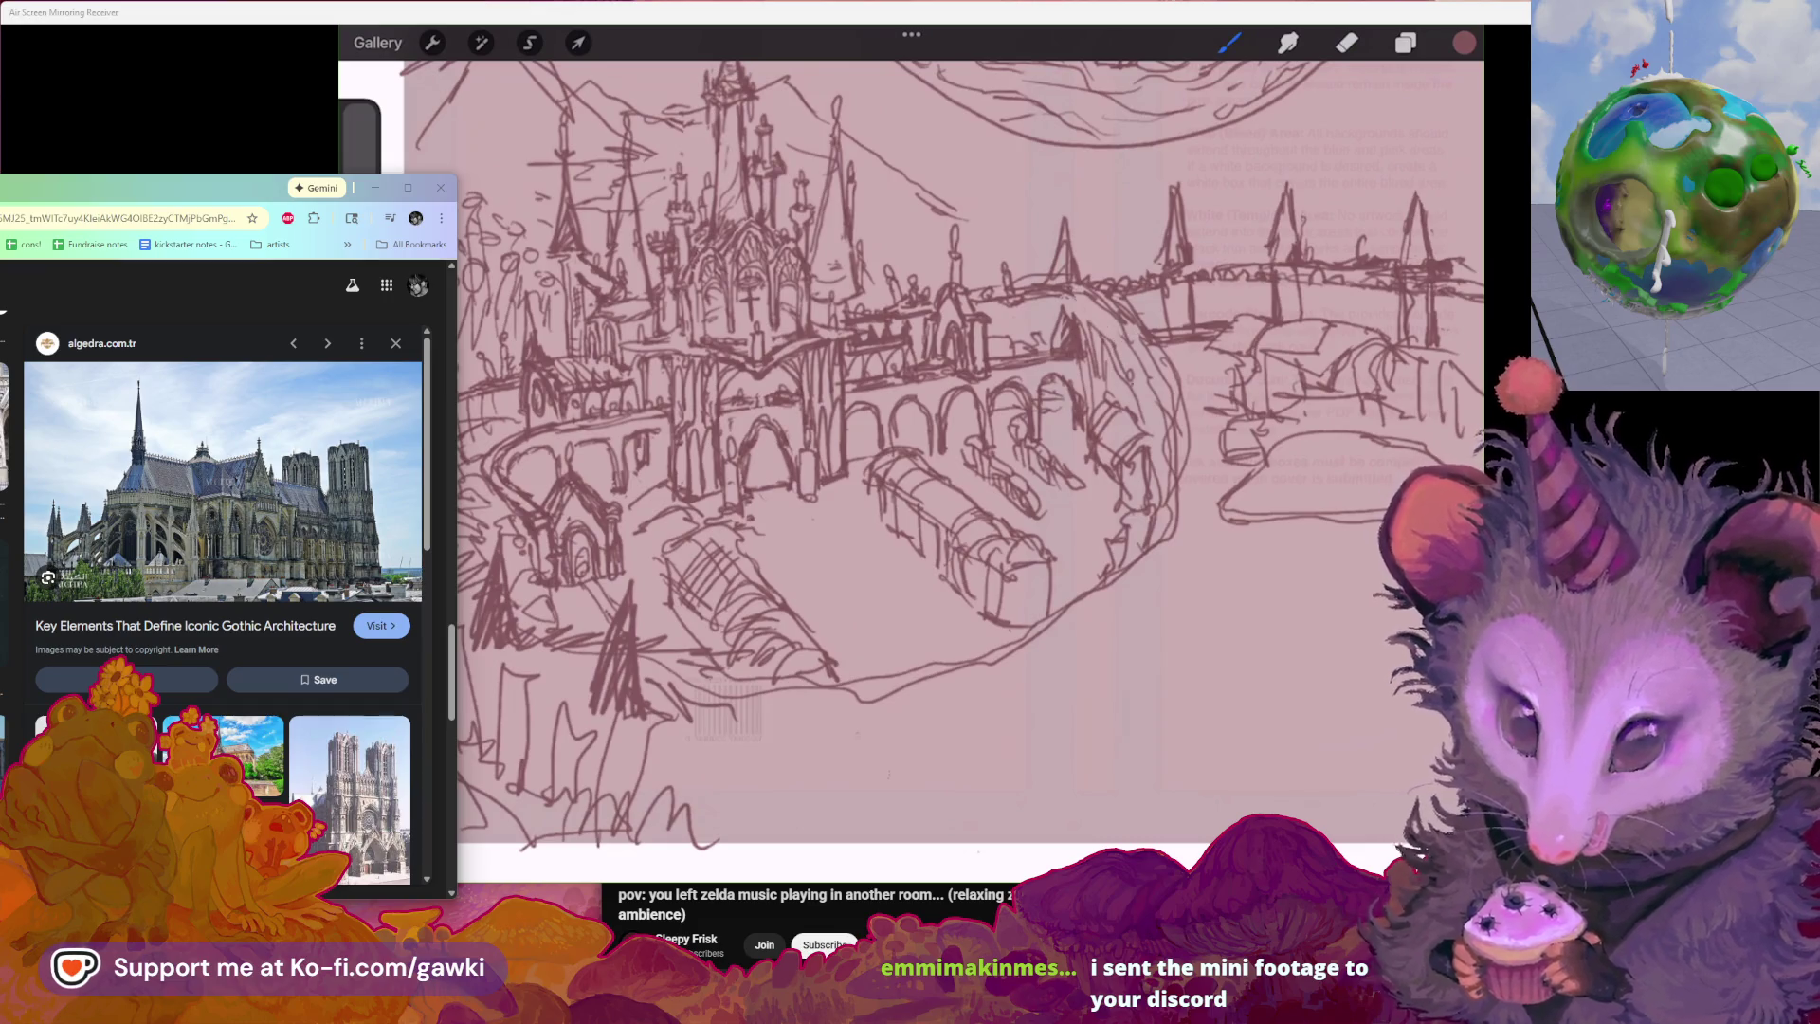
left_click_drag(1123, 353, 1158, 461)
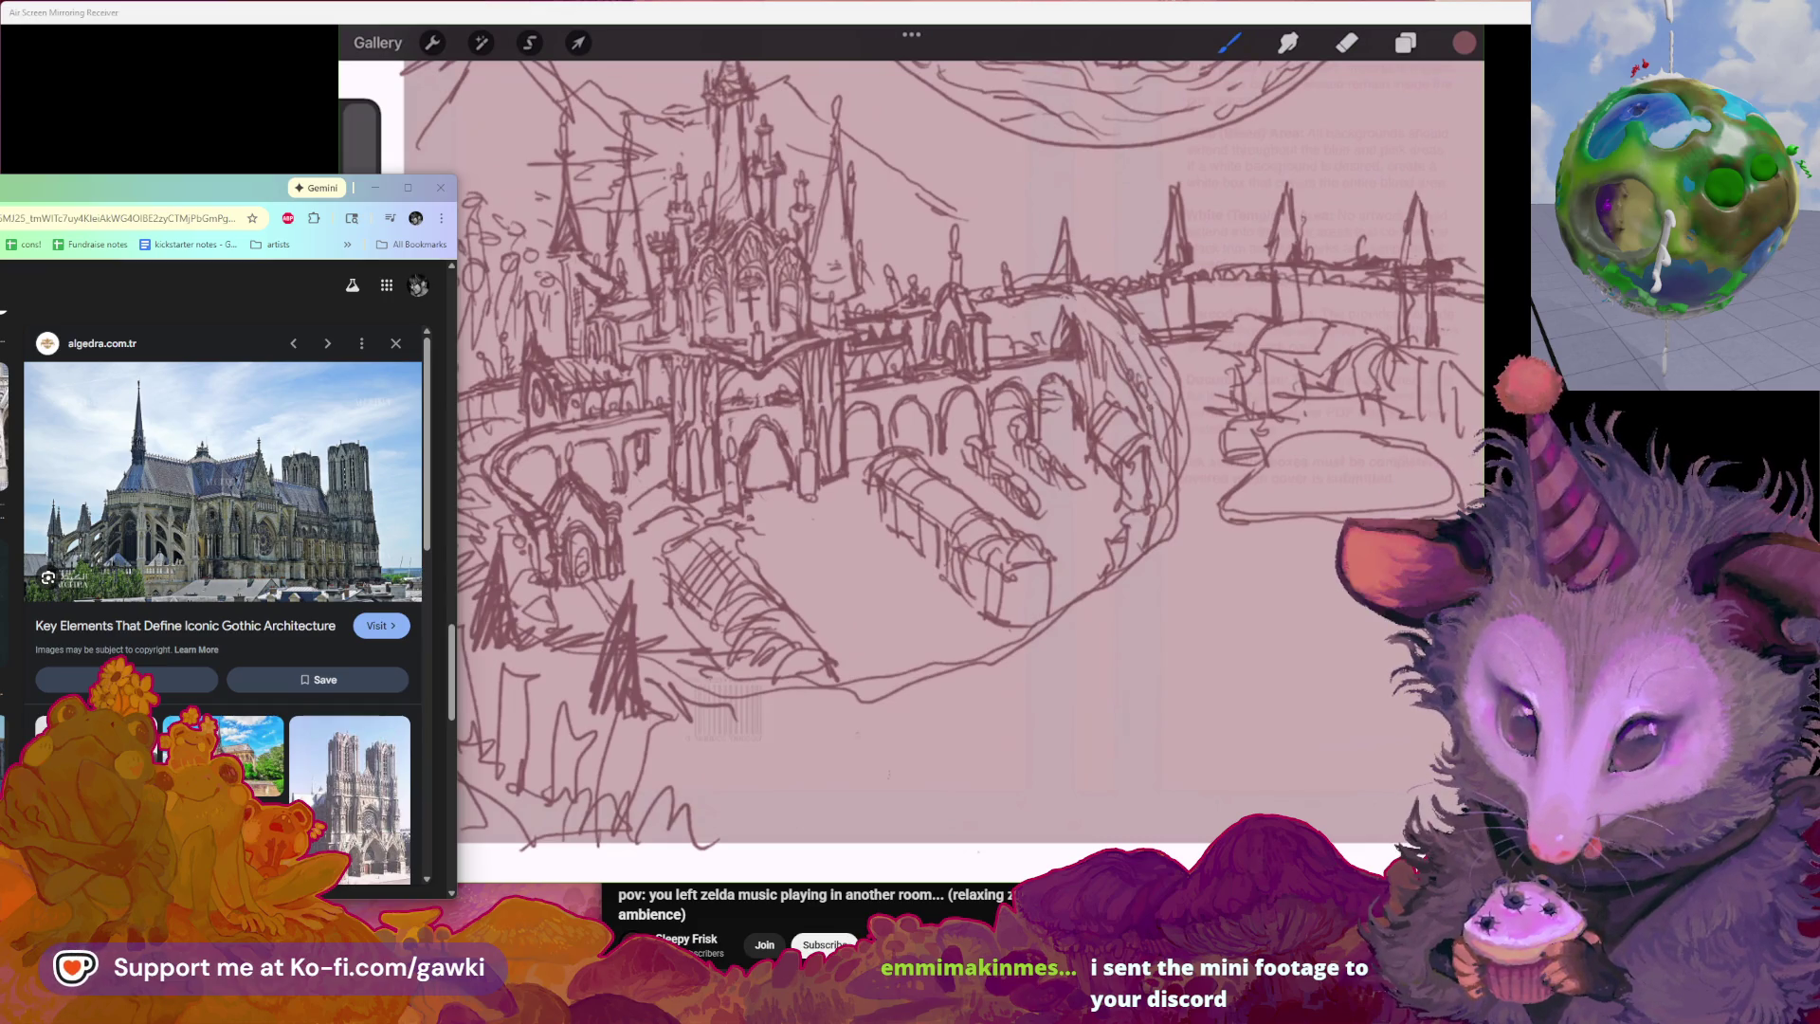
scroll(911, 426, "down", 2)
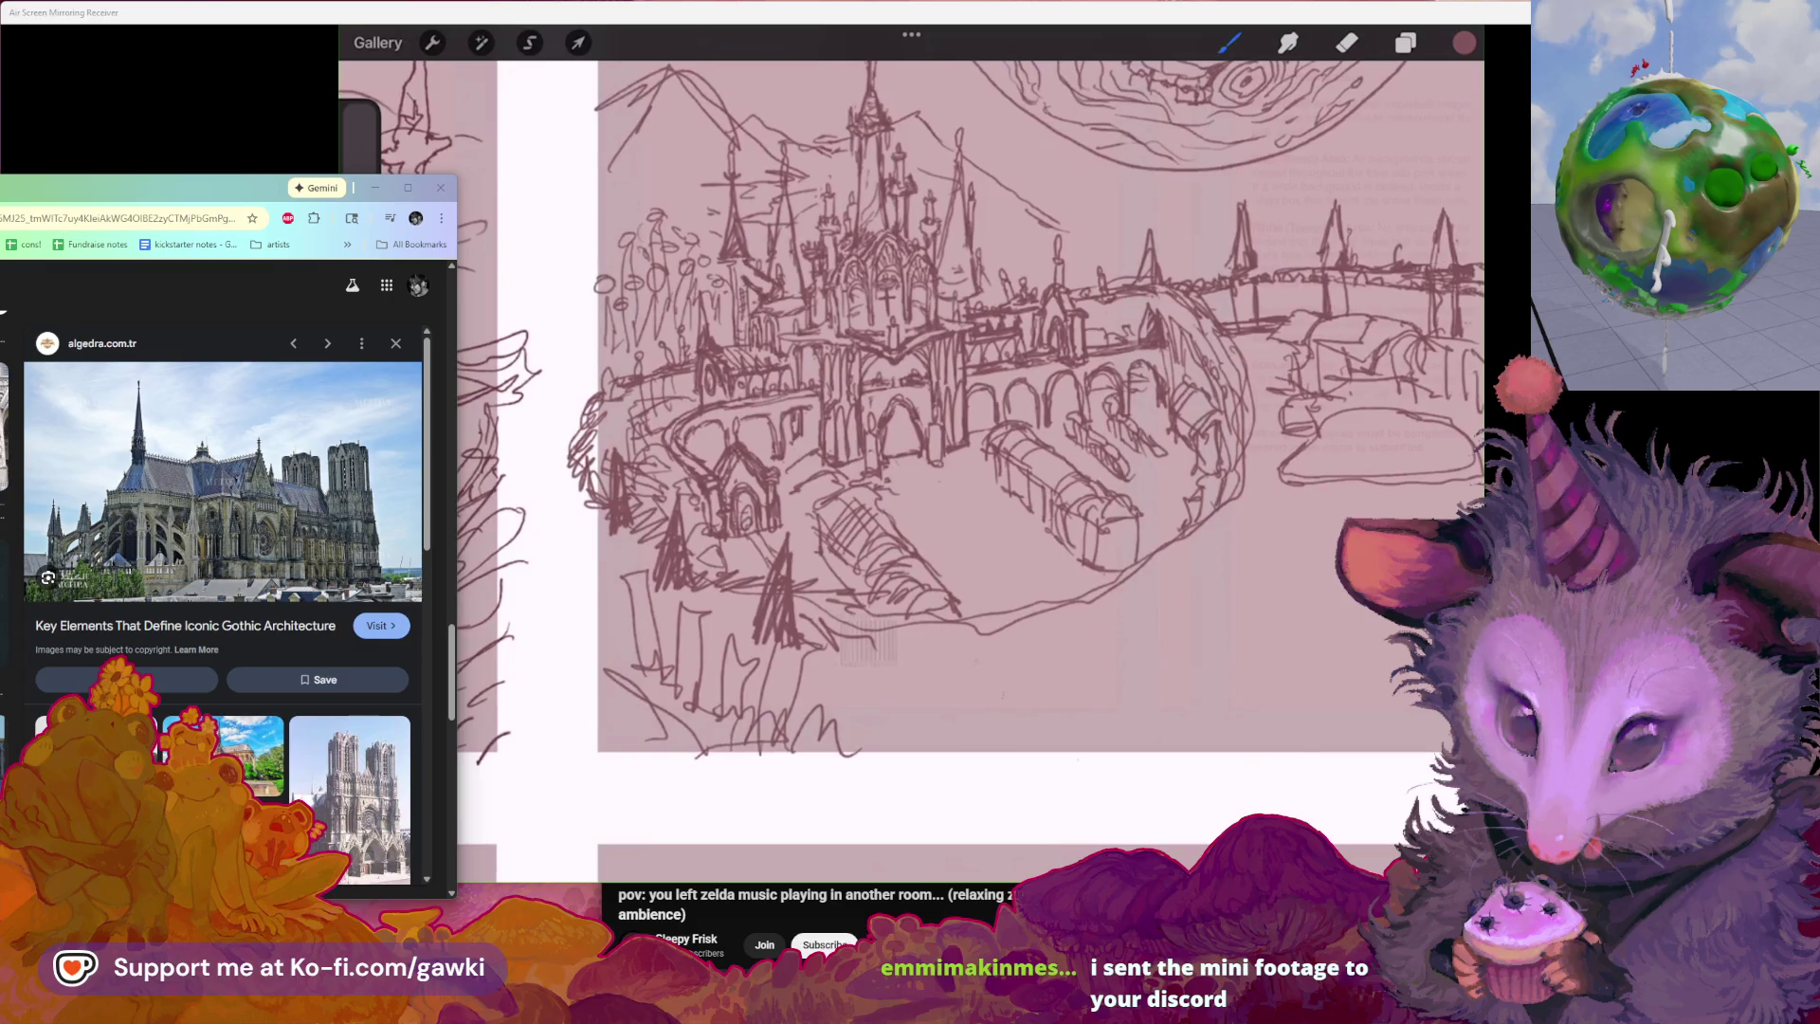
scroll(910, 471, "up", 2)
scroll(910, 470, "up", 2)
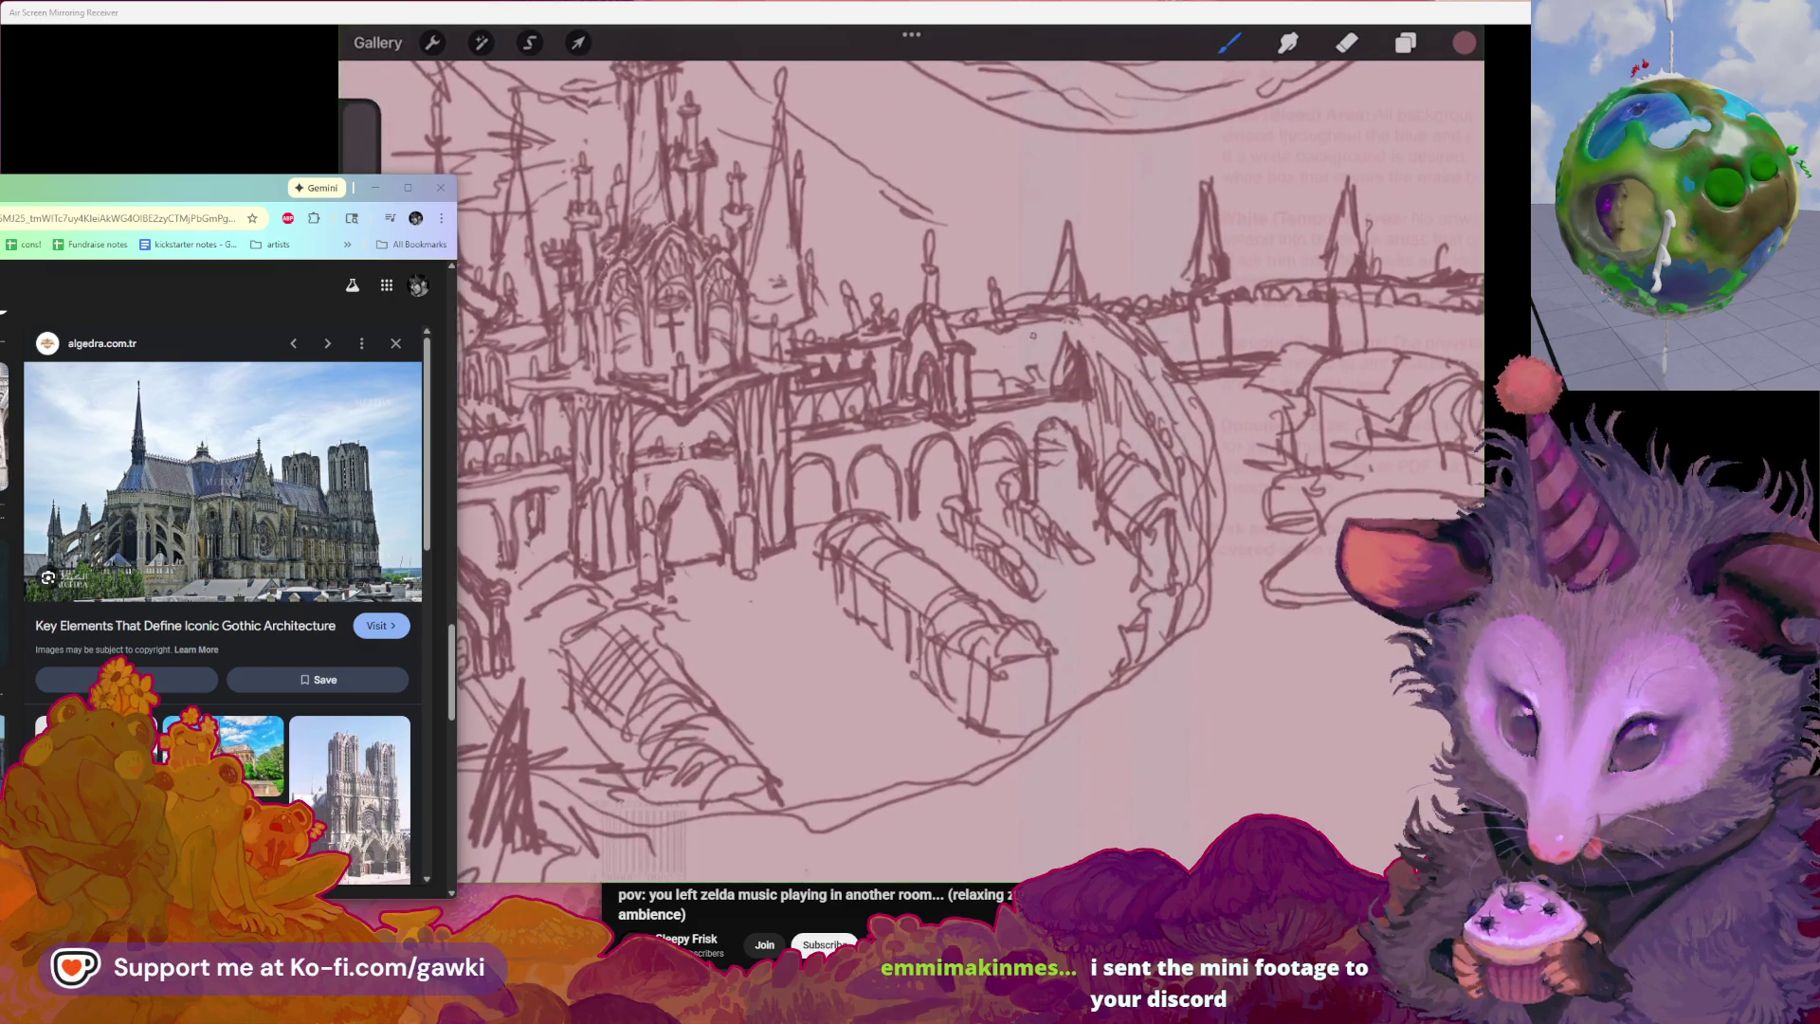
key("ctrl+z")
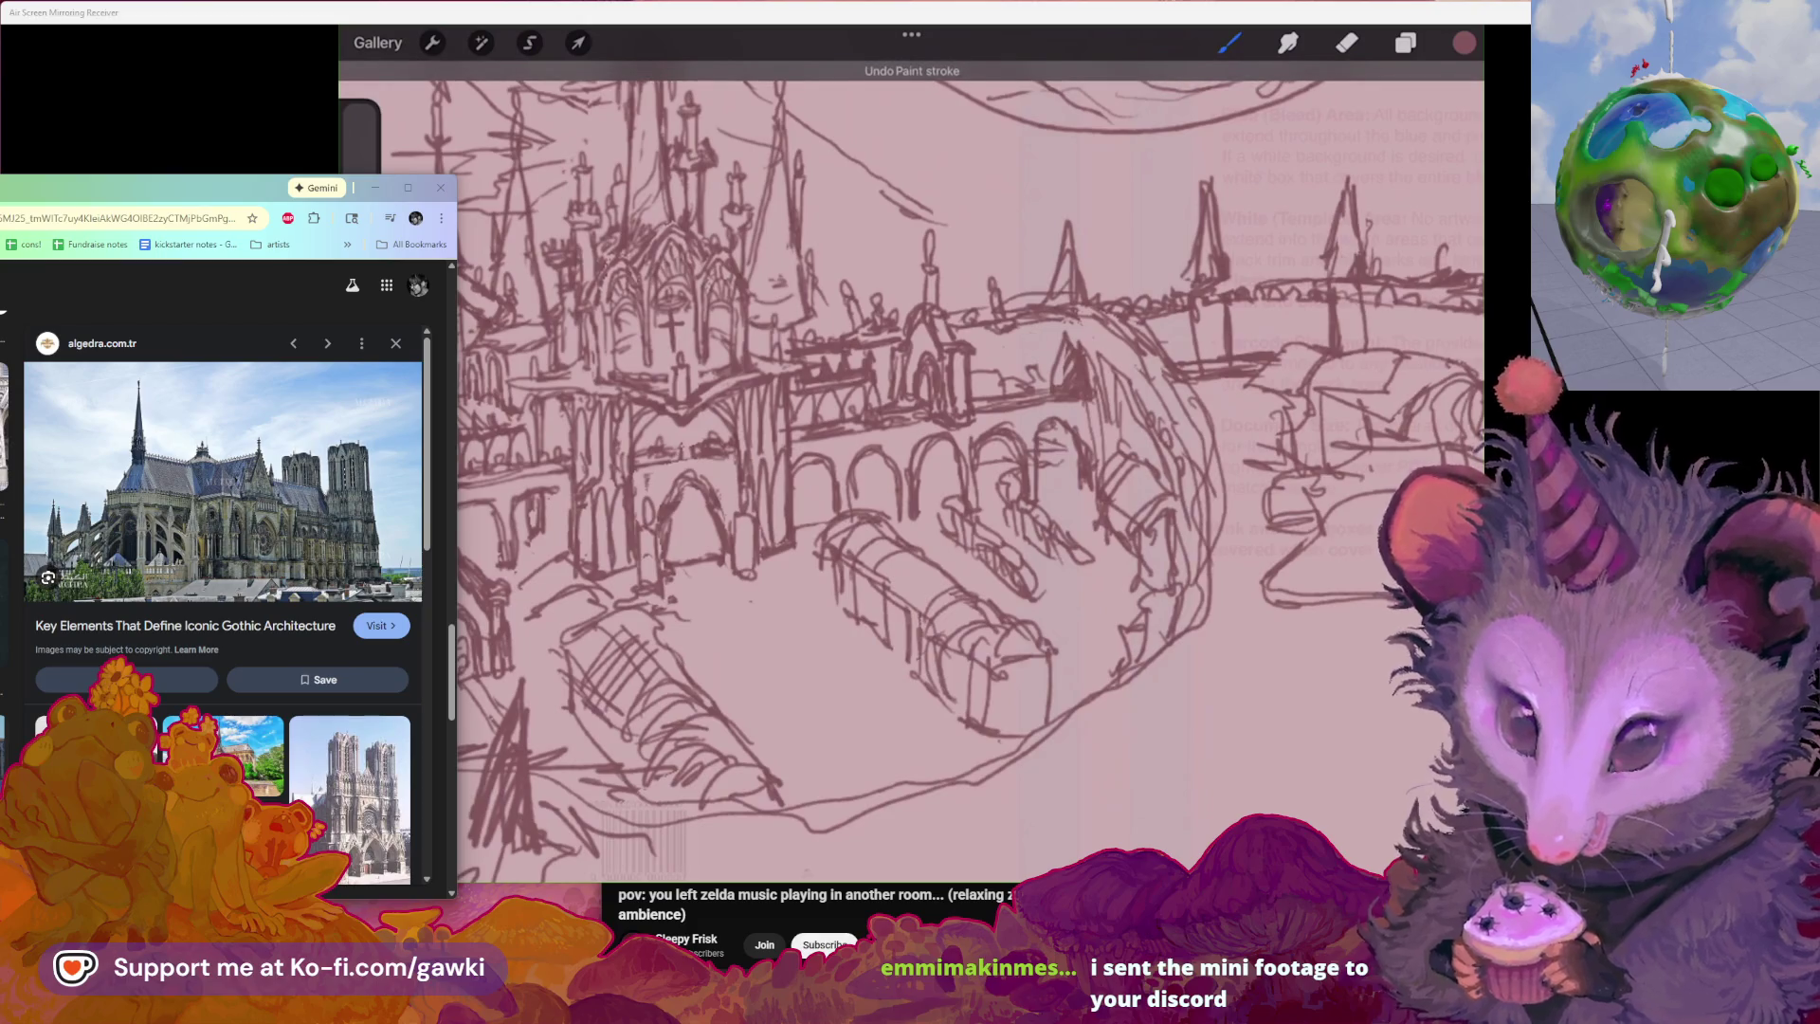
scroll(912, 469, "down", 1)
scroll(910, 469, "right", 2)
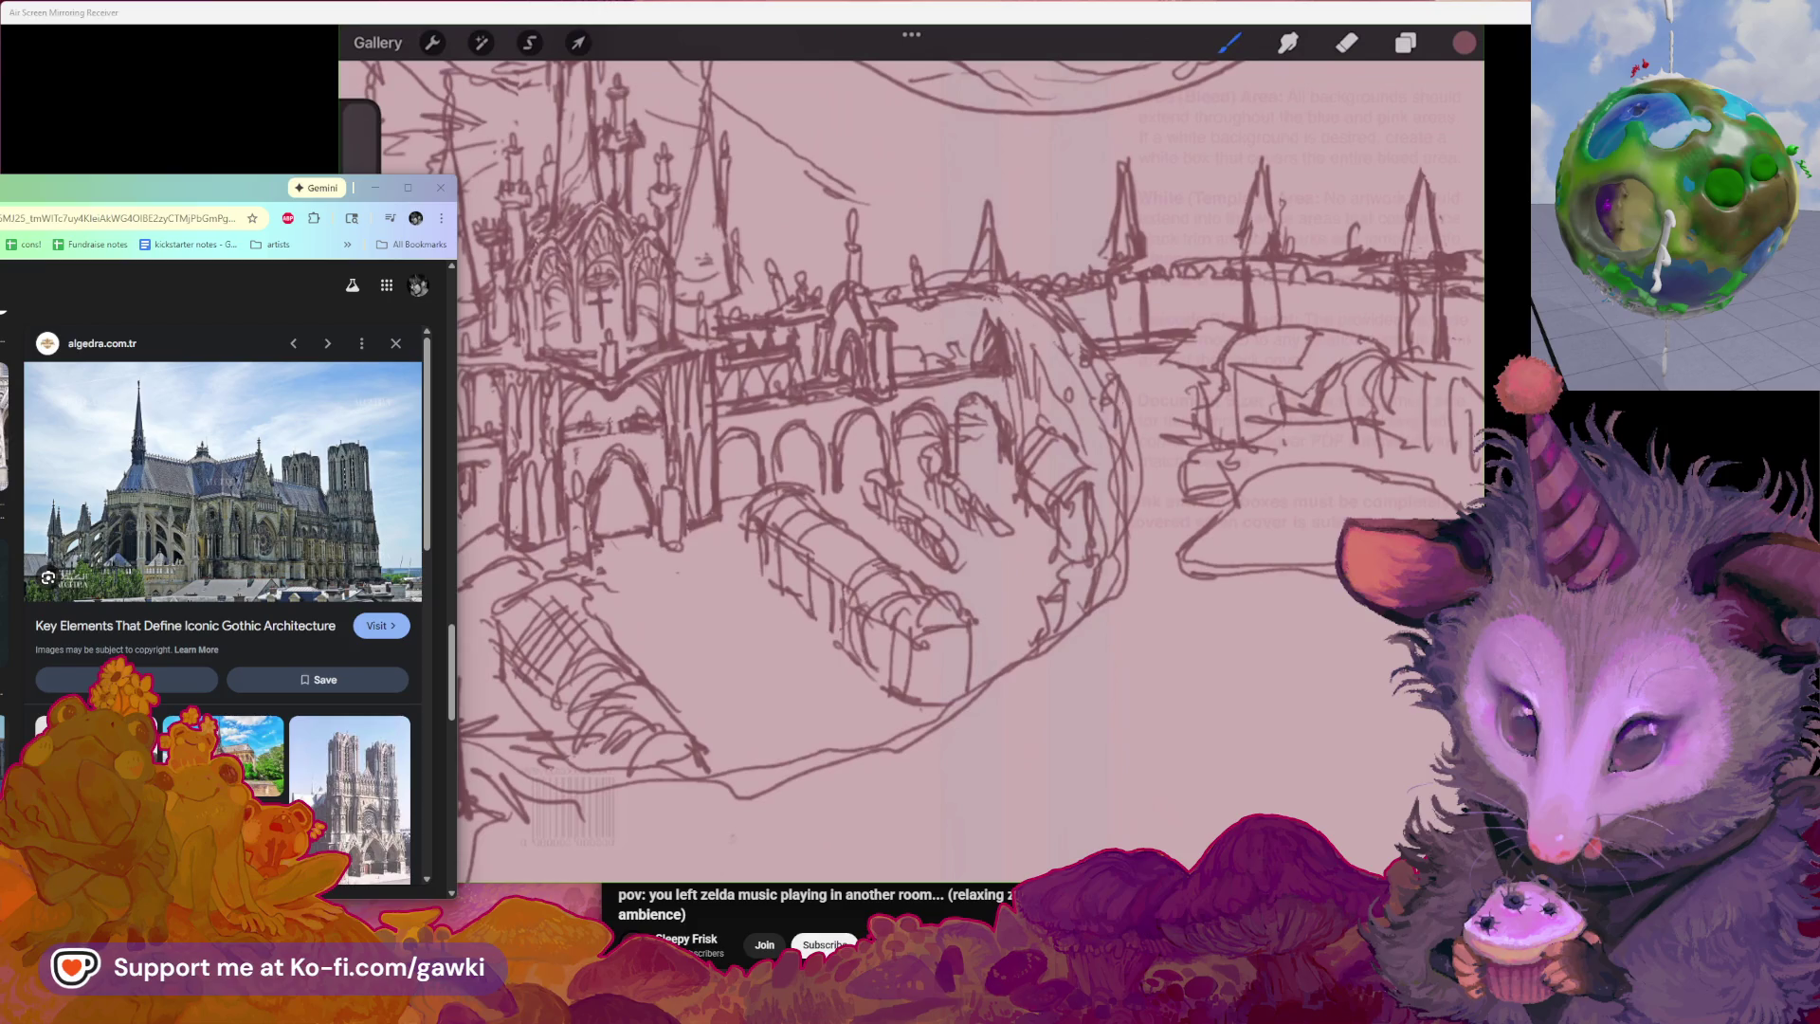
scroll(910, 470, "down", 2)
scroll(910, 469, "down", 1)
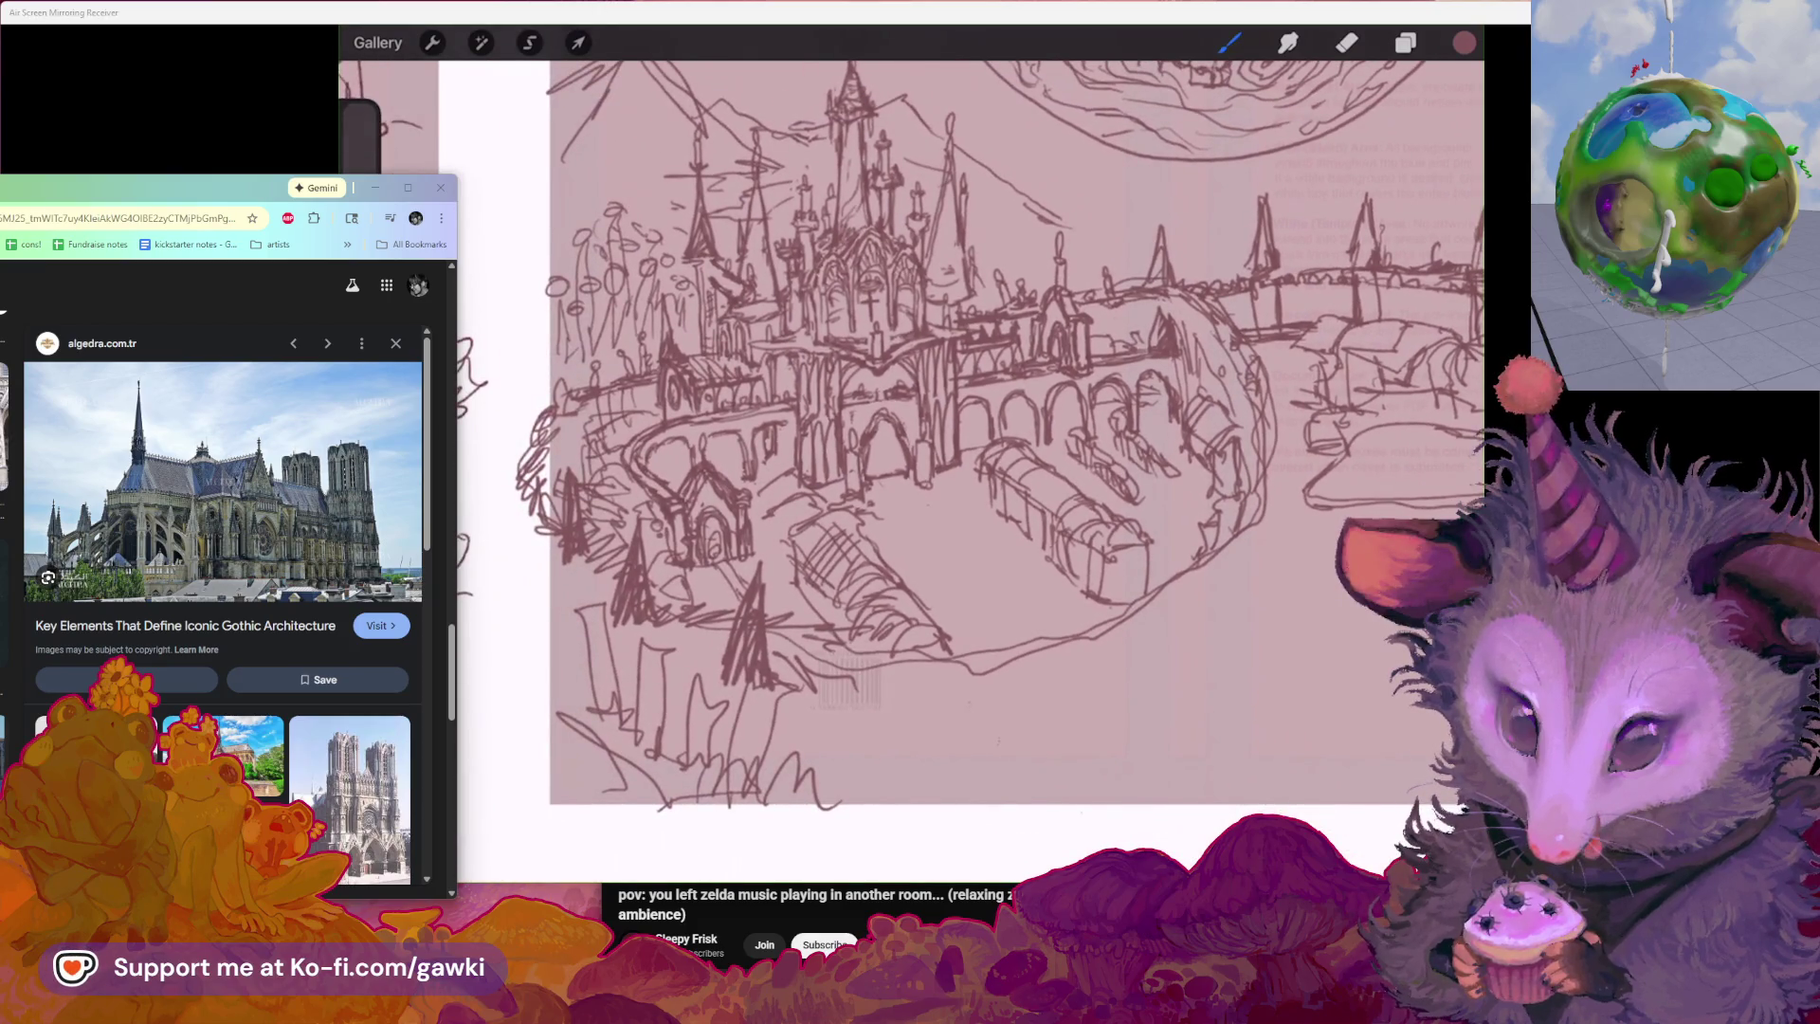
scroll(967, 442, "up", 1)
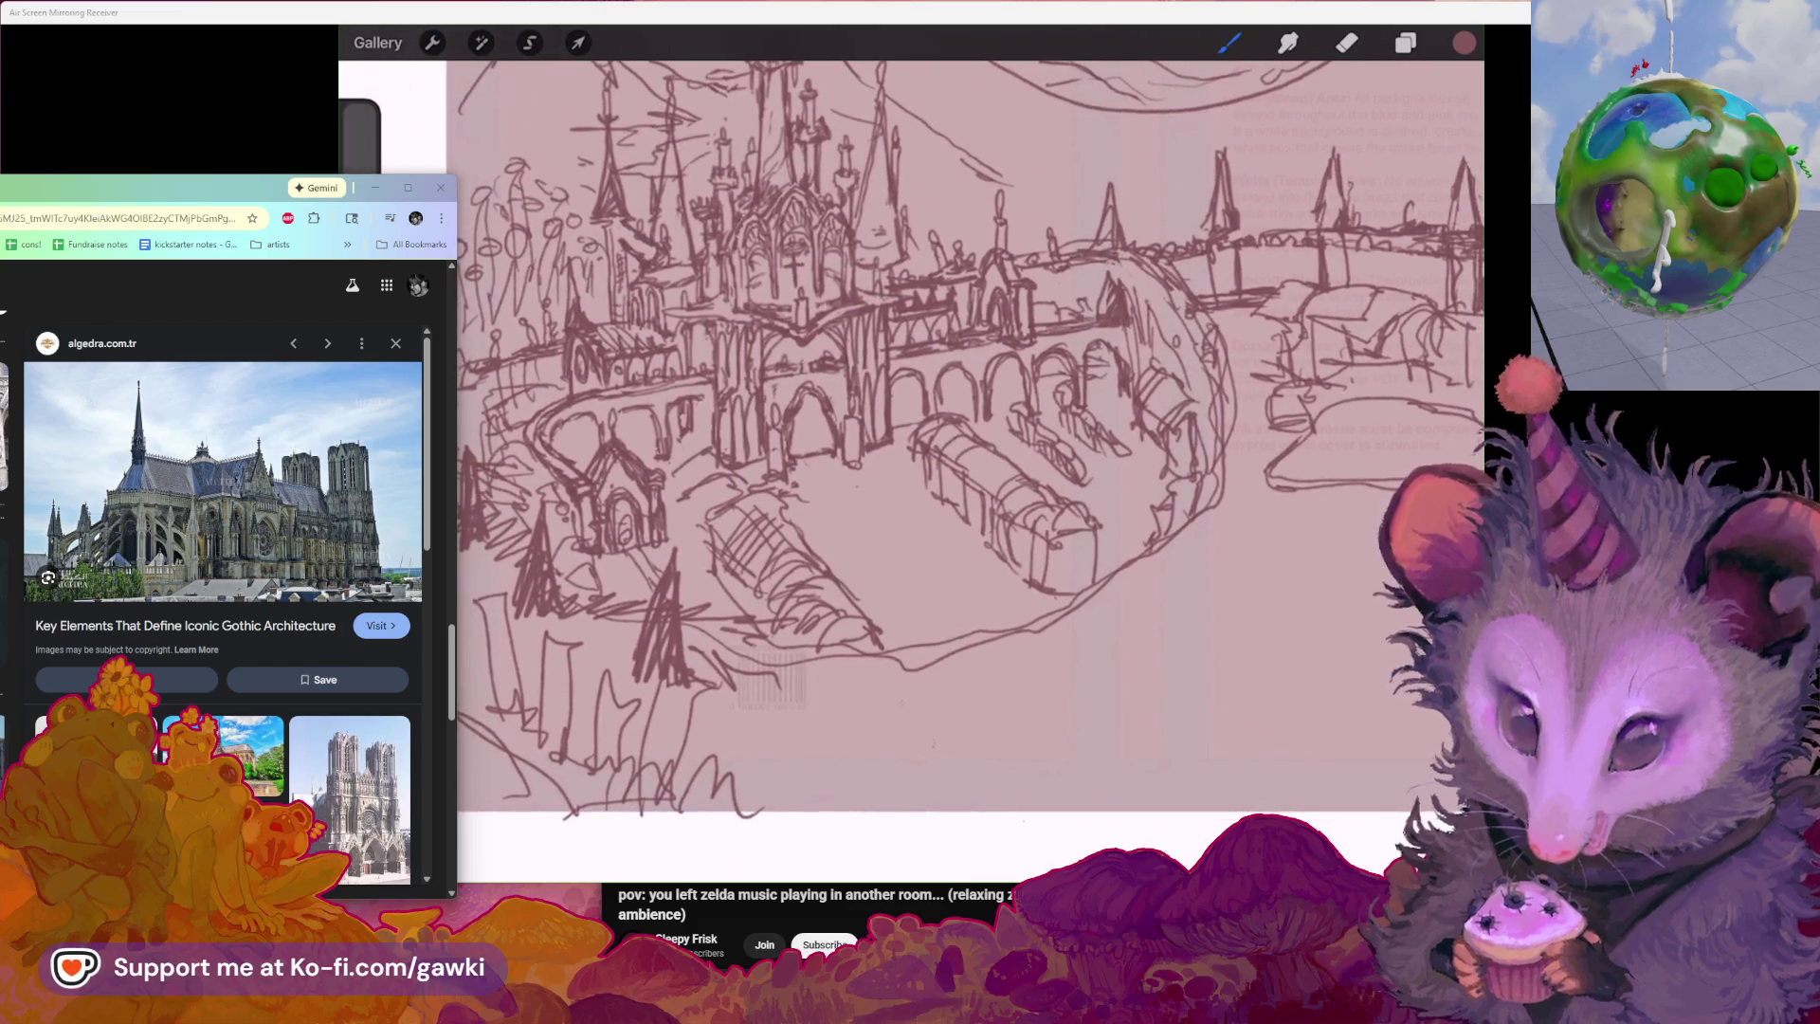
scroll(910, 469, "up", 1)
scroll(911, 469, "up", 1)
scroll(910, 469, "up", 1)
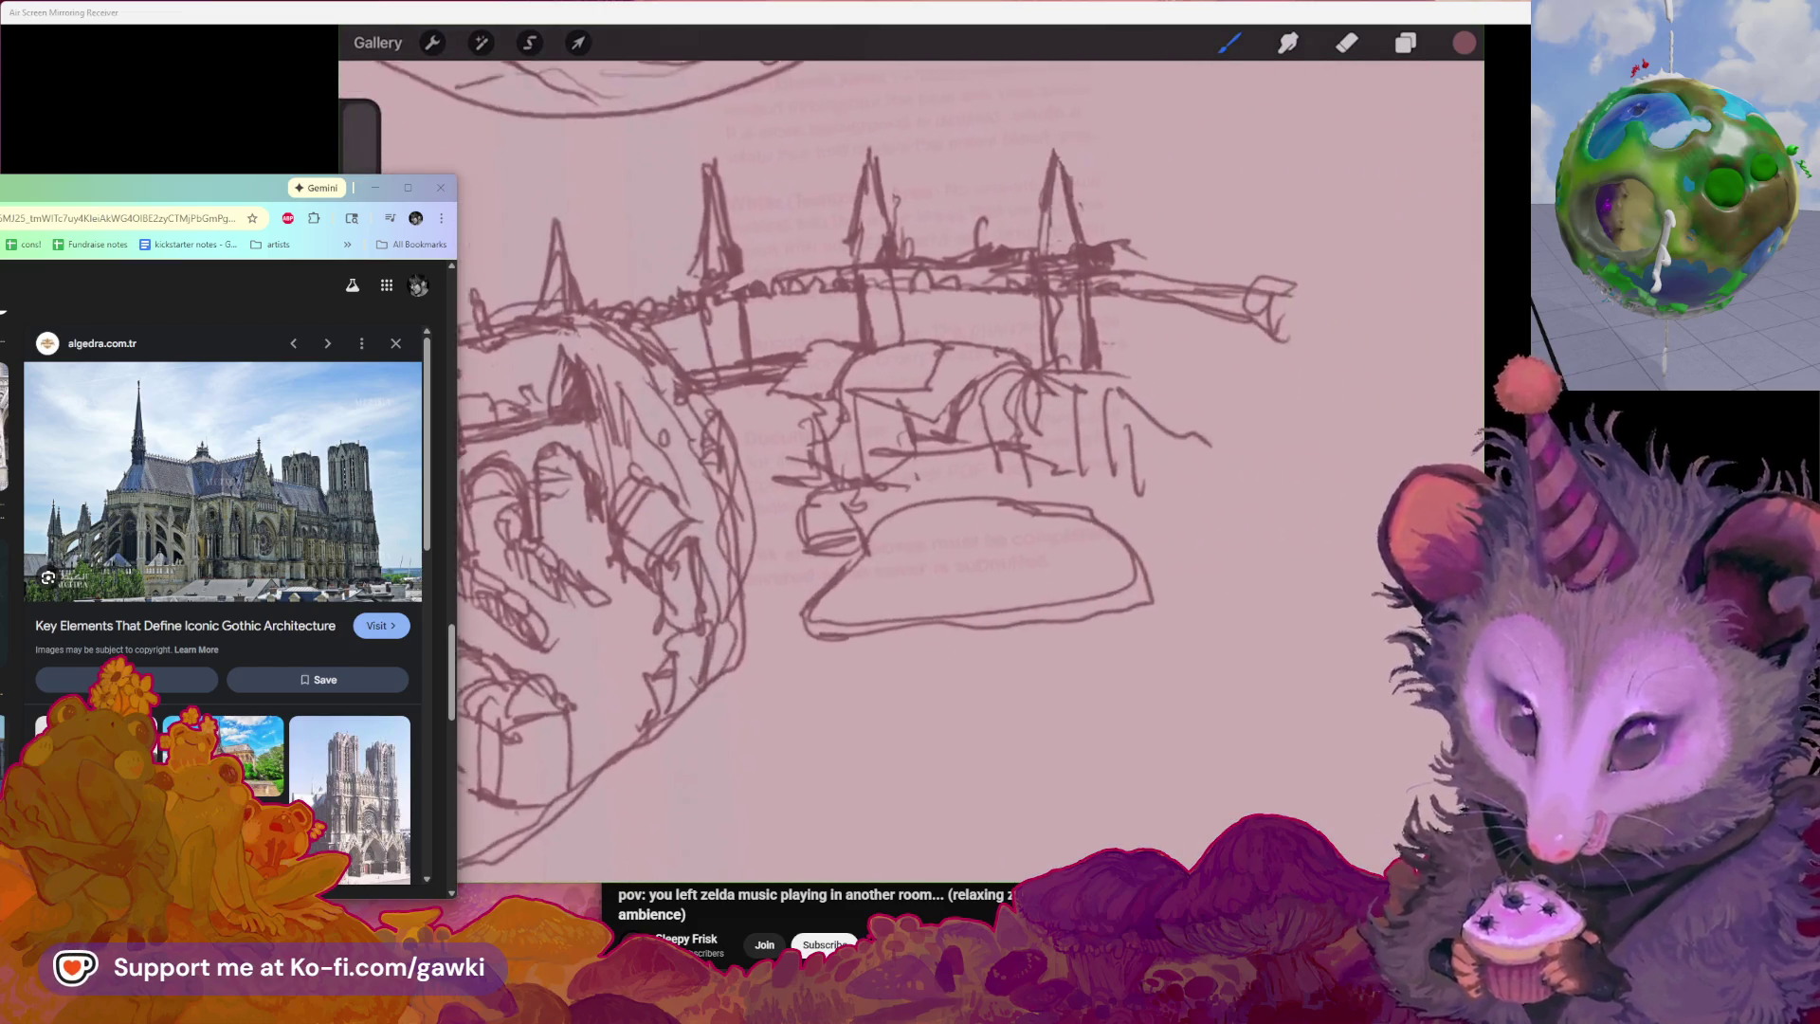
scroll(910, 469, "up", 1)
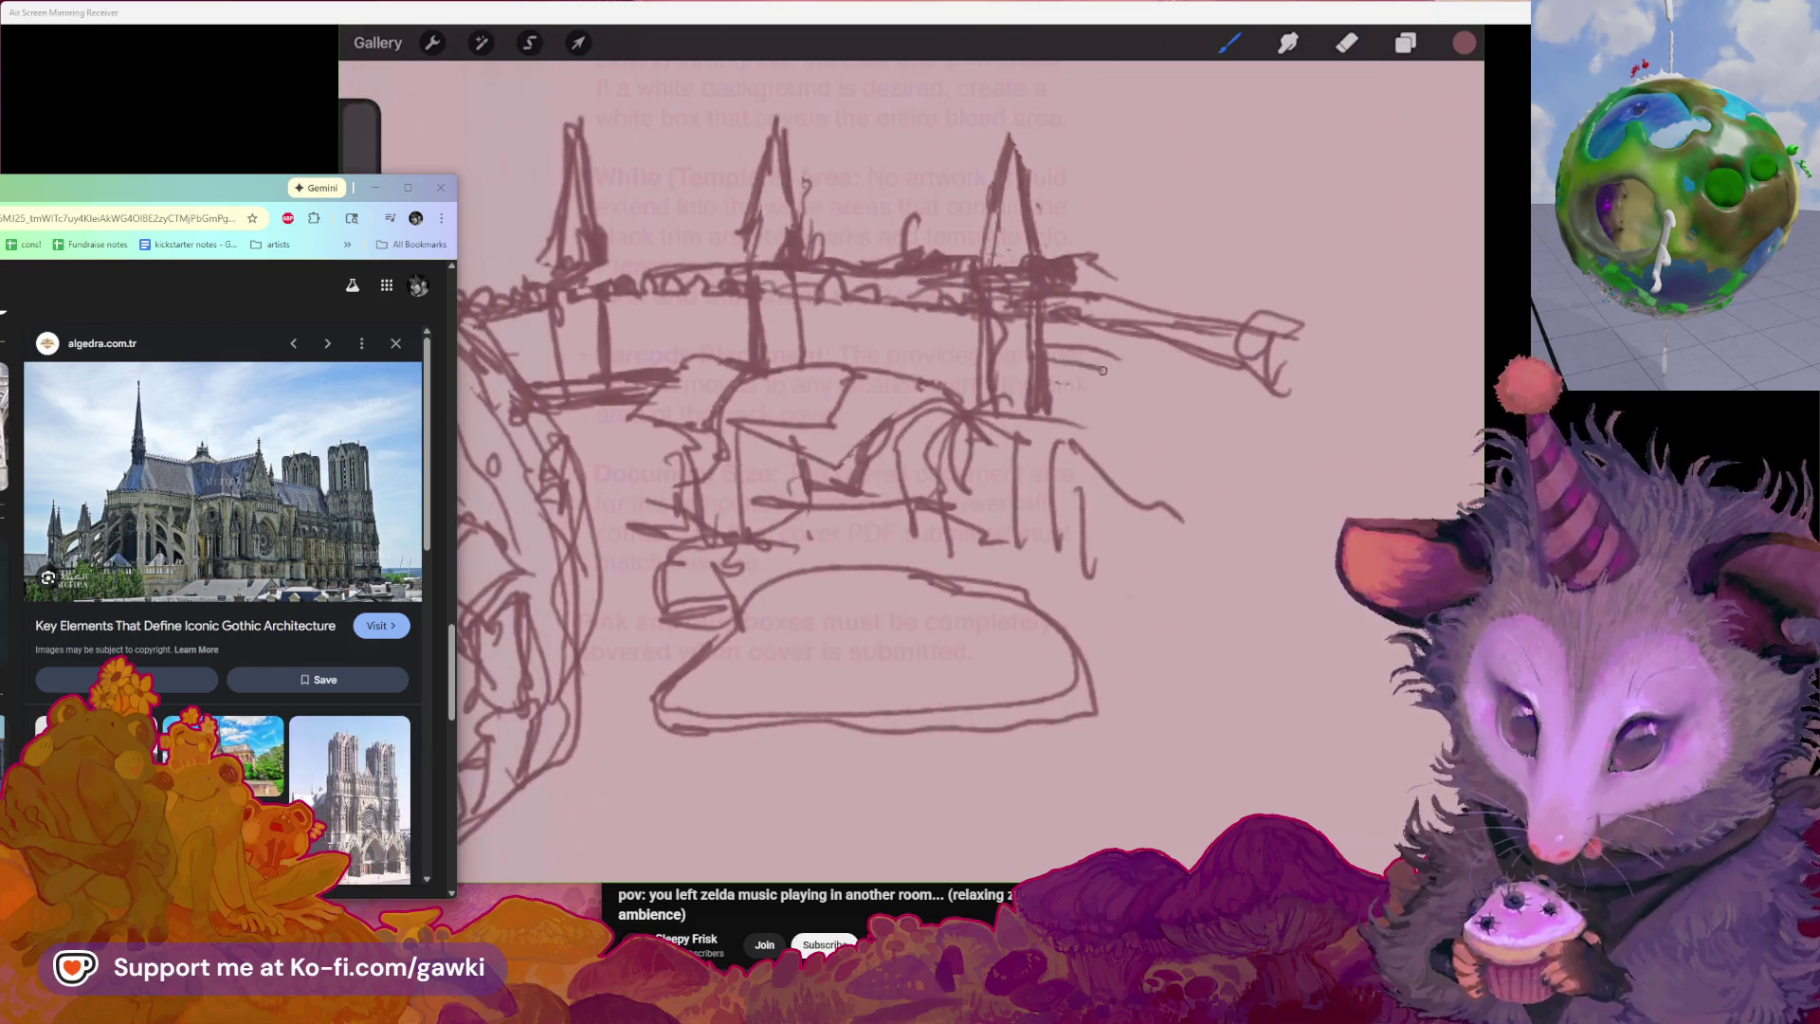
Sketch detail and hatching onto the right end of the bridge
mouse_move(1147, 393)
left_mouse_down()
mouse_move(1197, 352)
mouse_move(1183, 406)
mouse_move(1225, 427)
mouse_move(1237, 392)
mouse_move(1263, 476)
left_mouse_up()
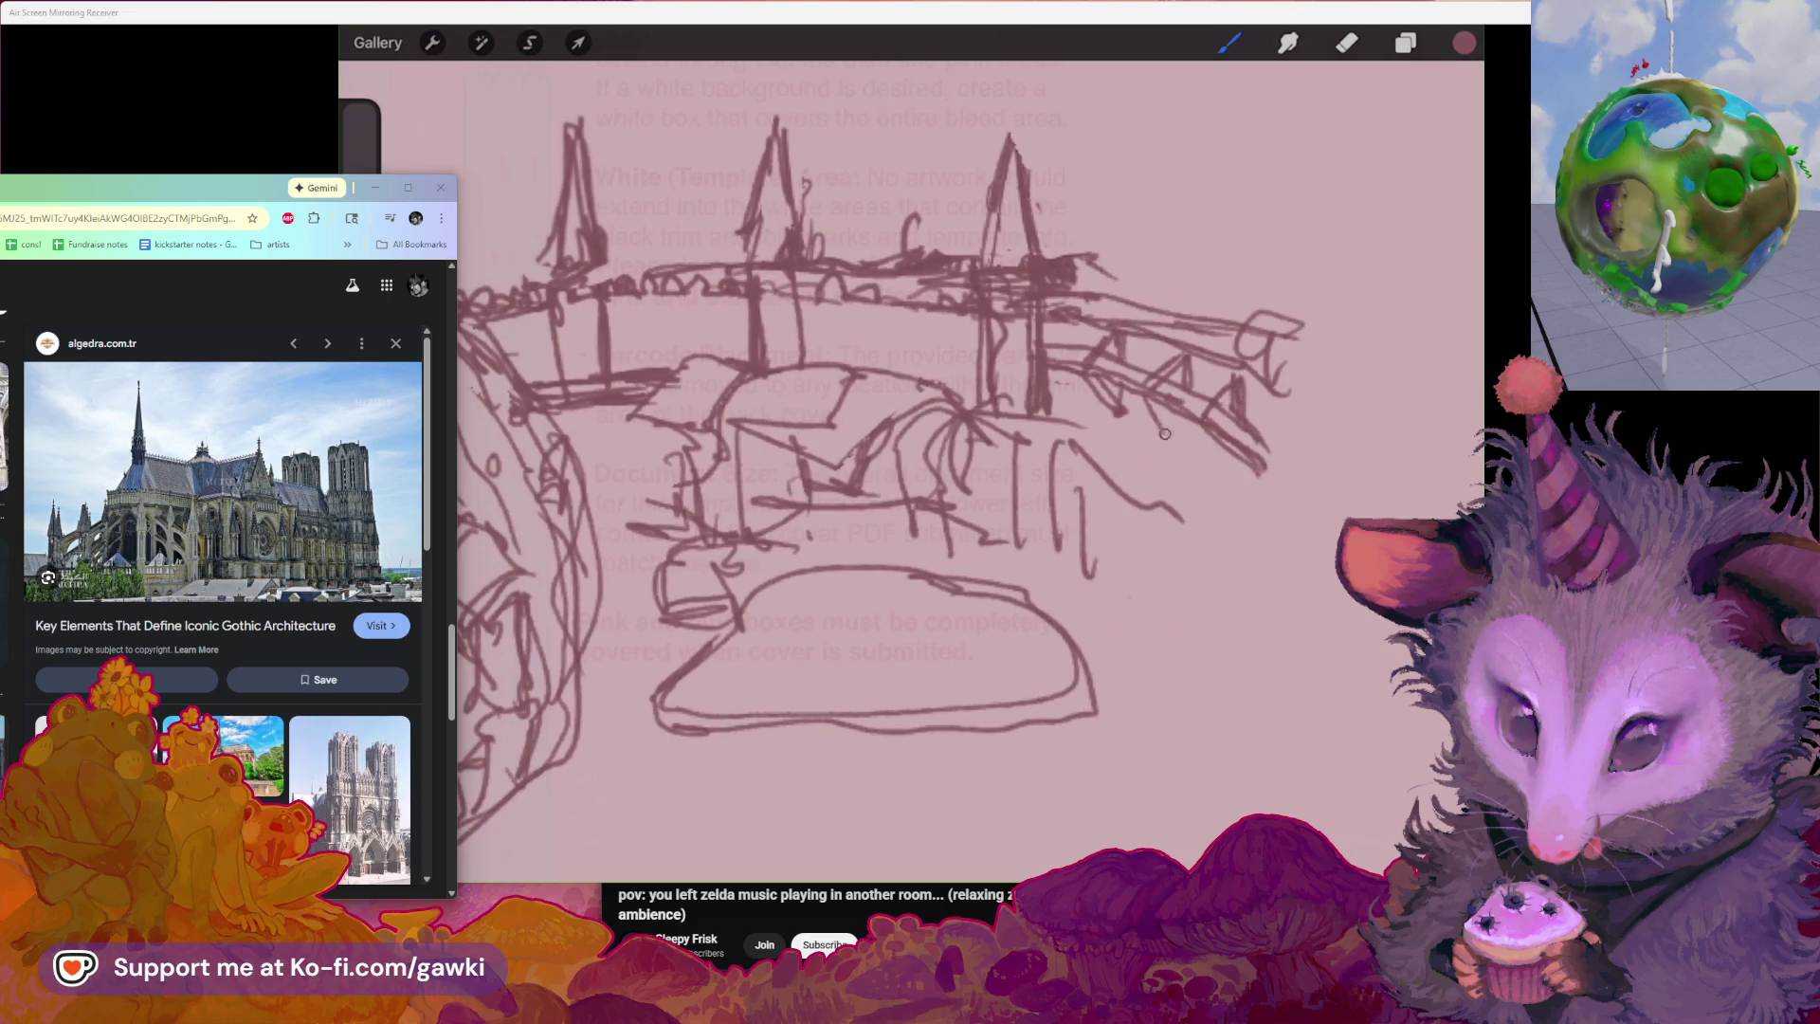
left_click_drag(1228, 452, 1250, 483)
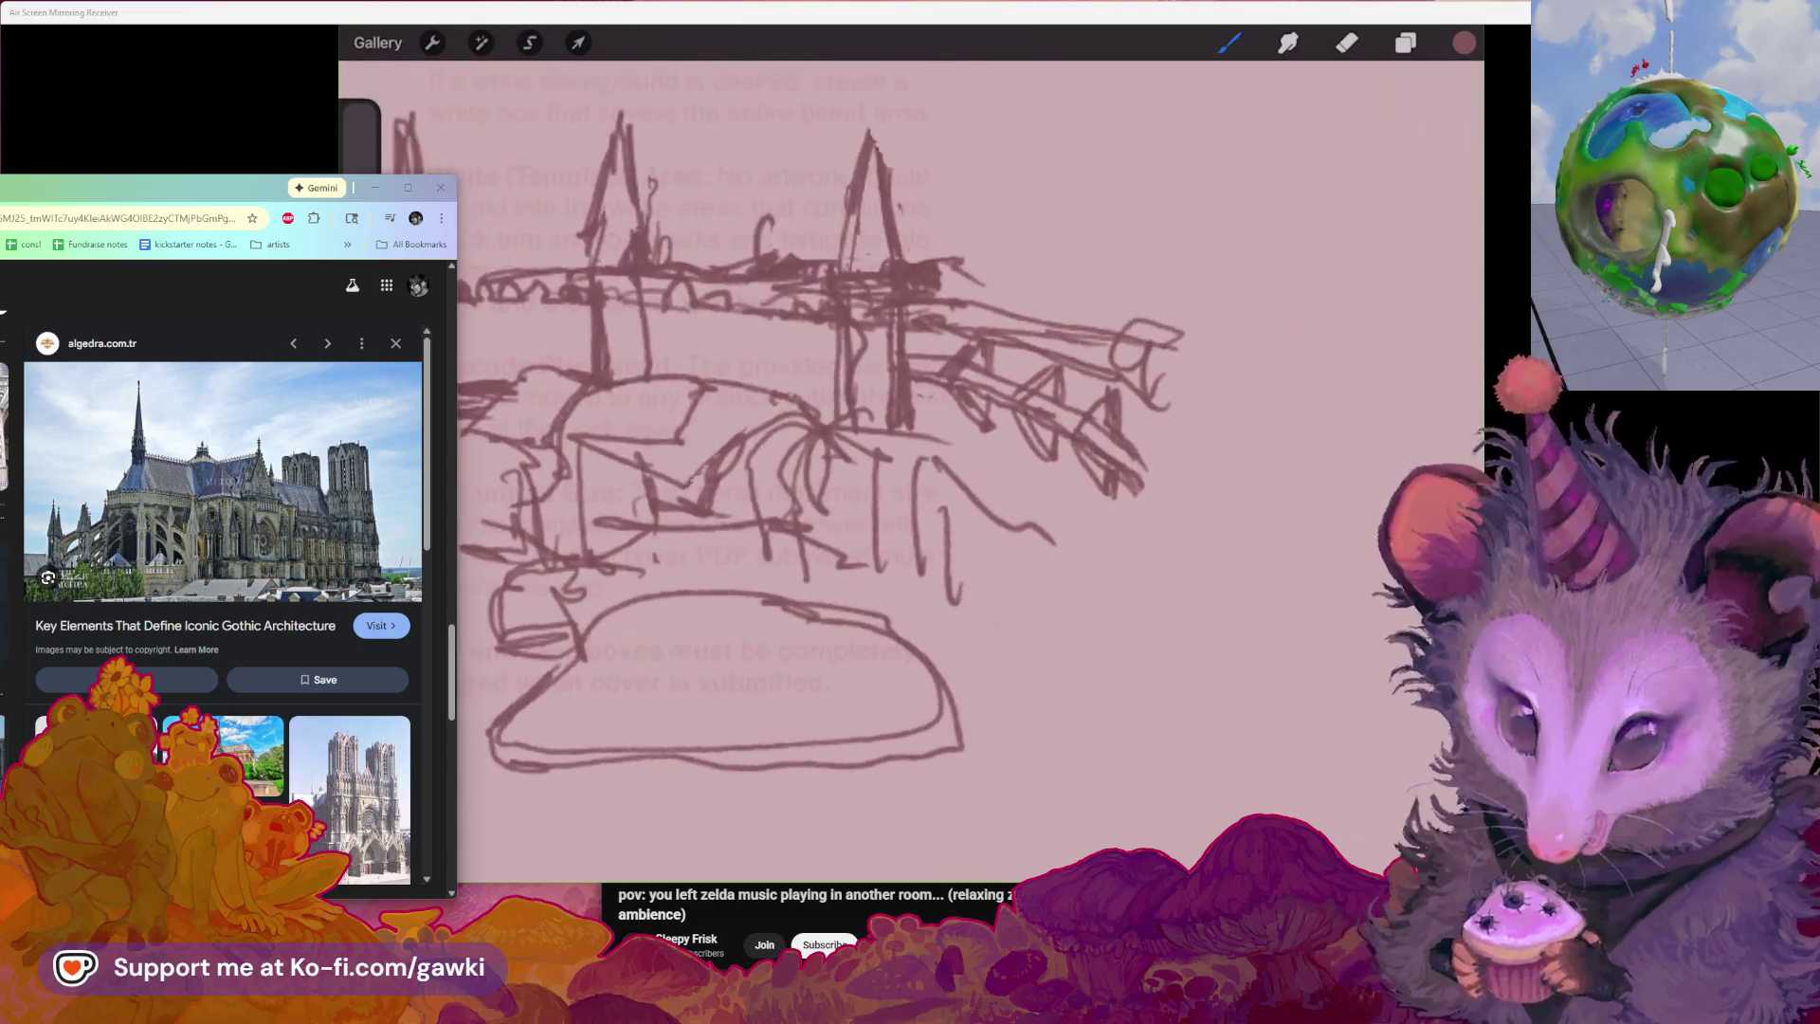
left_click_drag(874, 647, 733, 697)
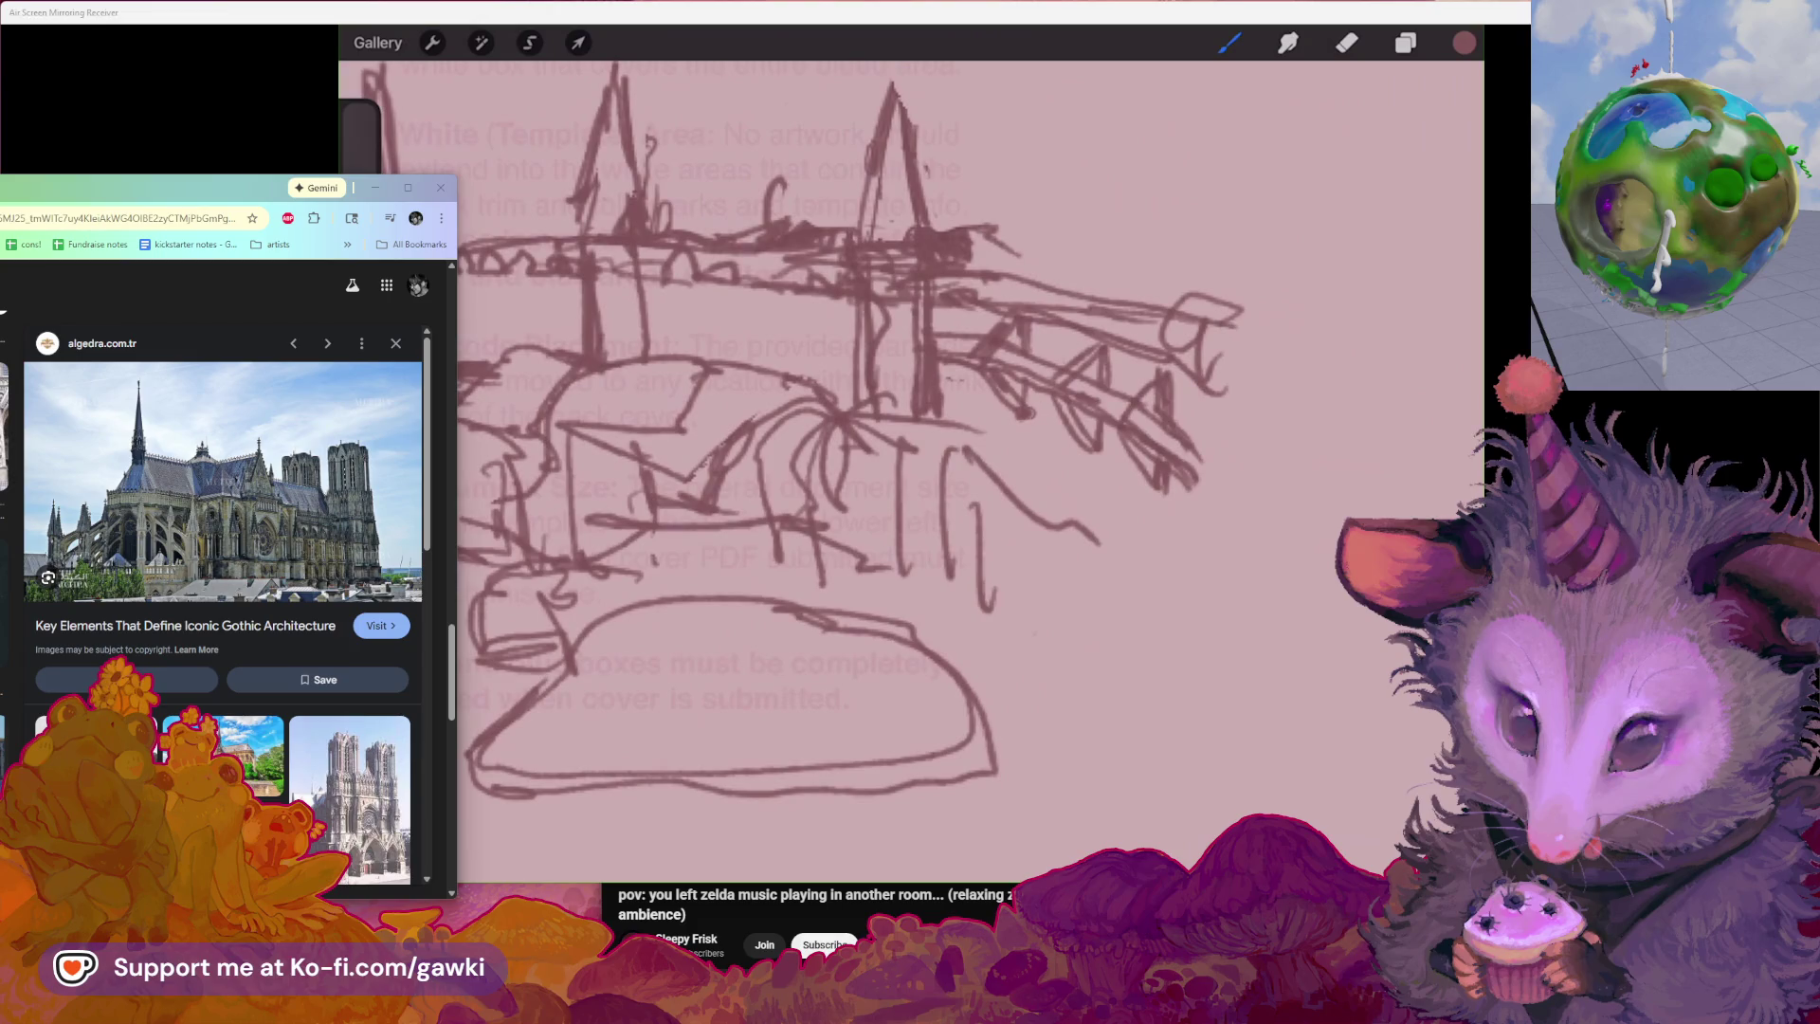
mouse_move(988, 324)
left_mouse_down()
mouse_move(1036, 361)
mouse_move(1181, 404)
left_mouse_up()
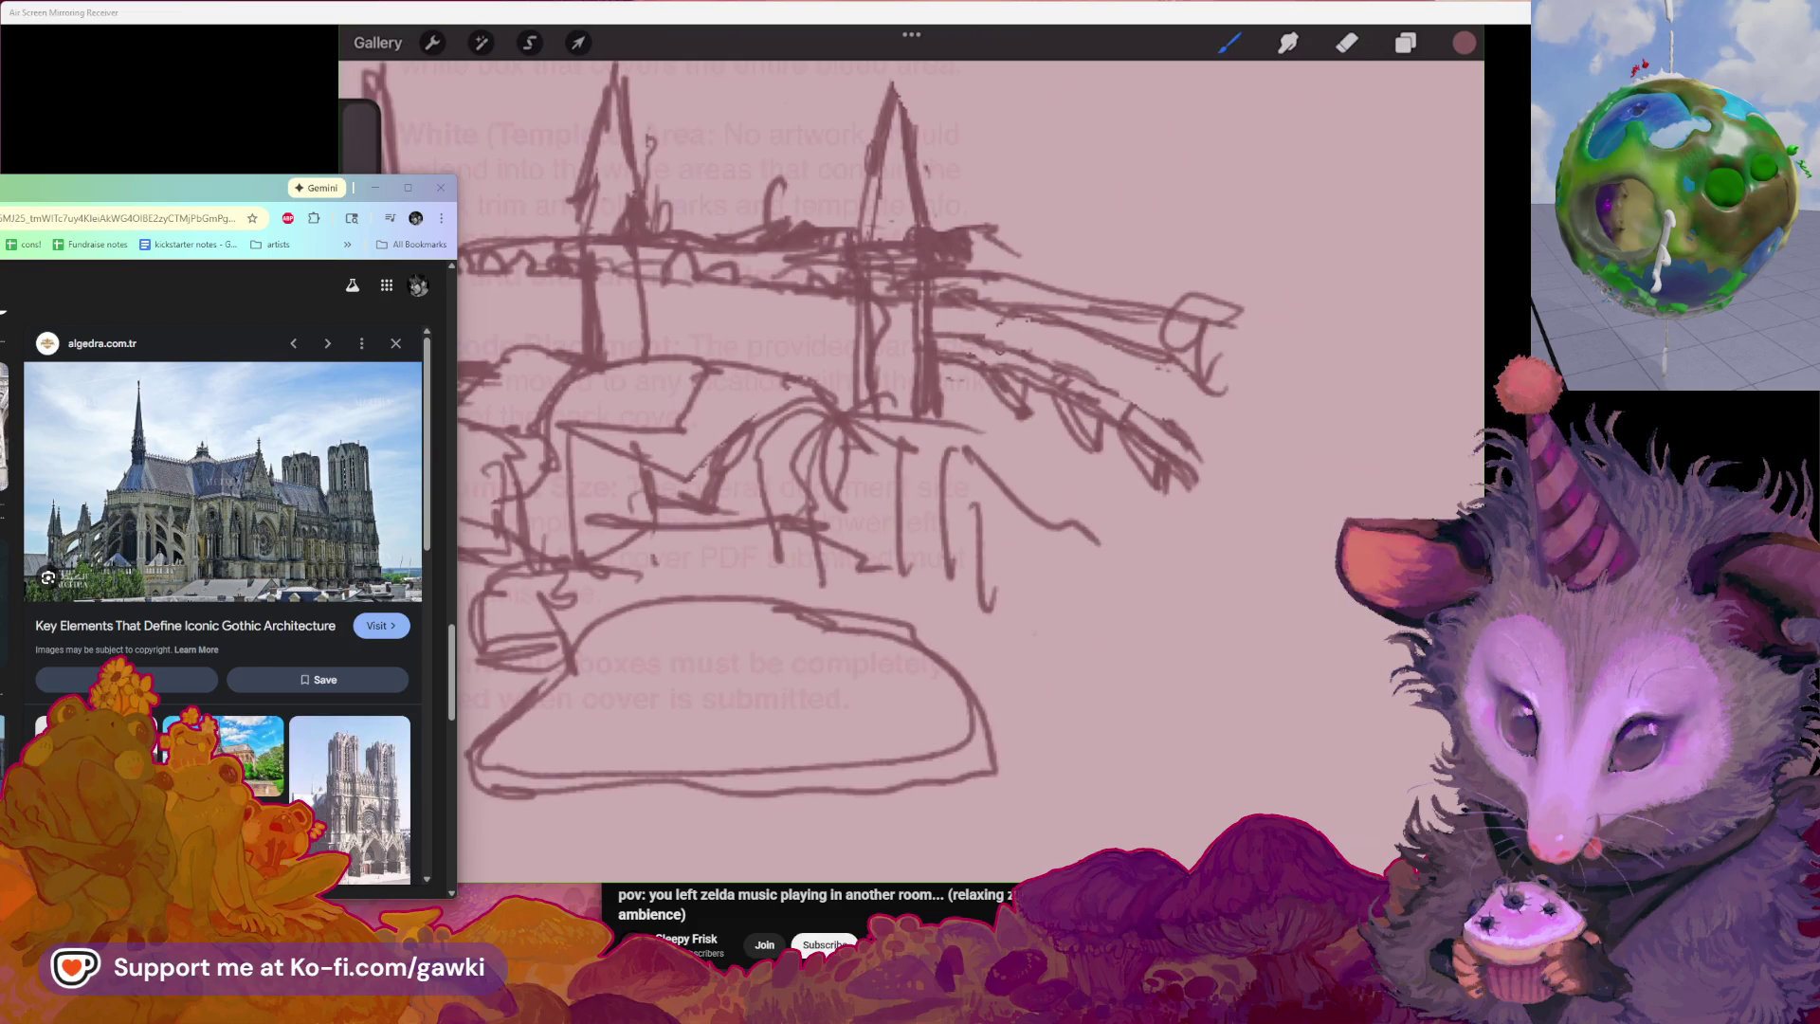
left_click_drag(939, 341, 1038, 370)
left_click_drag(1160, 436, 1226, 498)
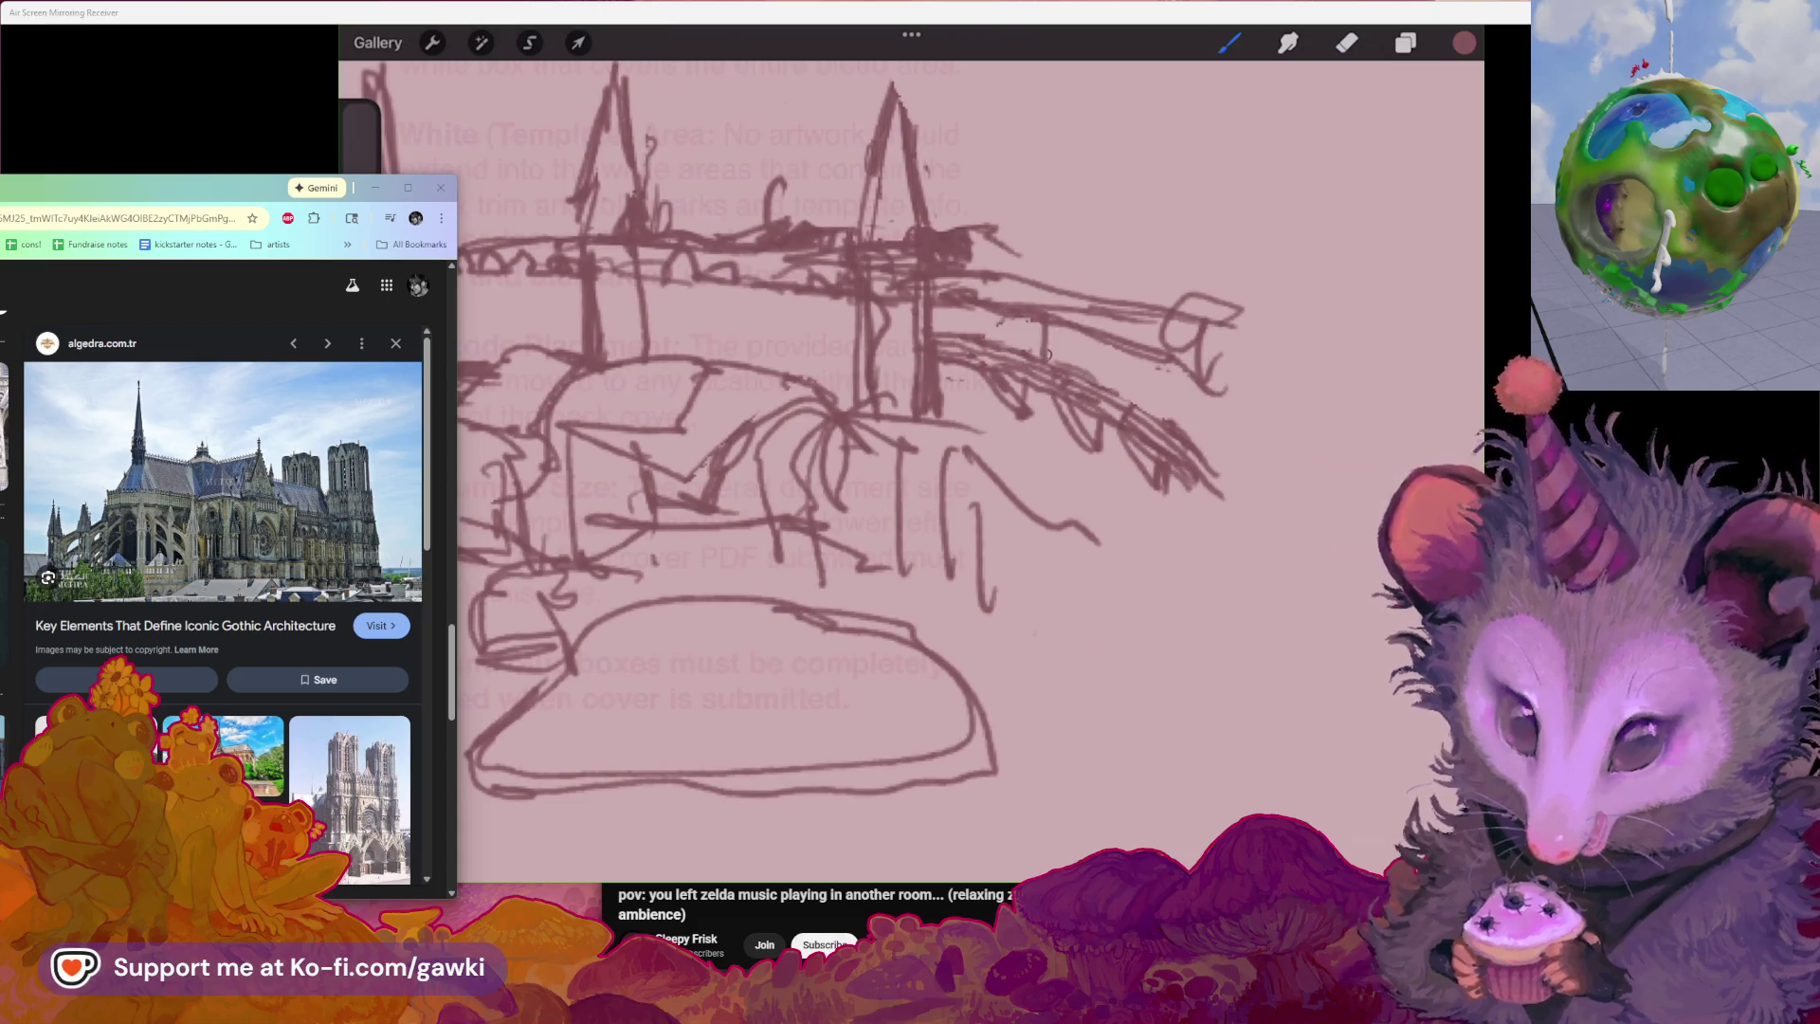
Redo a short stroke on the bridge and add a horizontal line across the city sketch
left_click_drag(1049, 328, 1058, 355)
key("ctrl+z")
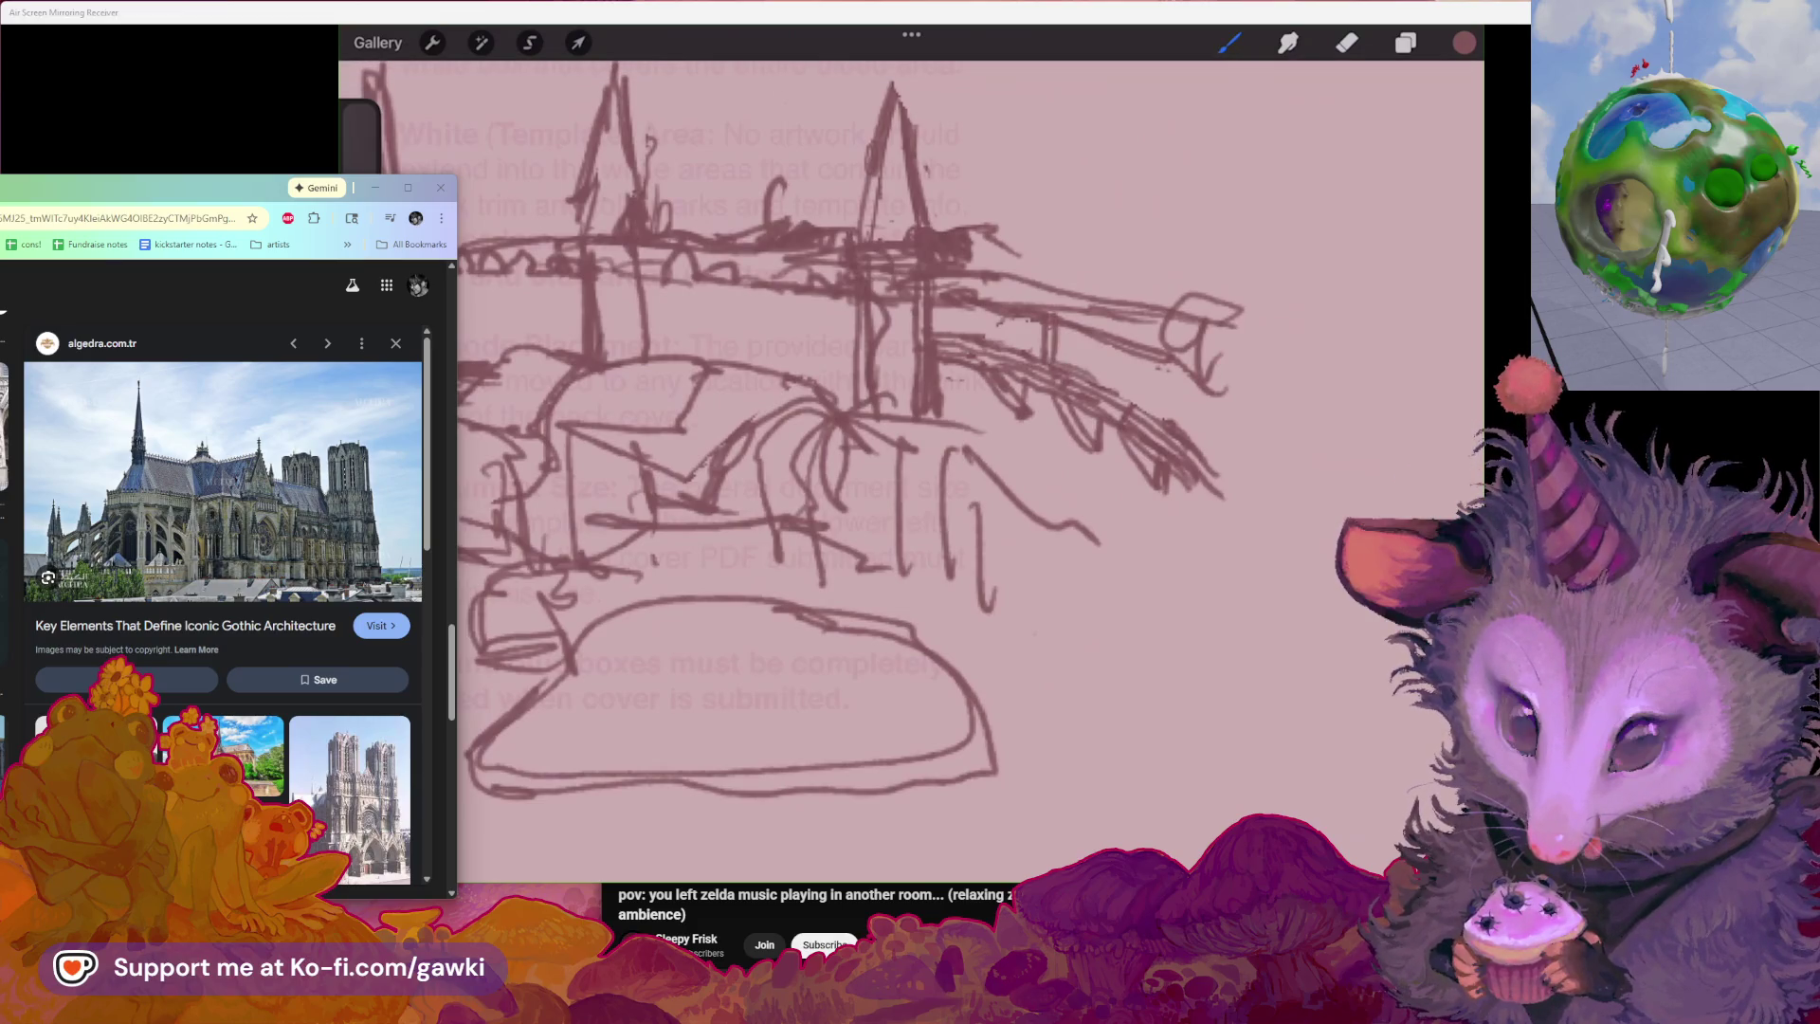
left_click_drag(1155, 356, 1153, 401)
scroll(883, 456, "up", 2)
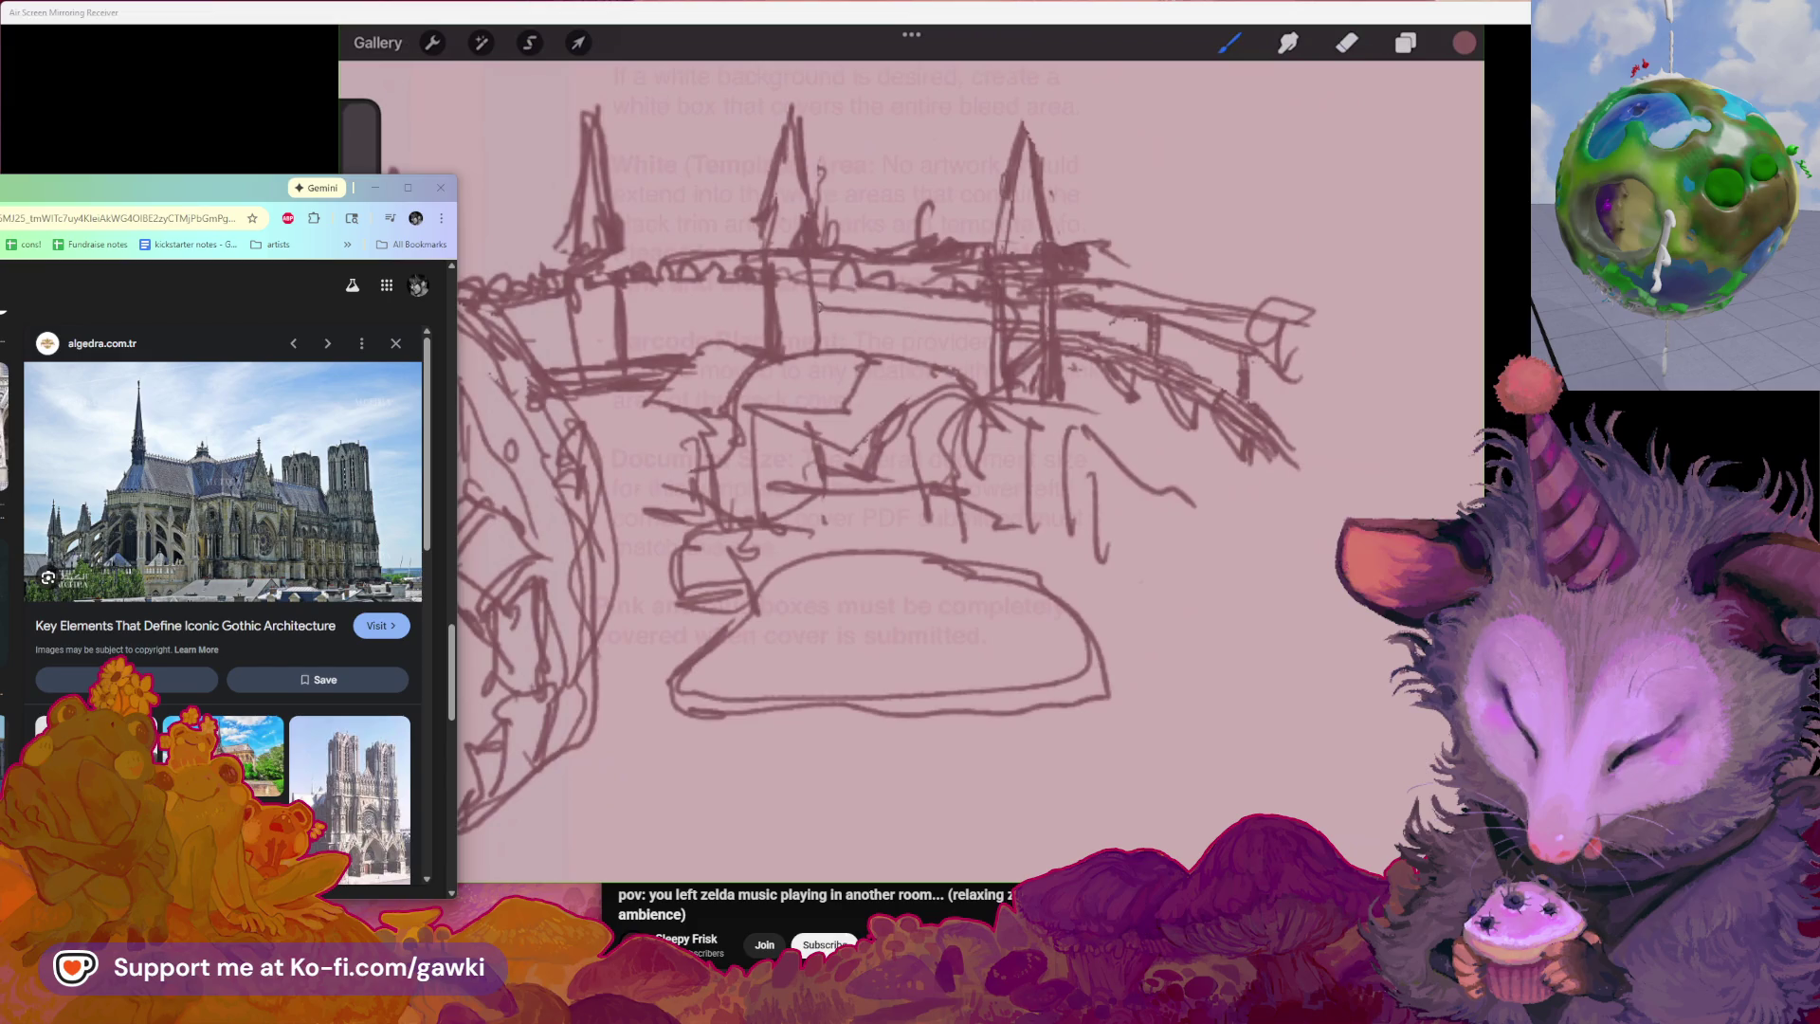
left_click_drag(819, 319, 945, 331)
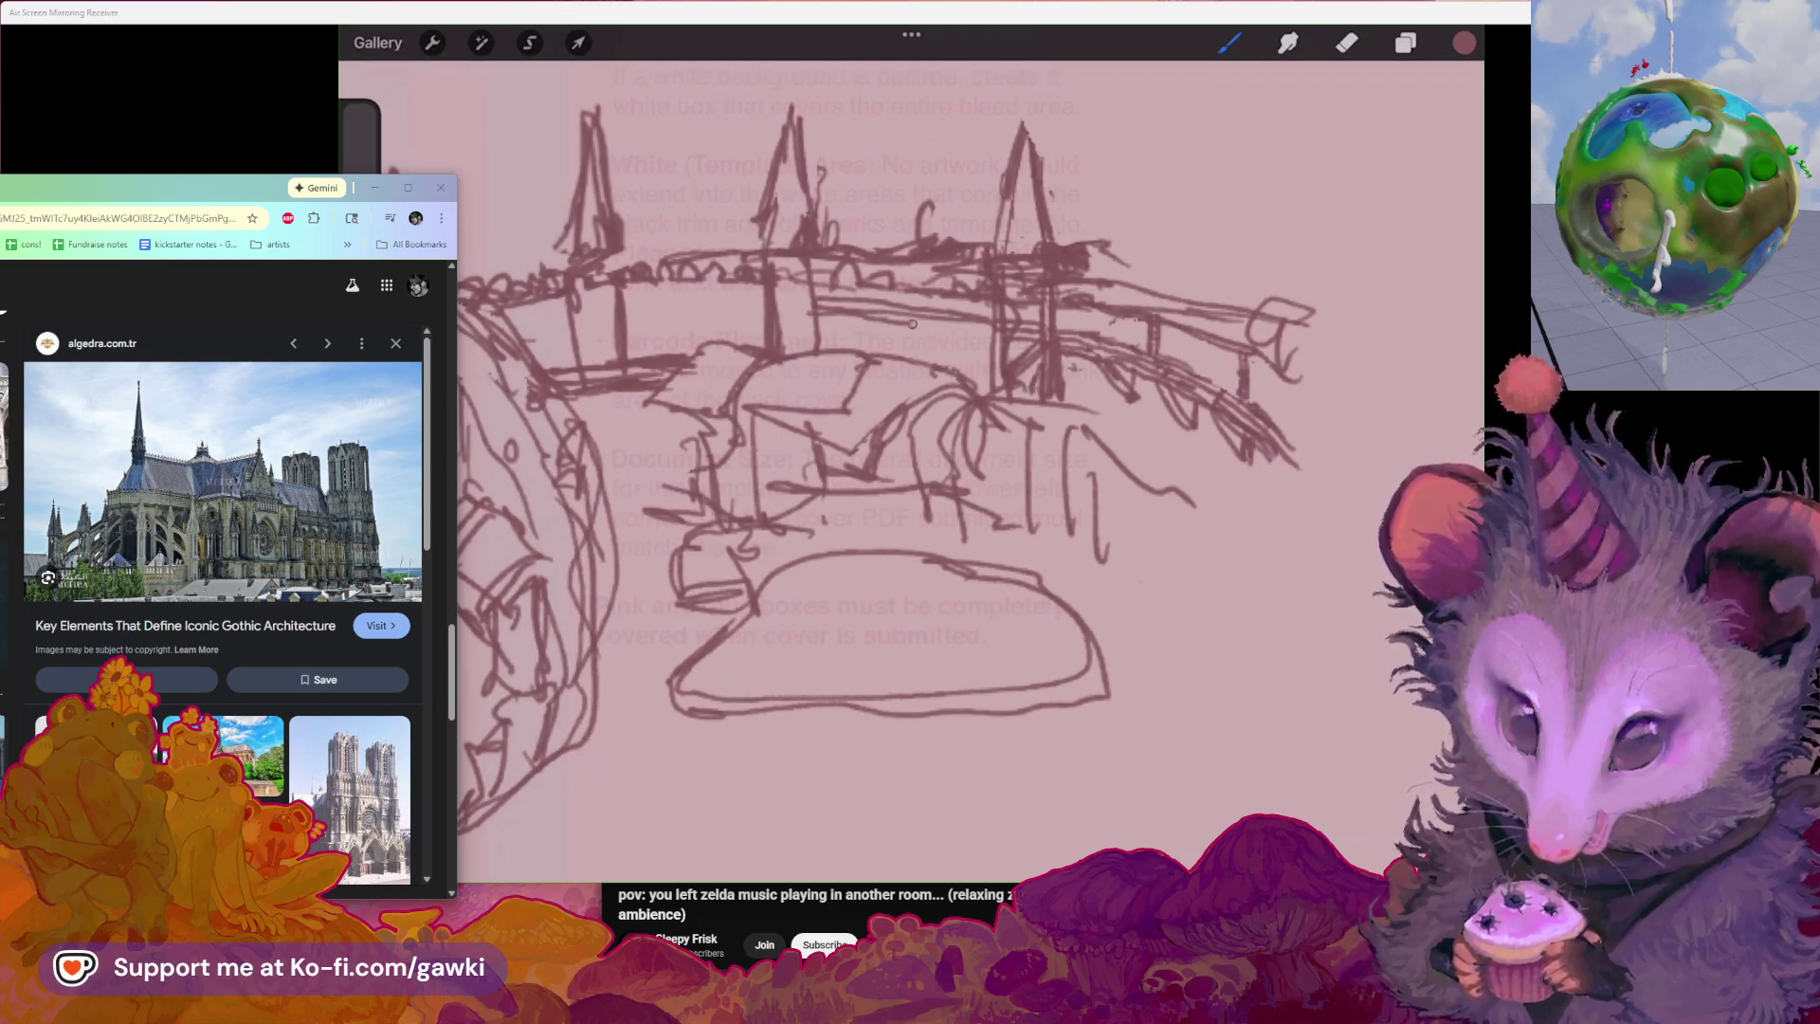
scroll(876, 484, "down", 2)
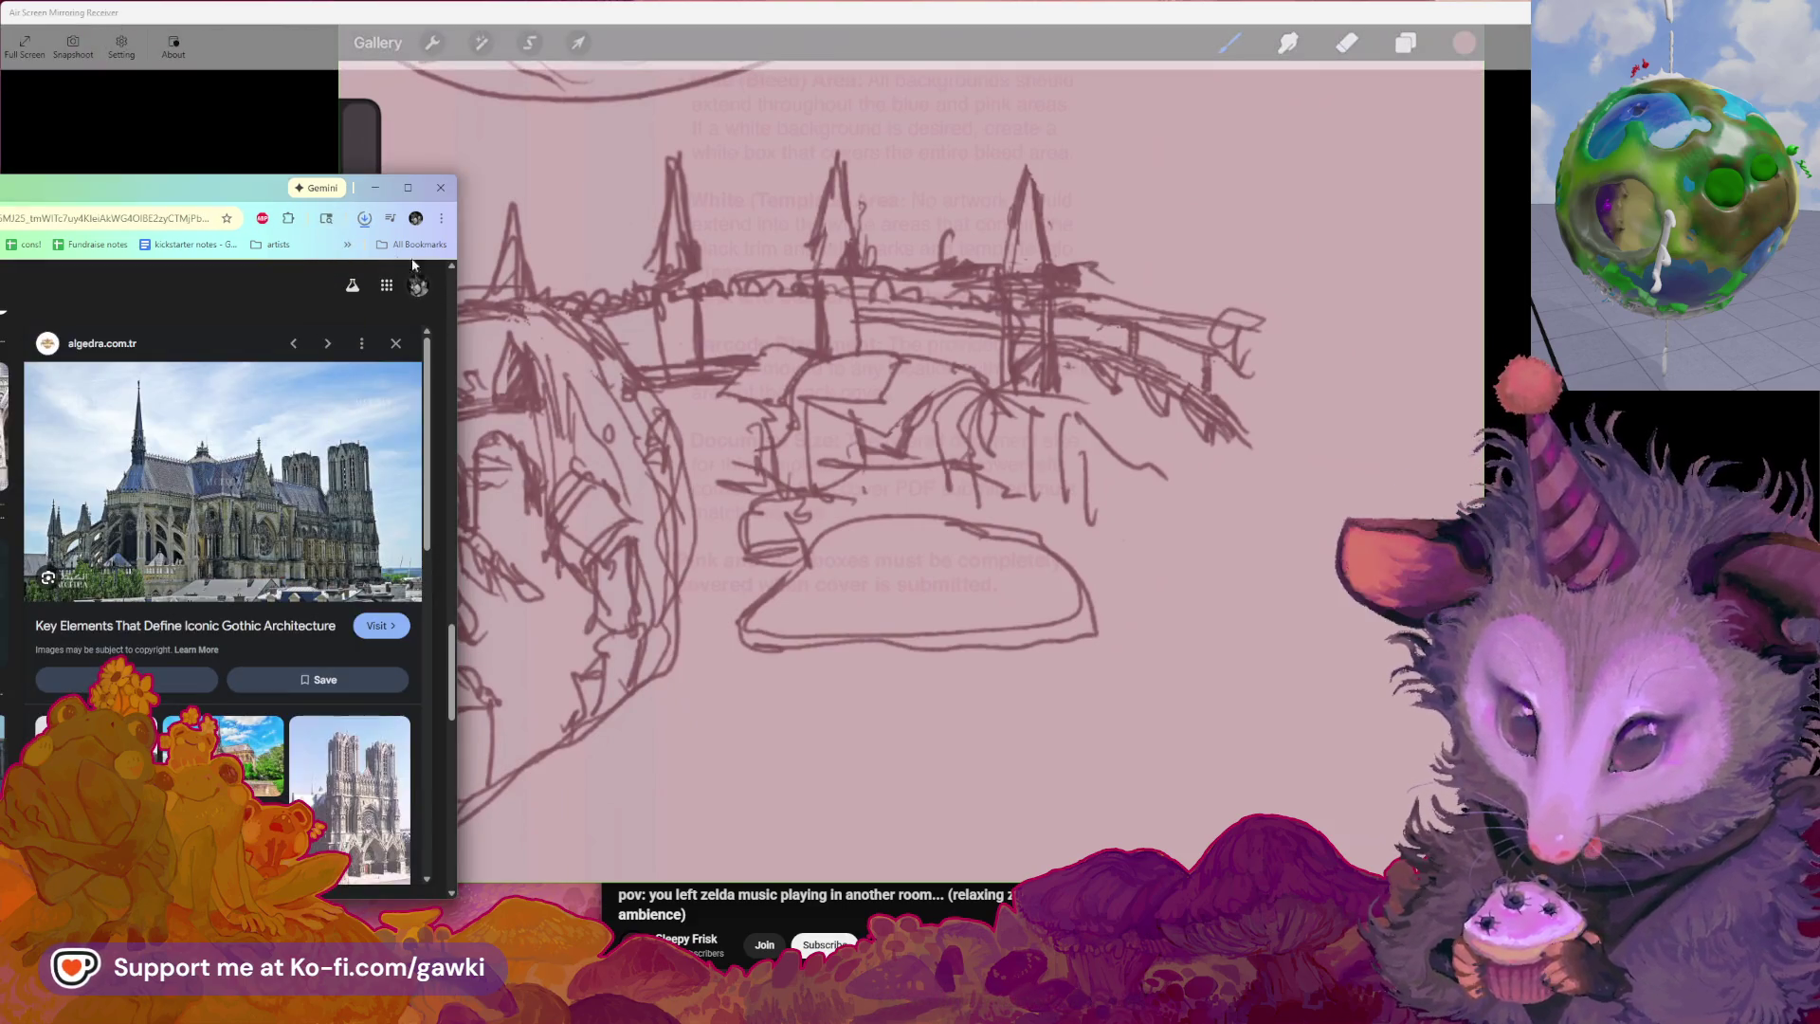
left_click_drag(226, 178, 550, 170)
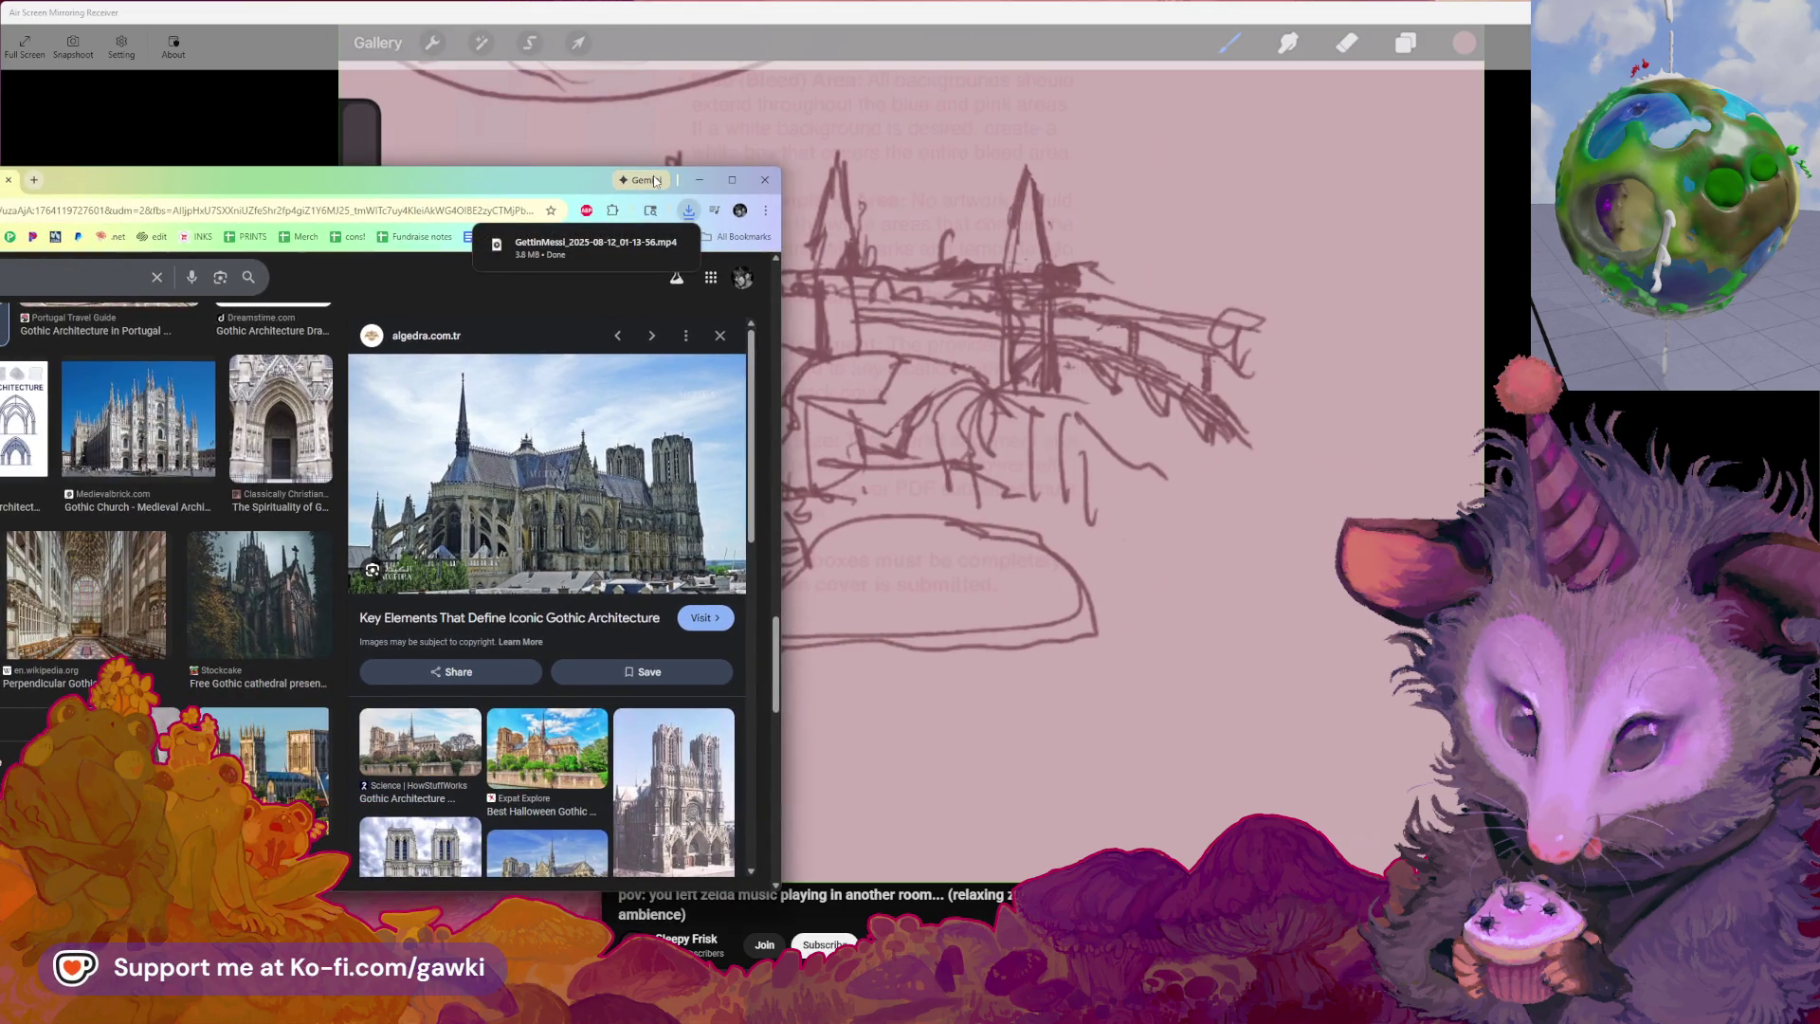
Download the GettinMessi video again by pasting its copied link in a new Chrome tab
mouse_move(85, 182)
left_mouse_down()
mouse_move(454, 189)
mouse_move(491, 171)
left_mouse_up()
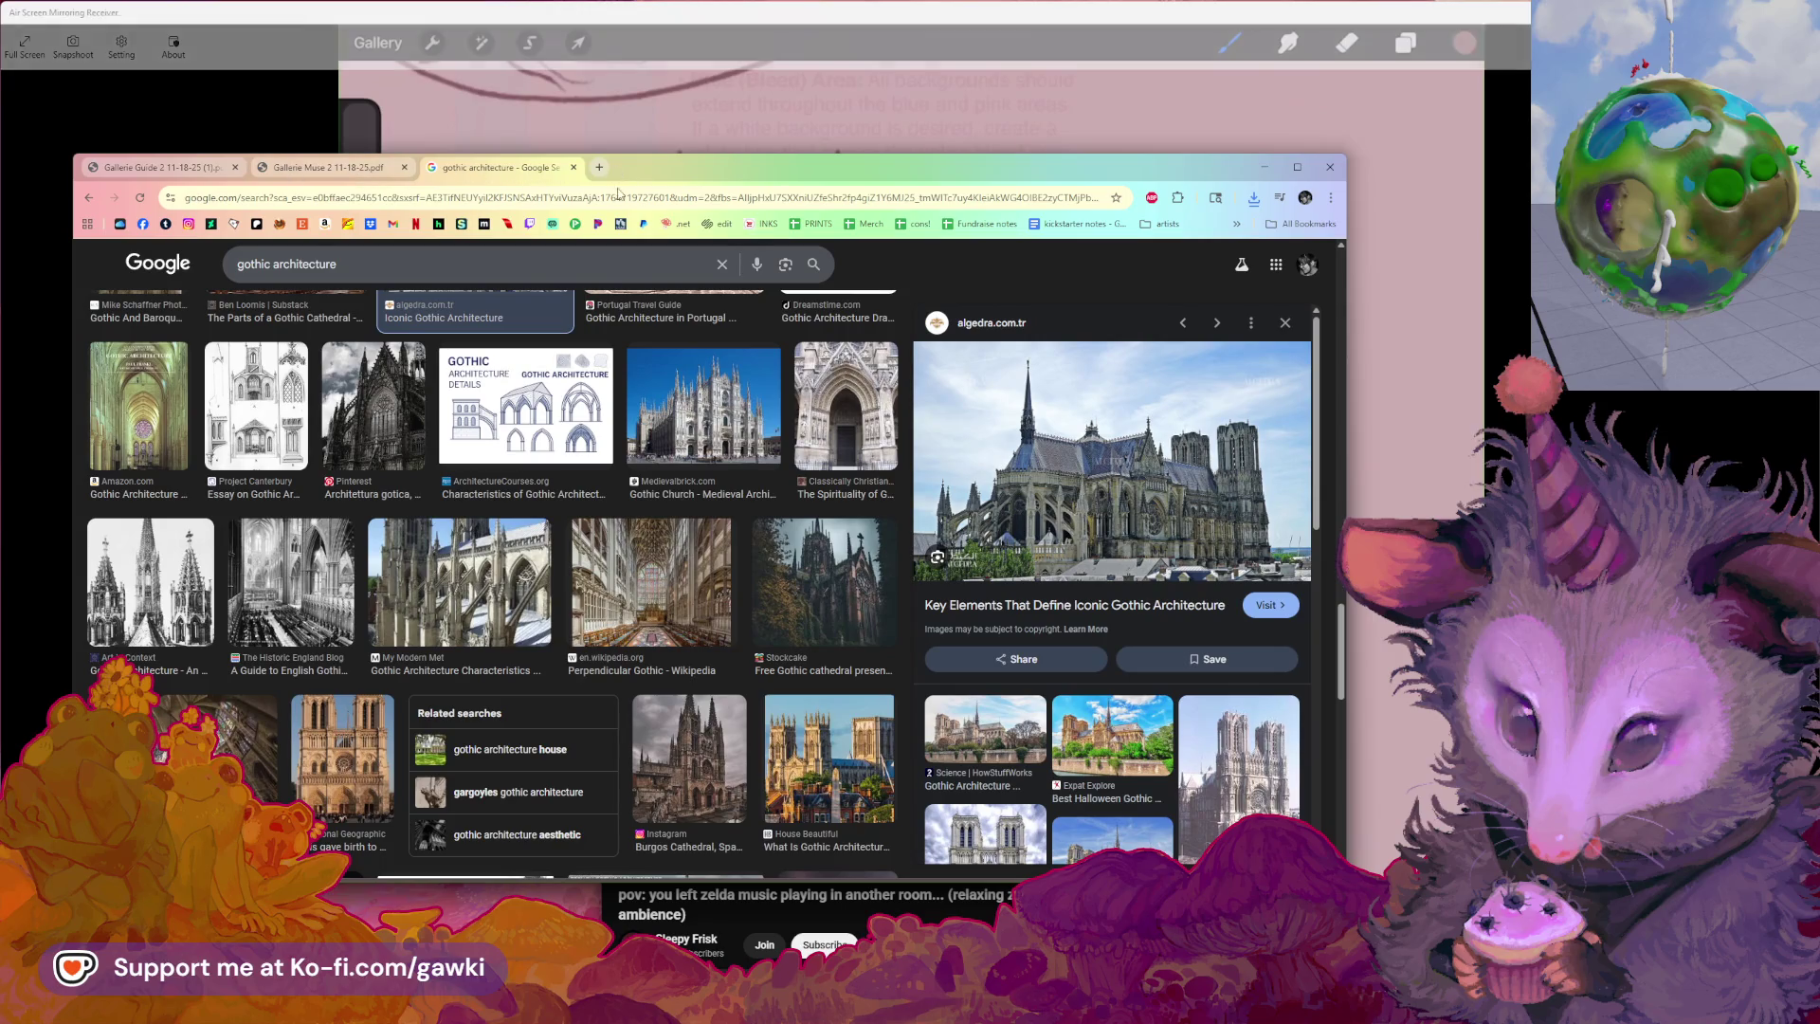
key("alt+Tab")
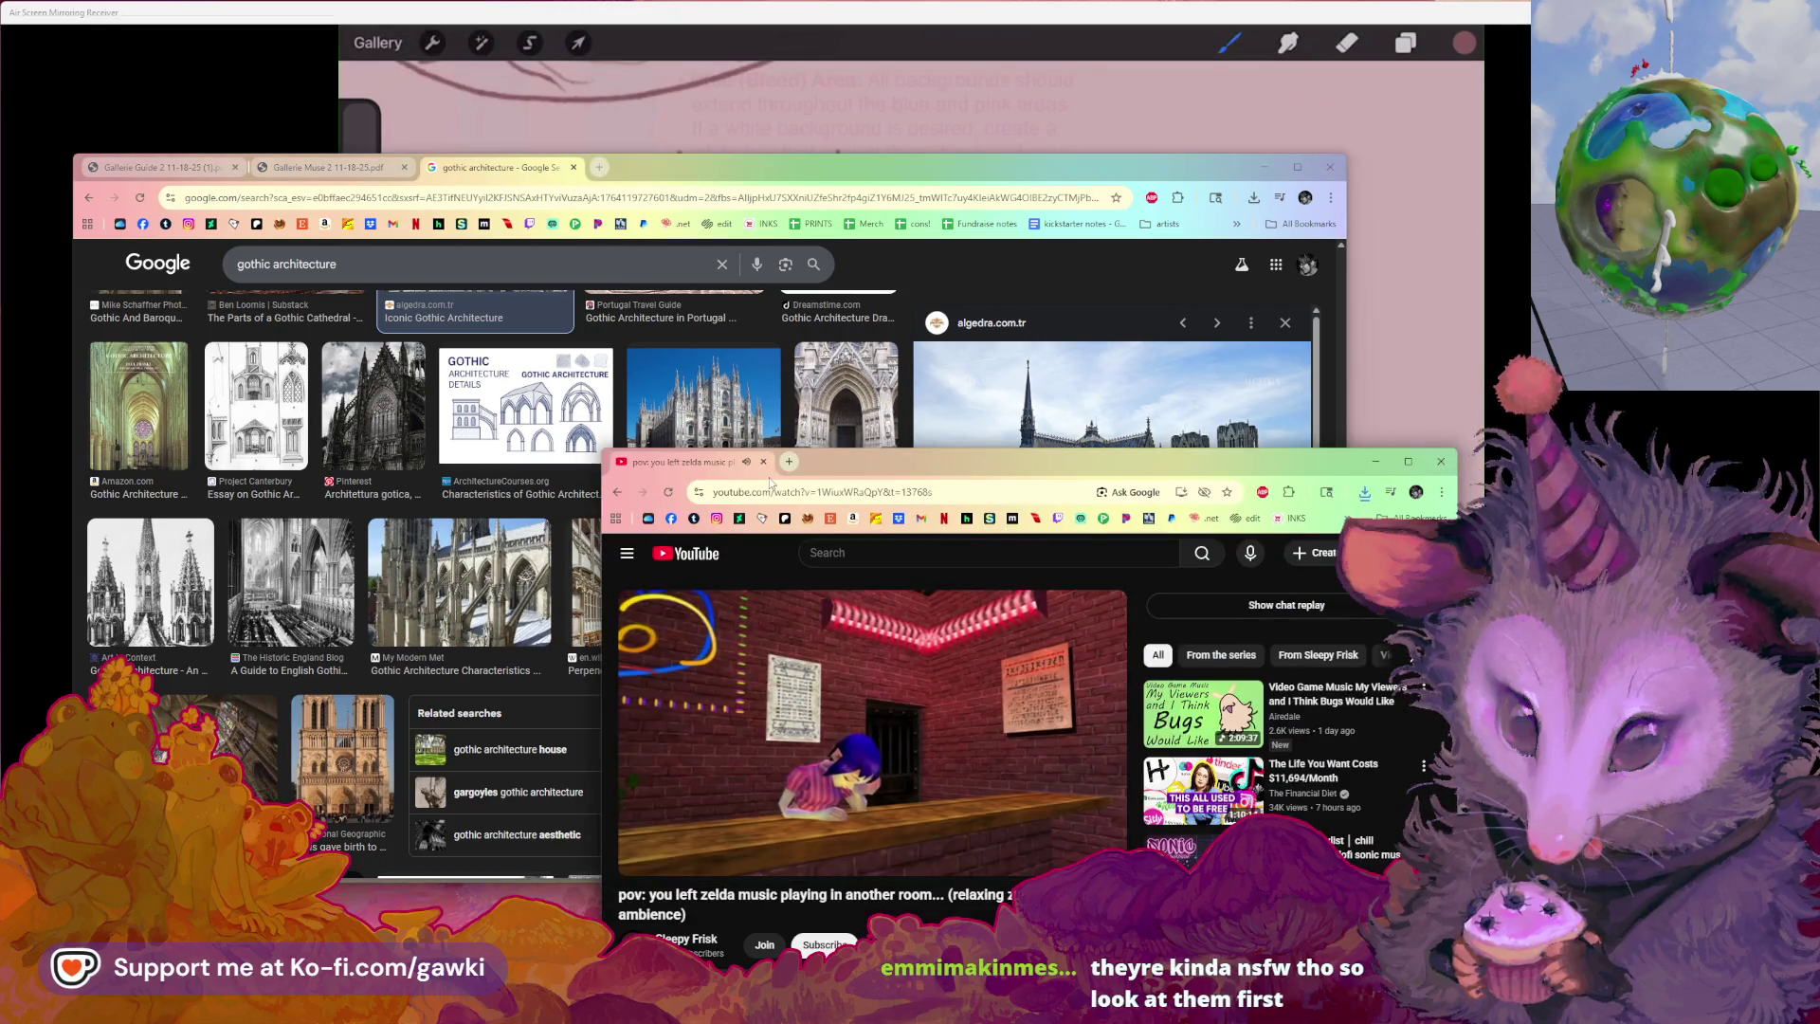
left_click(669, 164)
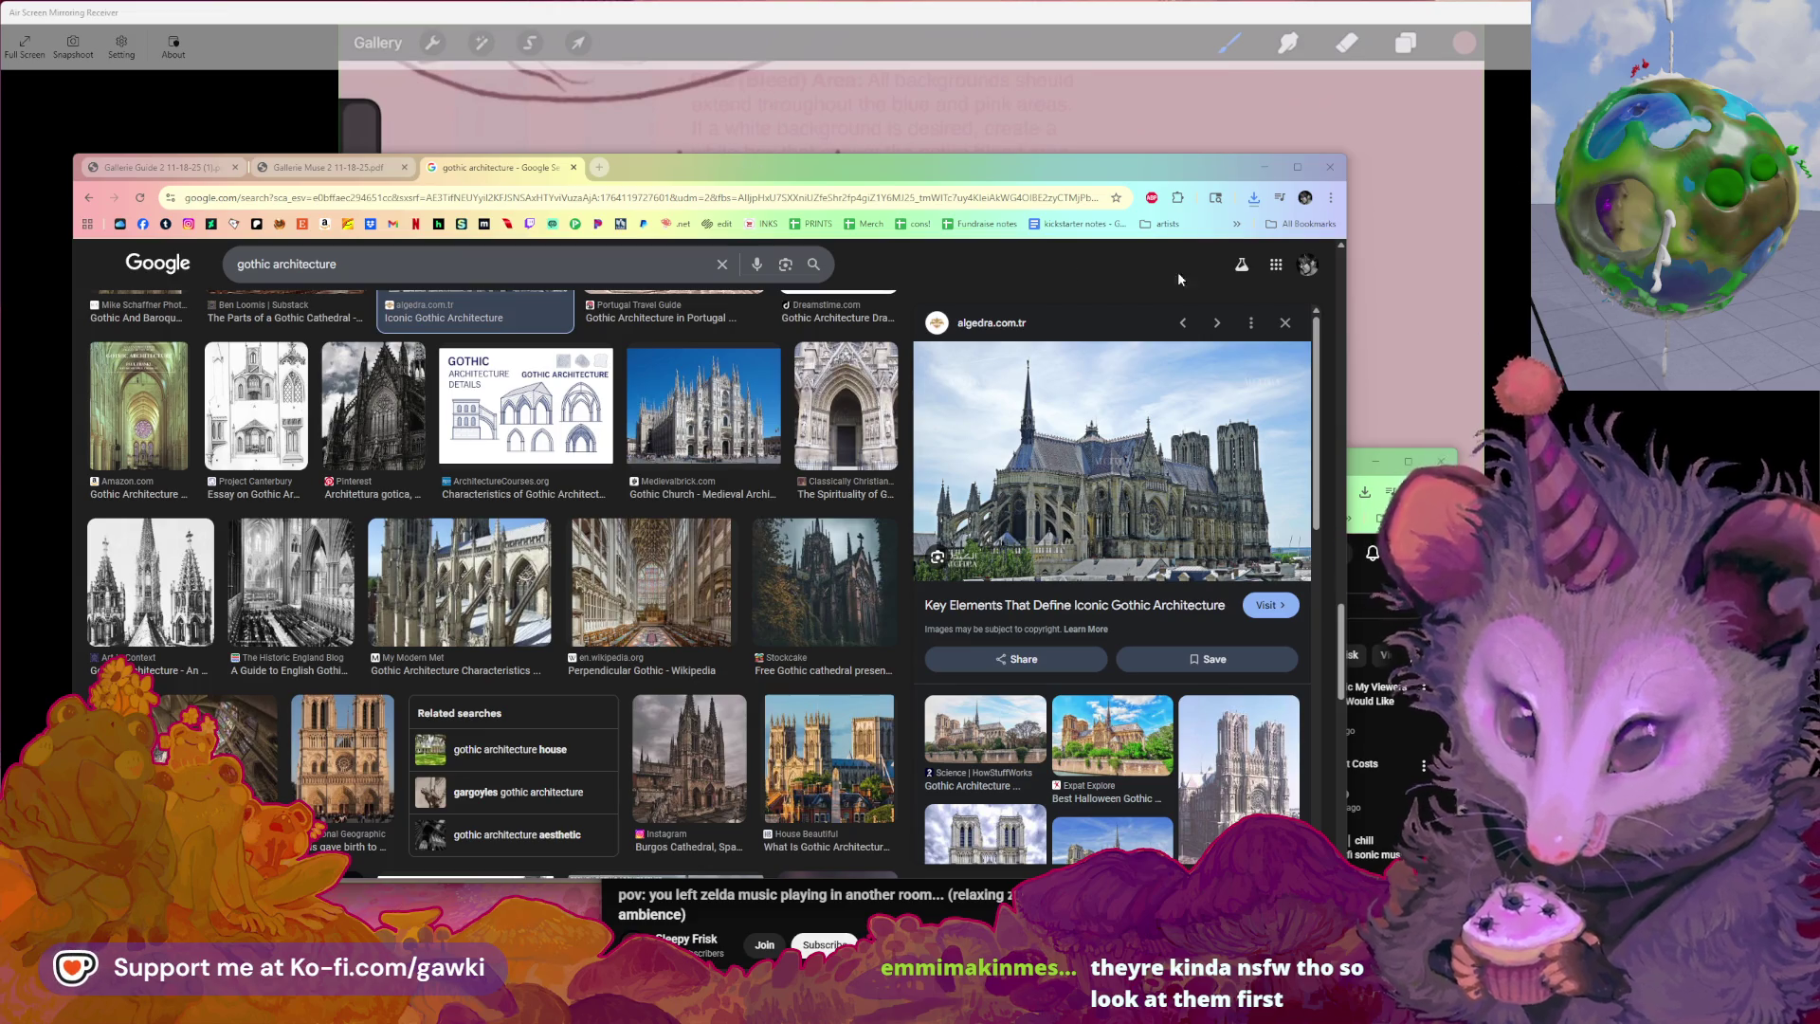
left_click(598, 167)
right_click(602, 191)
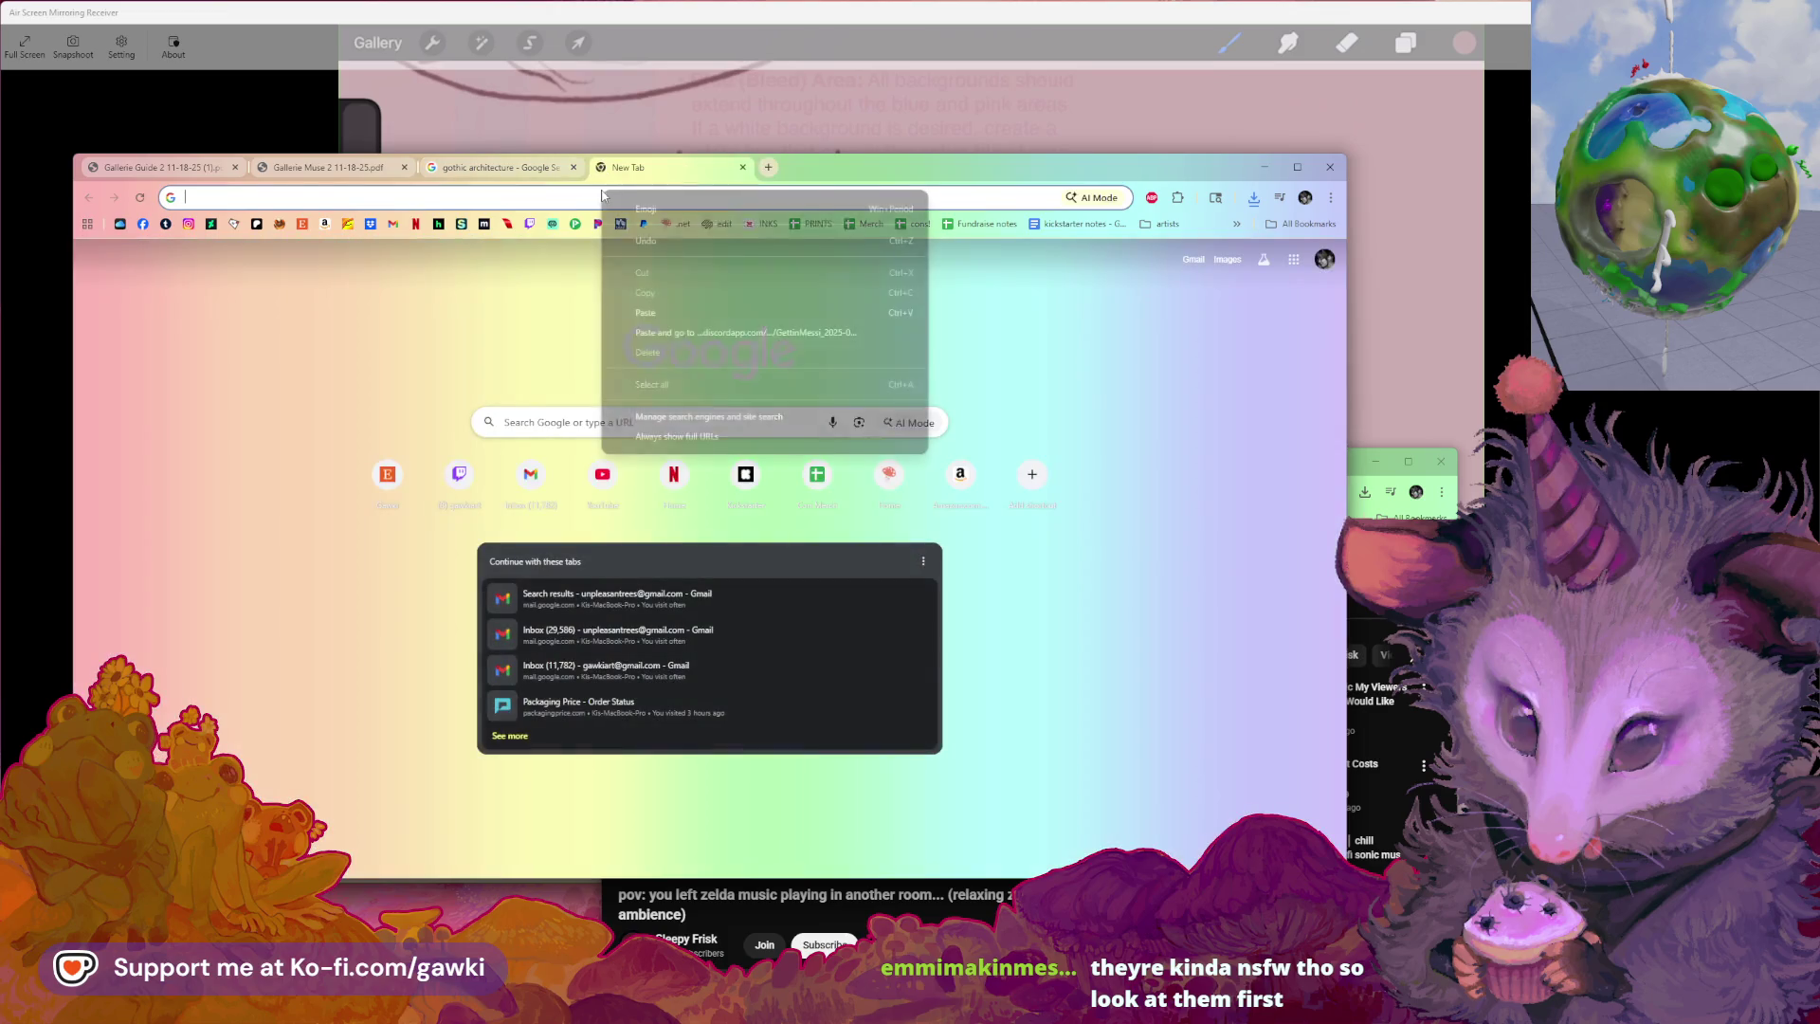
left_click(675, 331)
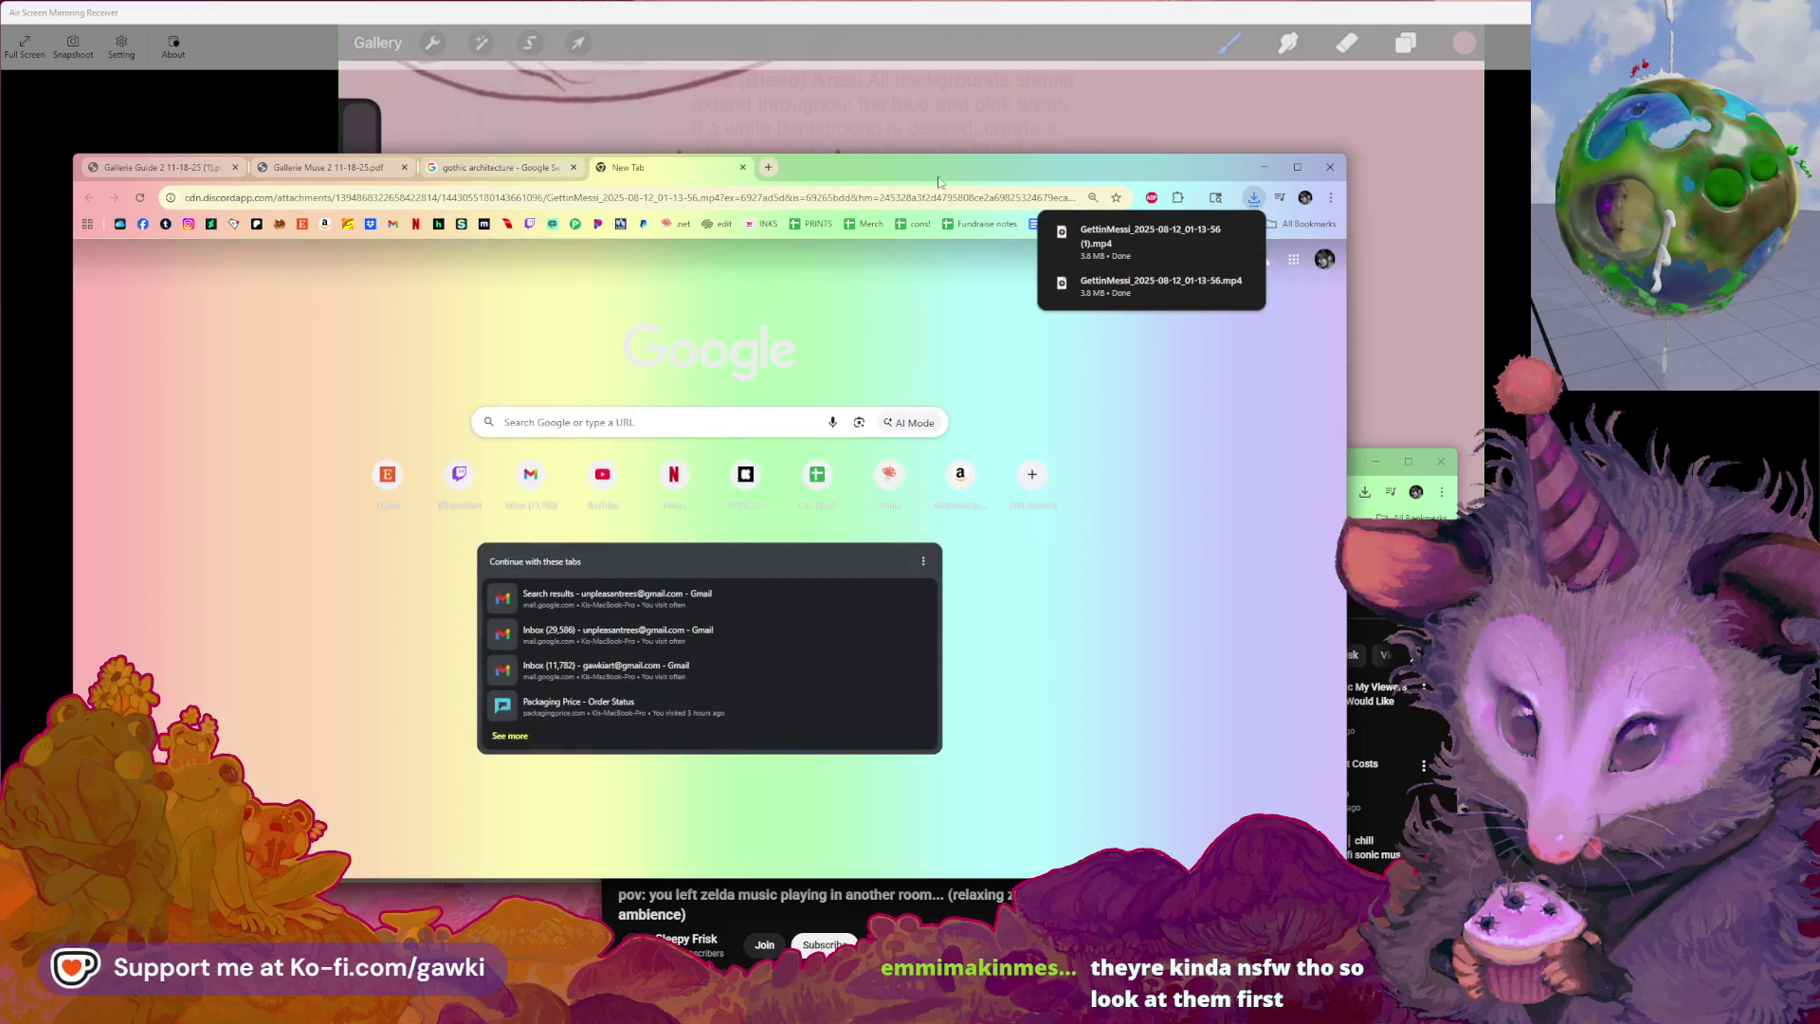
left_click(740, 169)
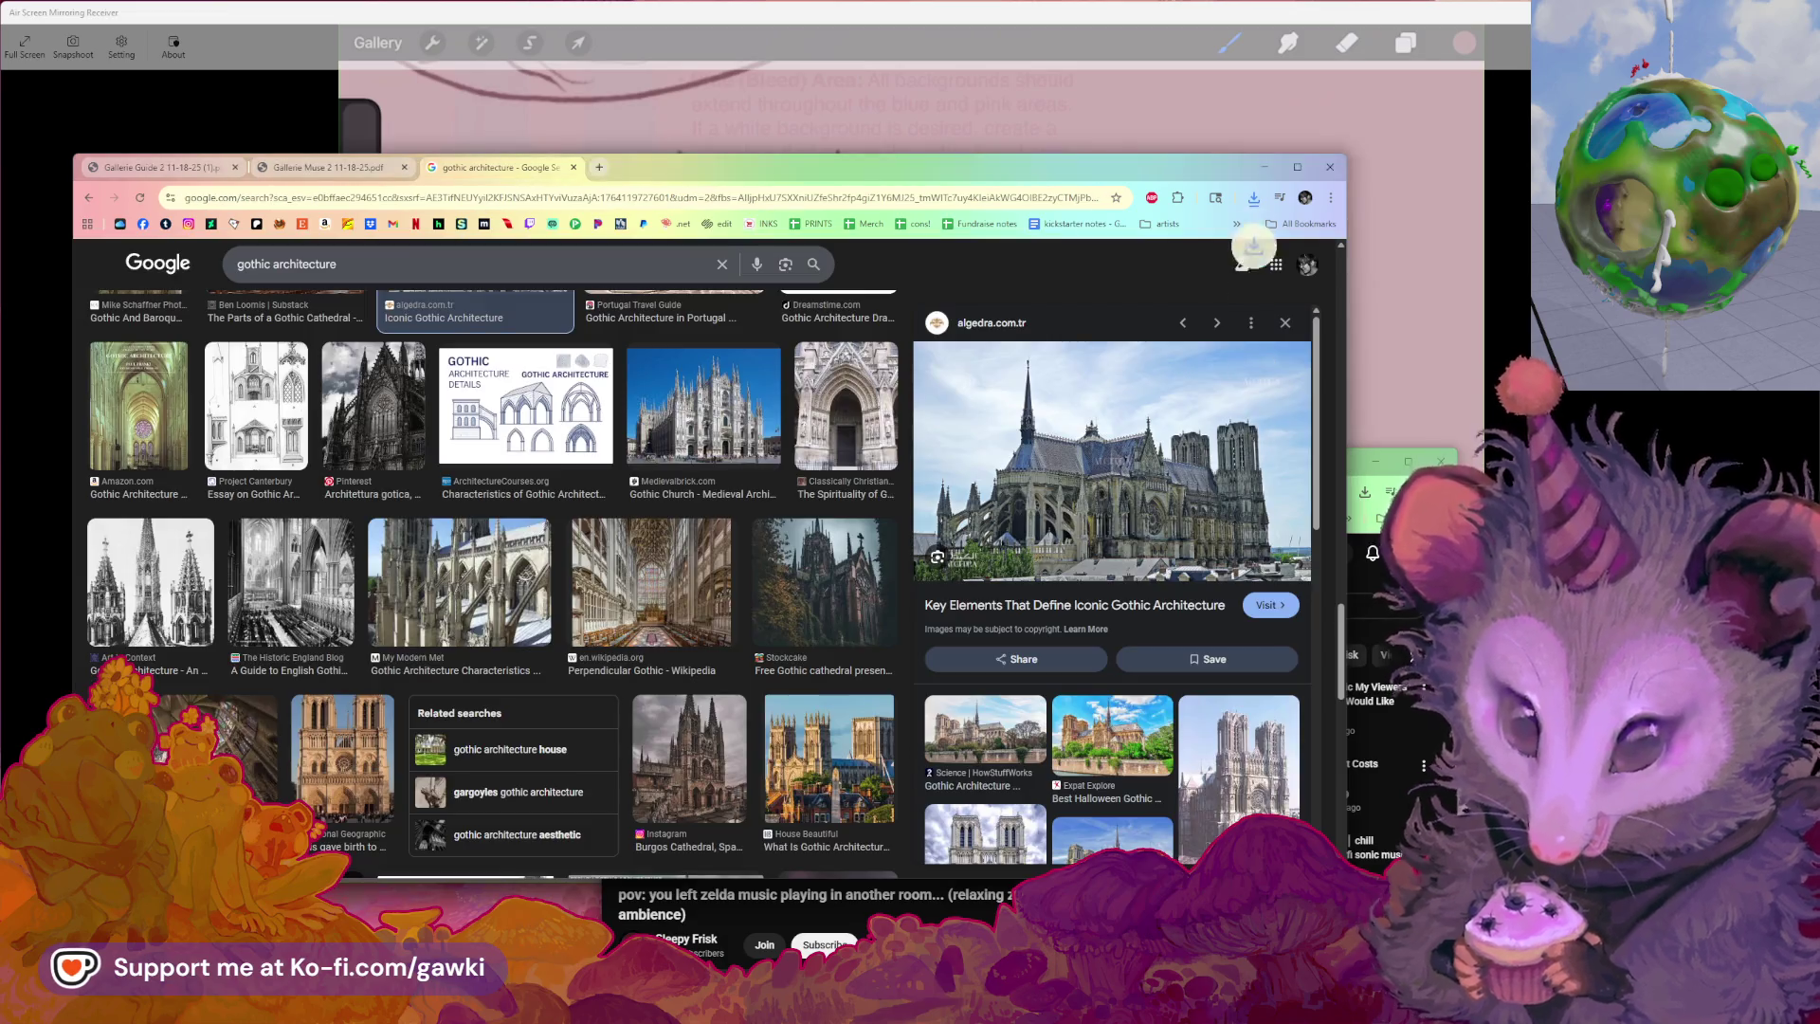
Open the newly downloaded mp4 from Downloads in Media Player, just this once
left_click(1255, 200)
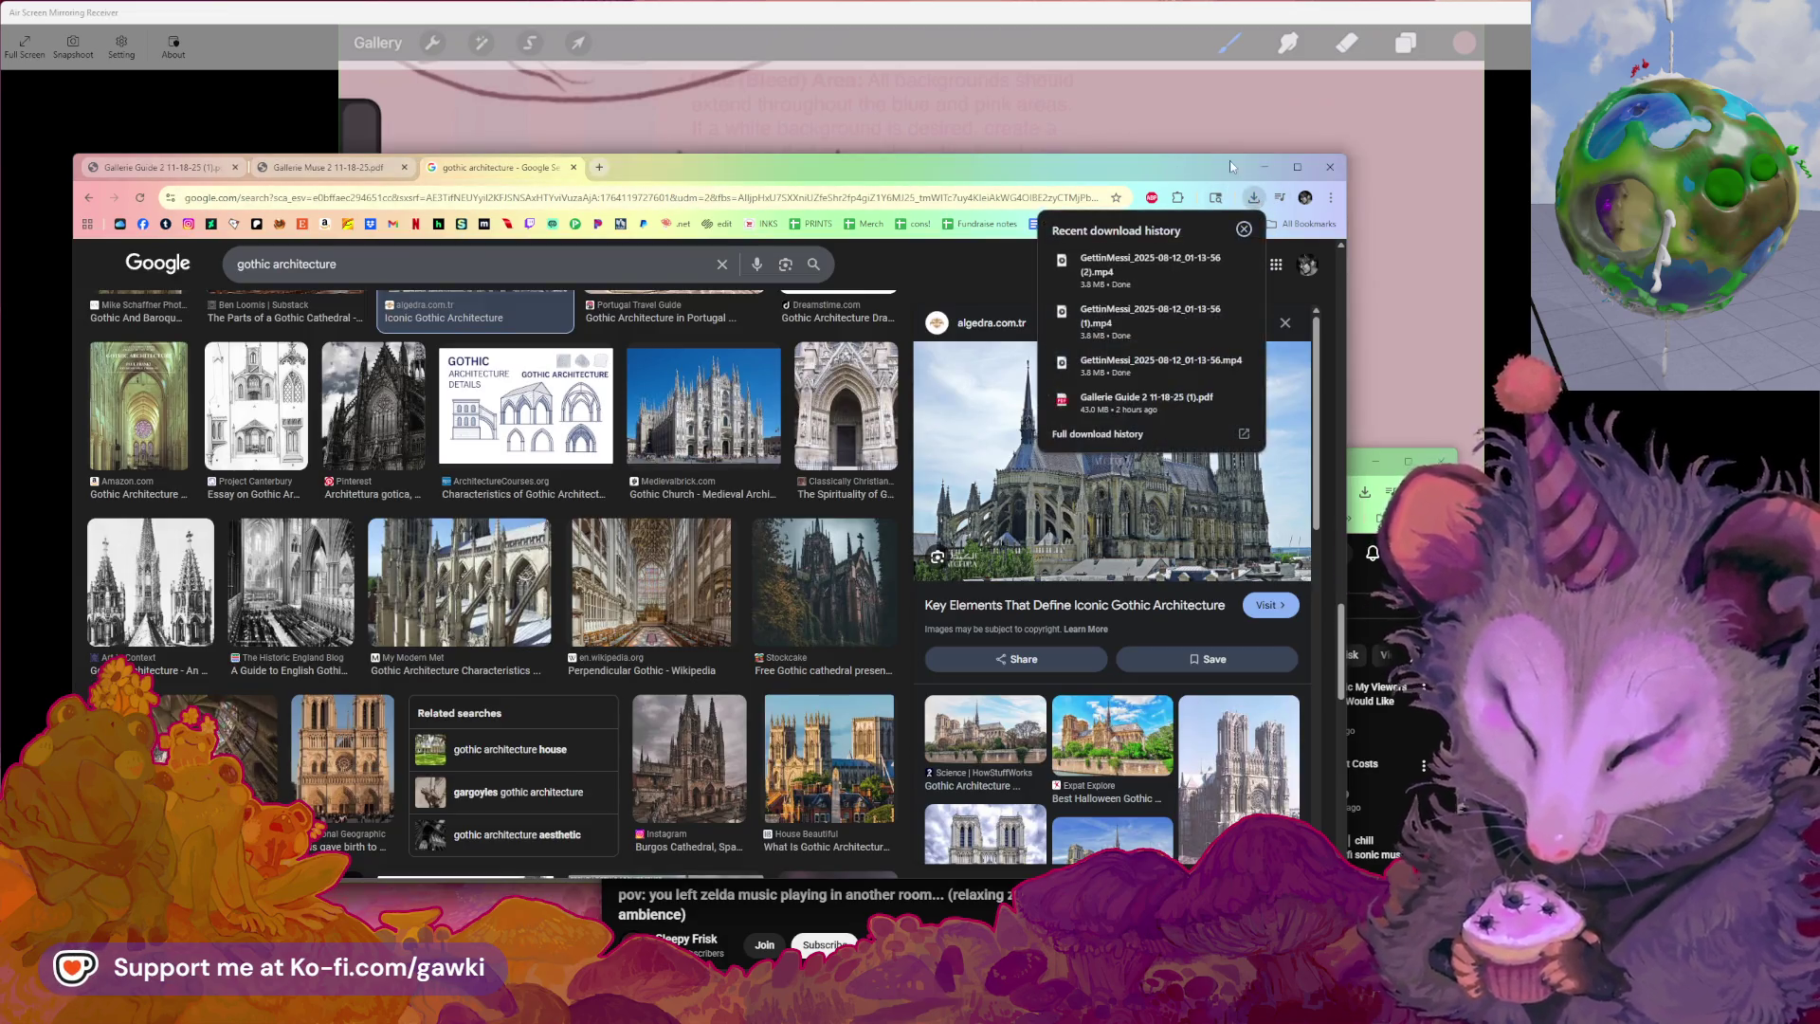
left_click(1124, 287)
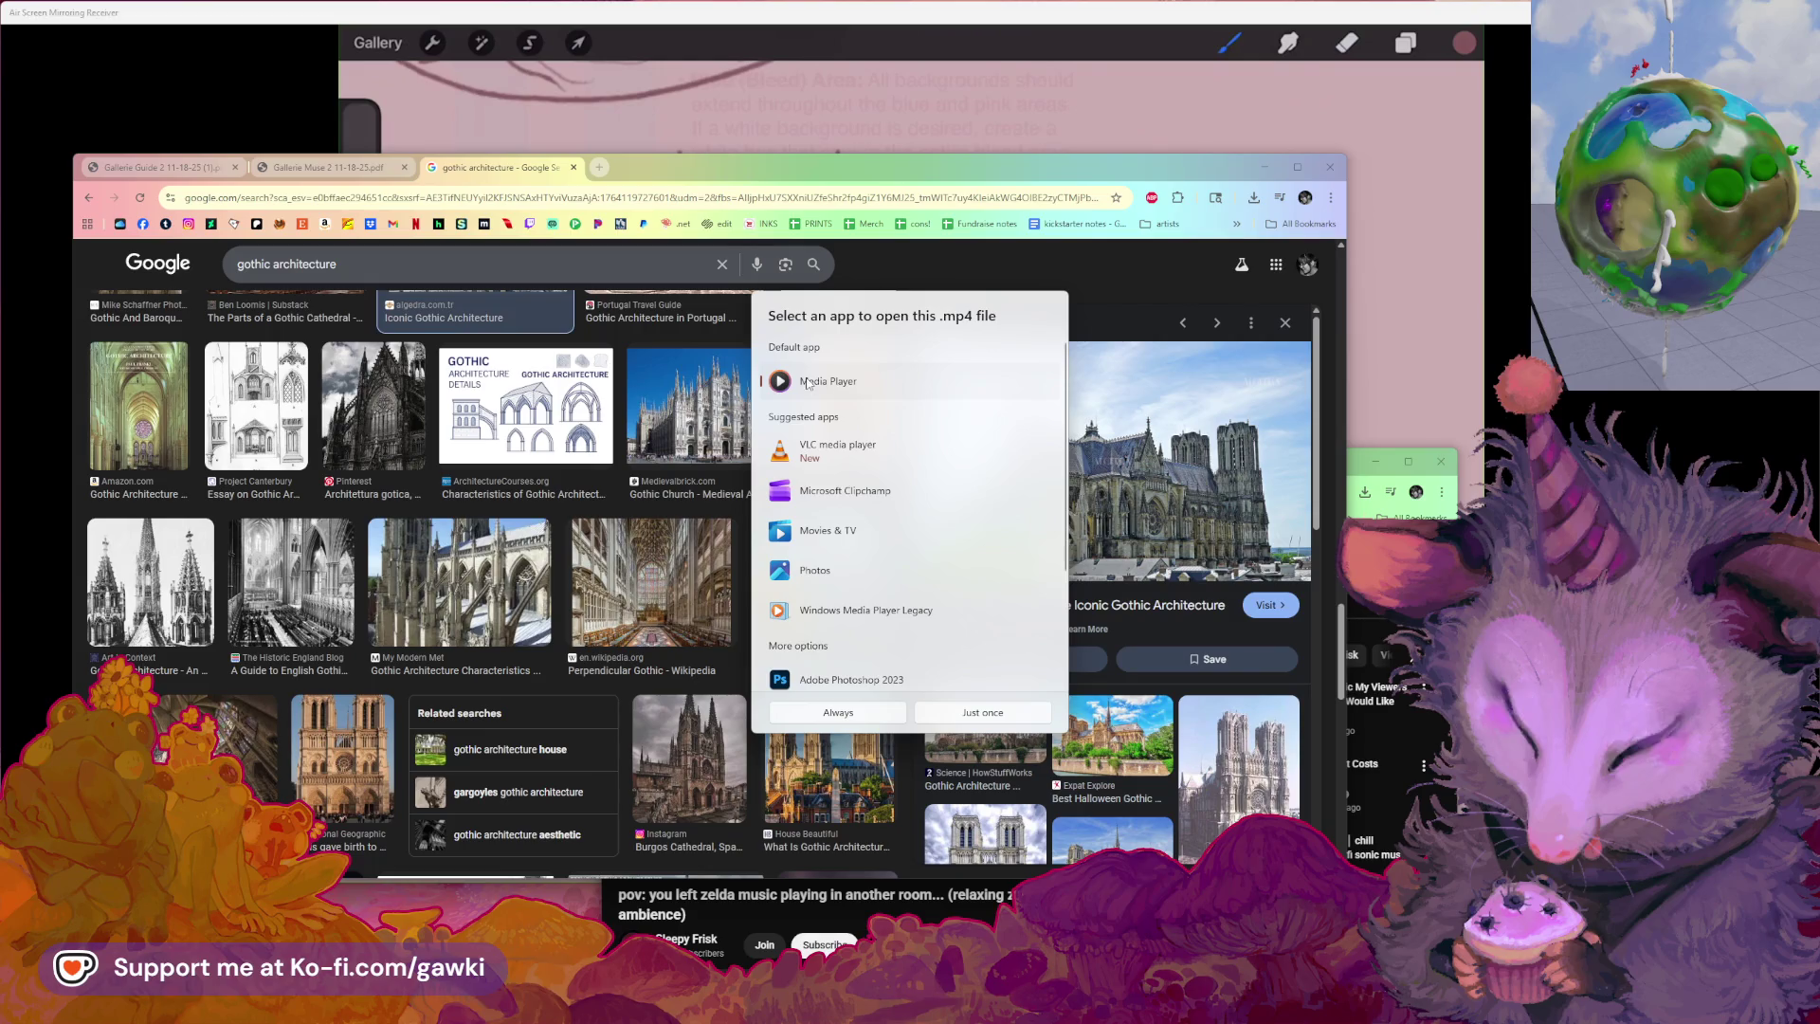
left_click(978, 716)
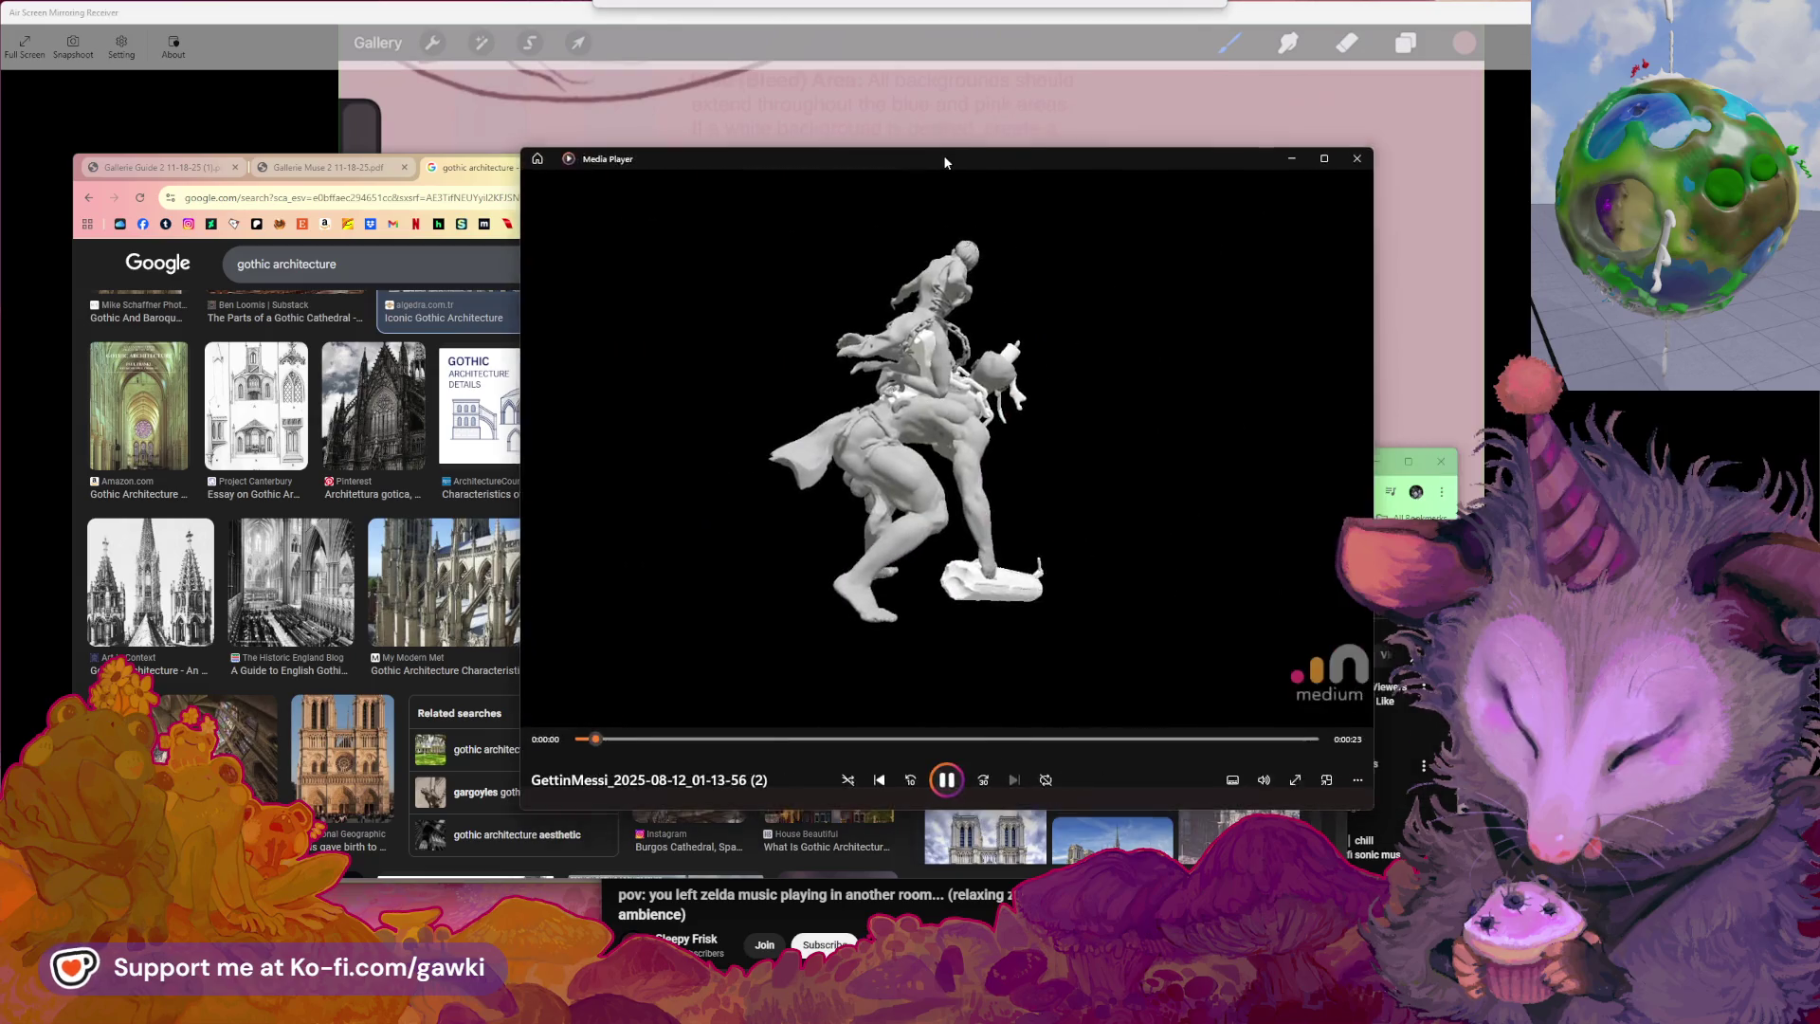
left_click_drag(943, 155, 771, 174)
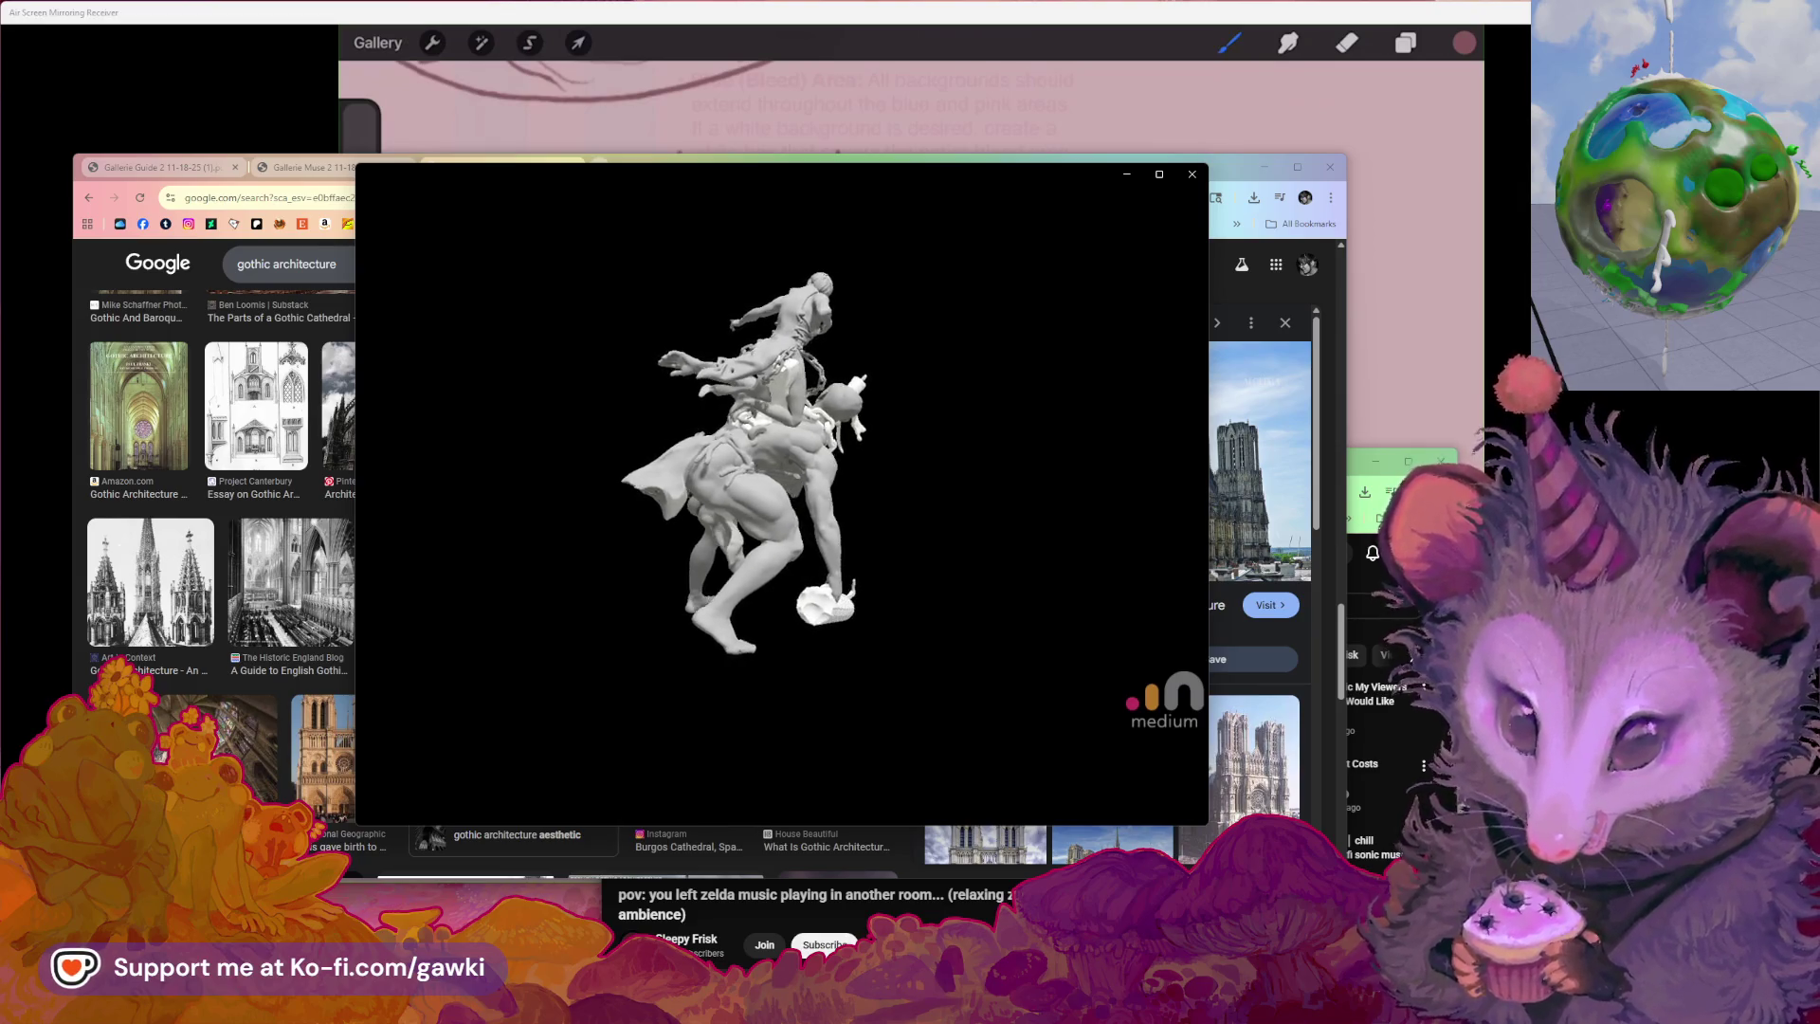
Reposition and enlarge the Media Player window while the turntable plays, then return to Chrome
left_click_drag(903, 180, 920, 215)
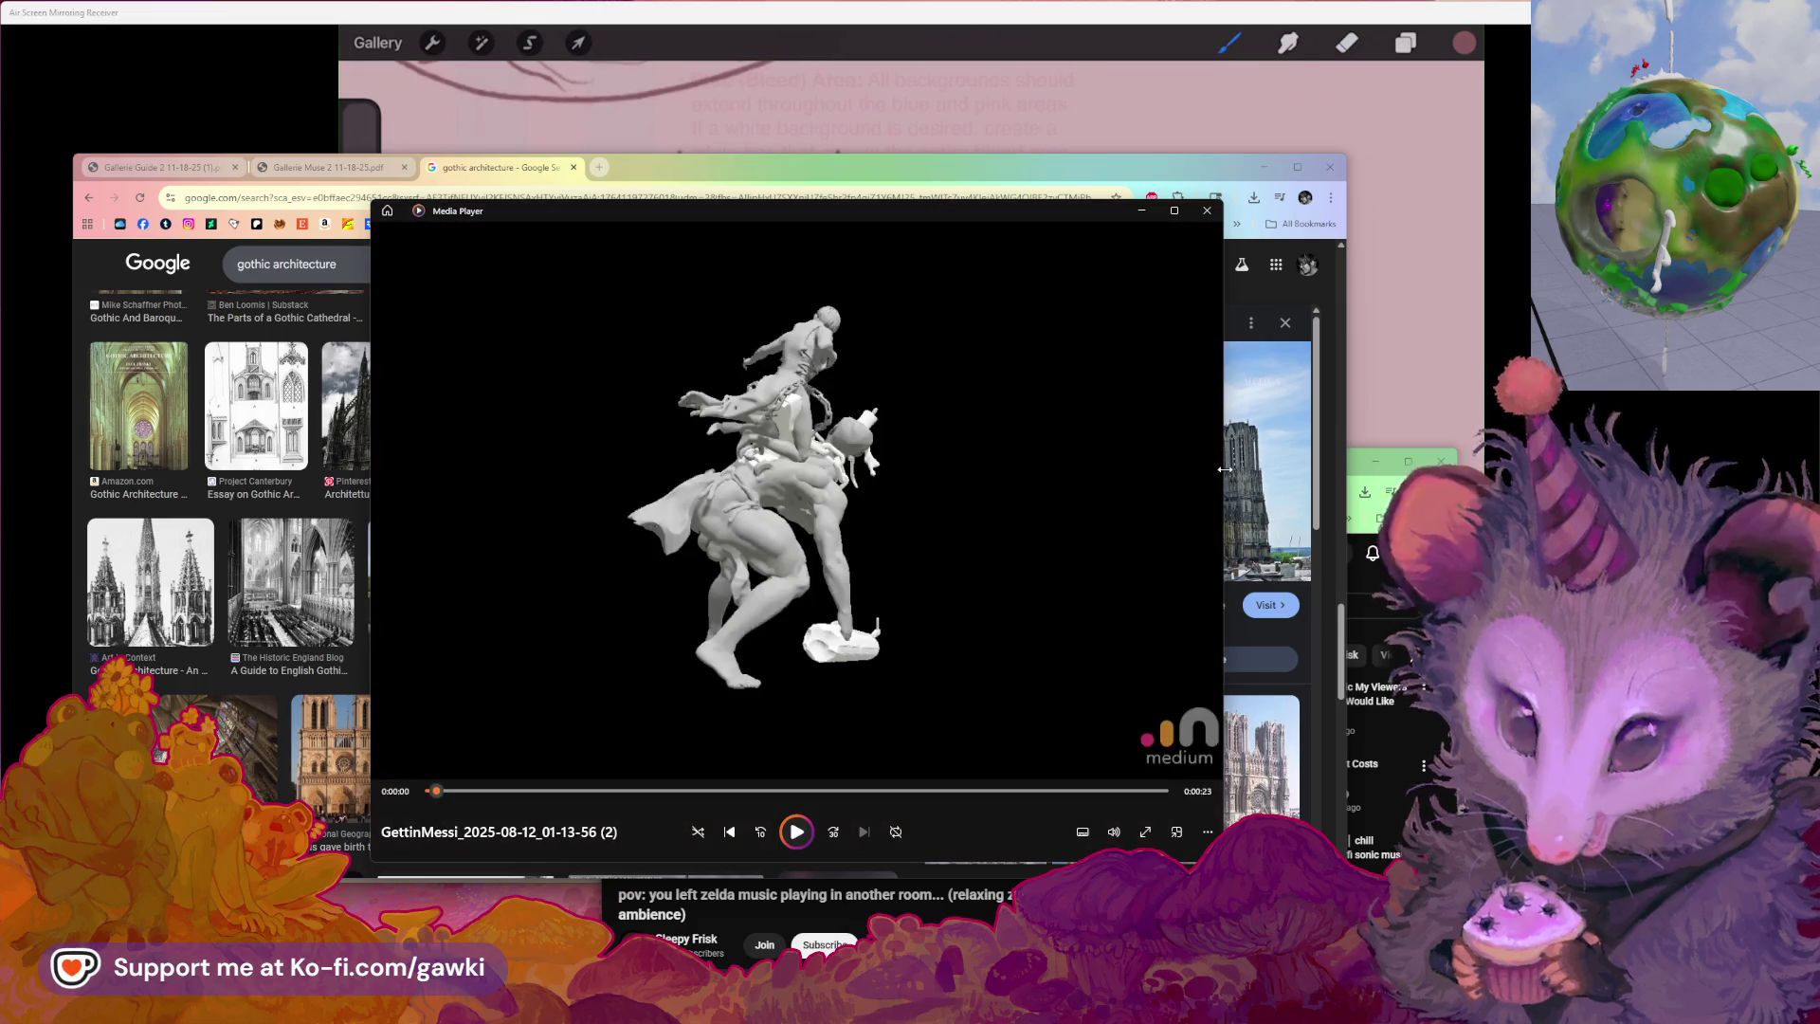
left_click_drag(1325, 214, 1317, 326)
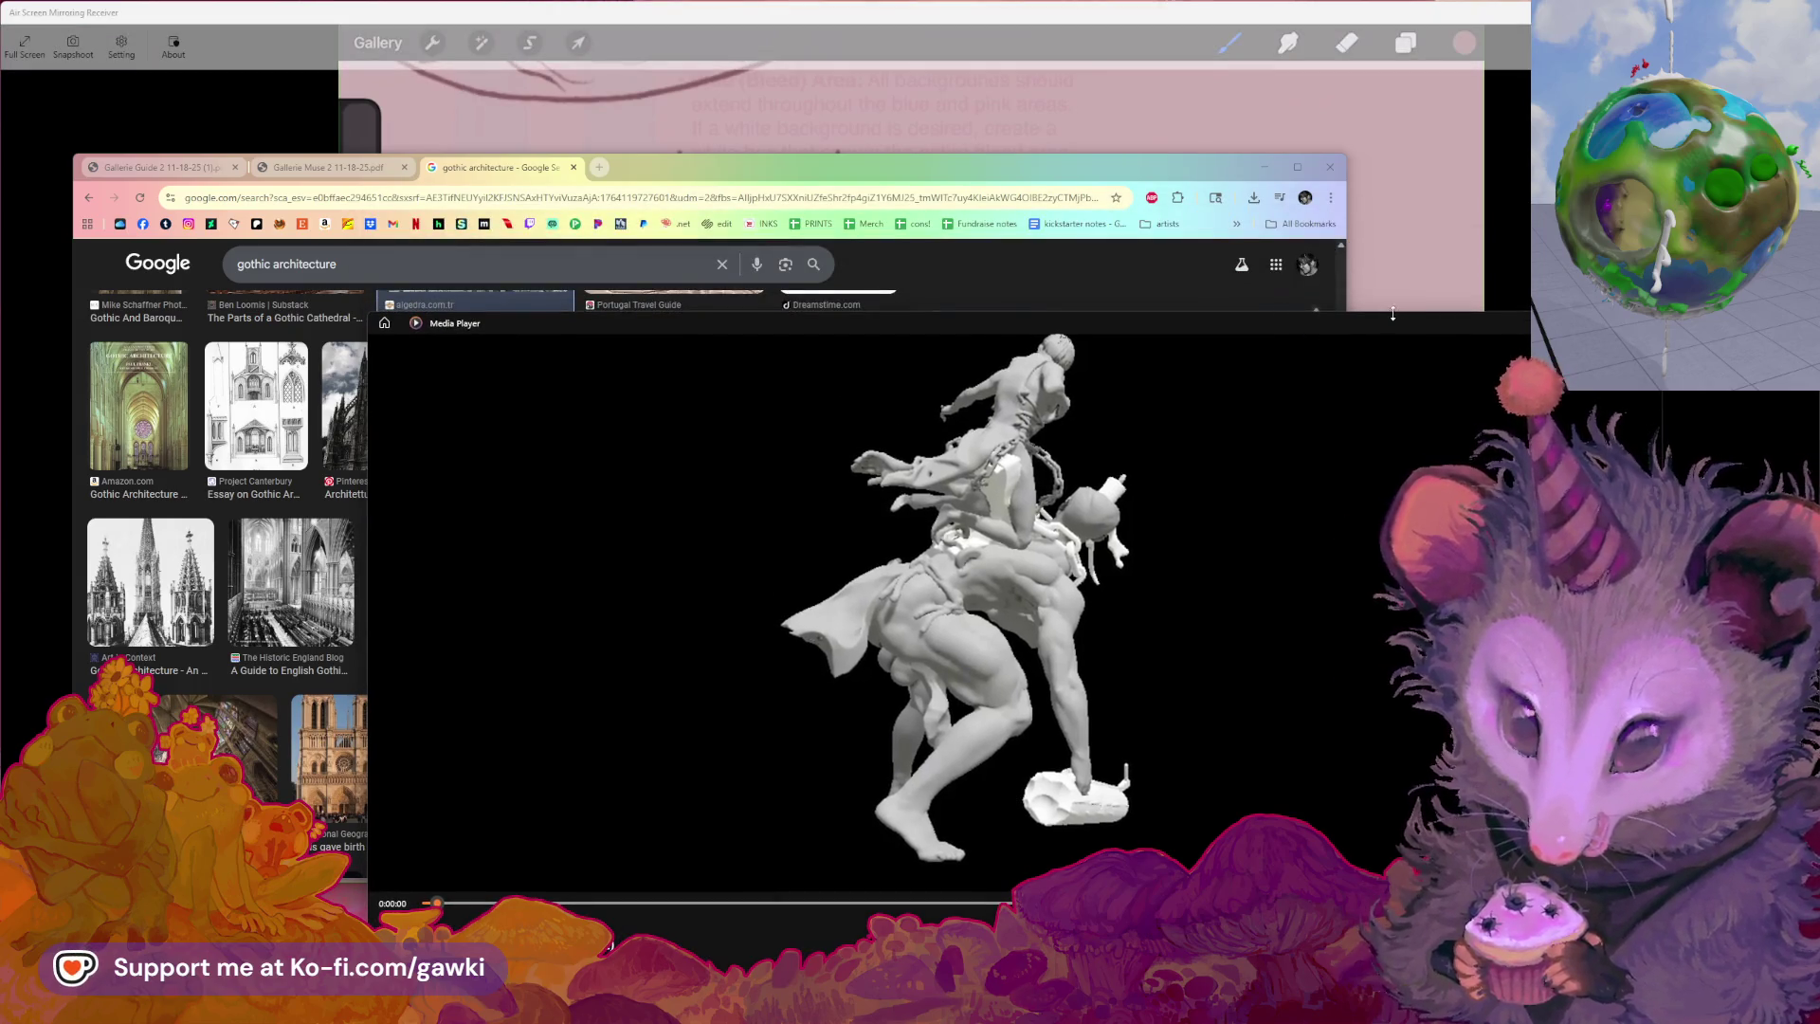
left_click_drag(1391, 313, 1393, 234)
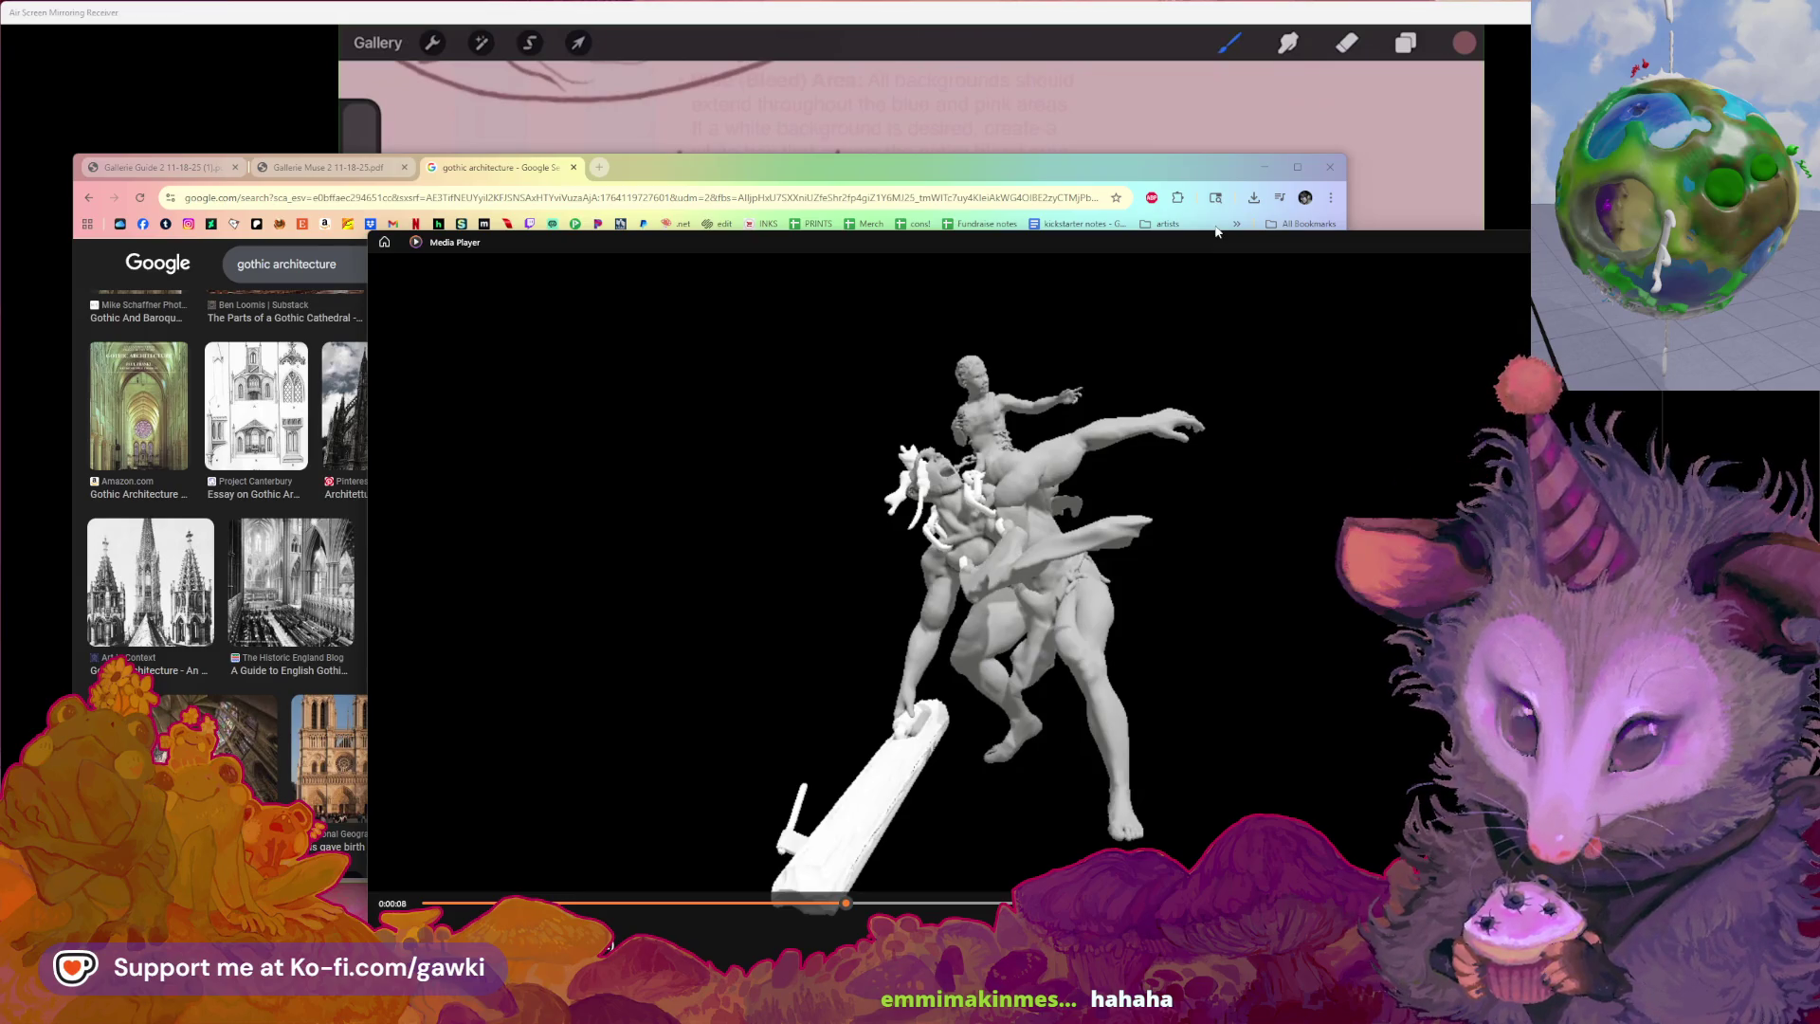
left_click_drag(1216, 237, 1196, 230)
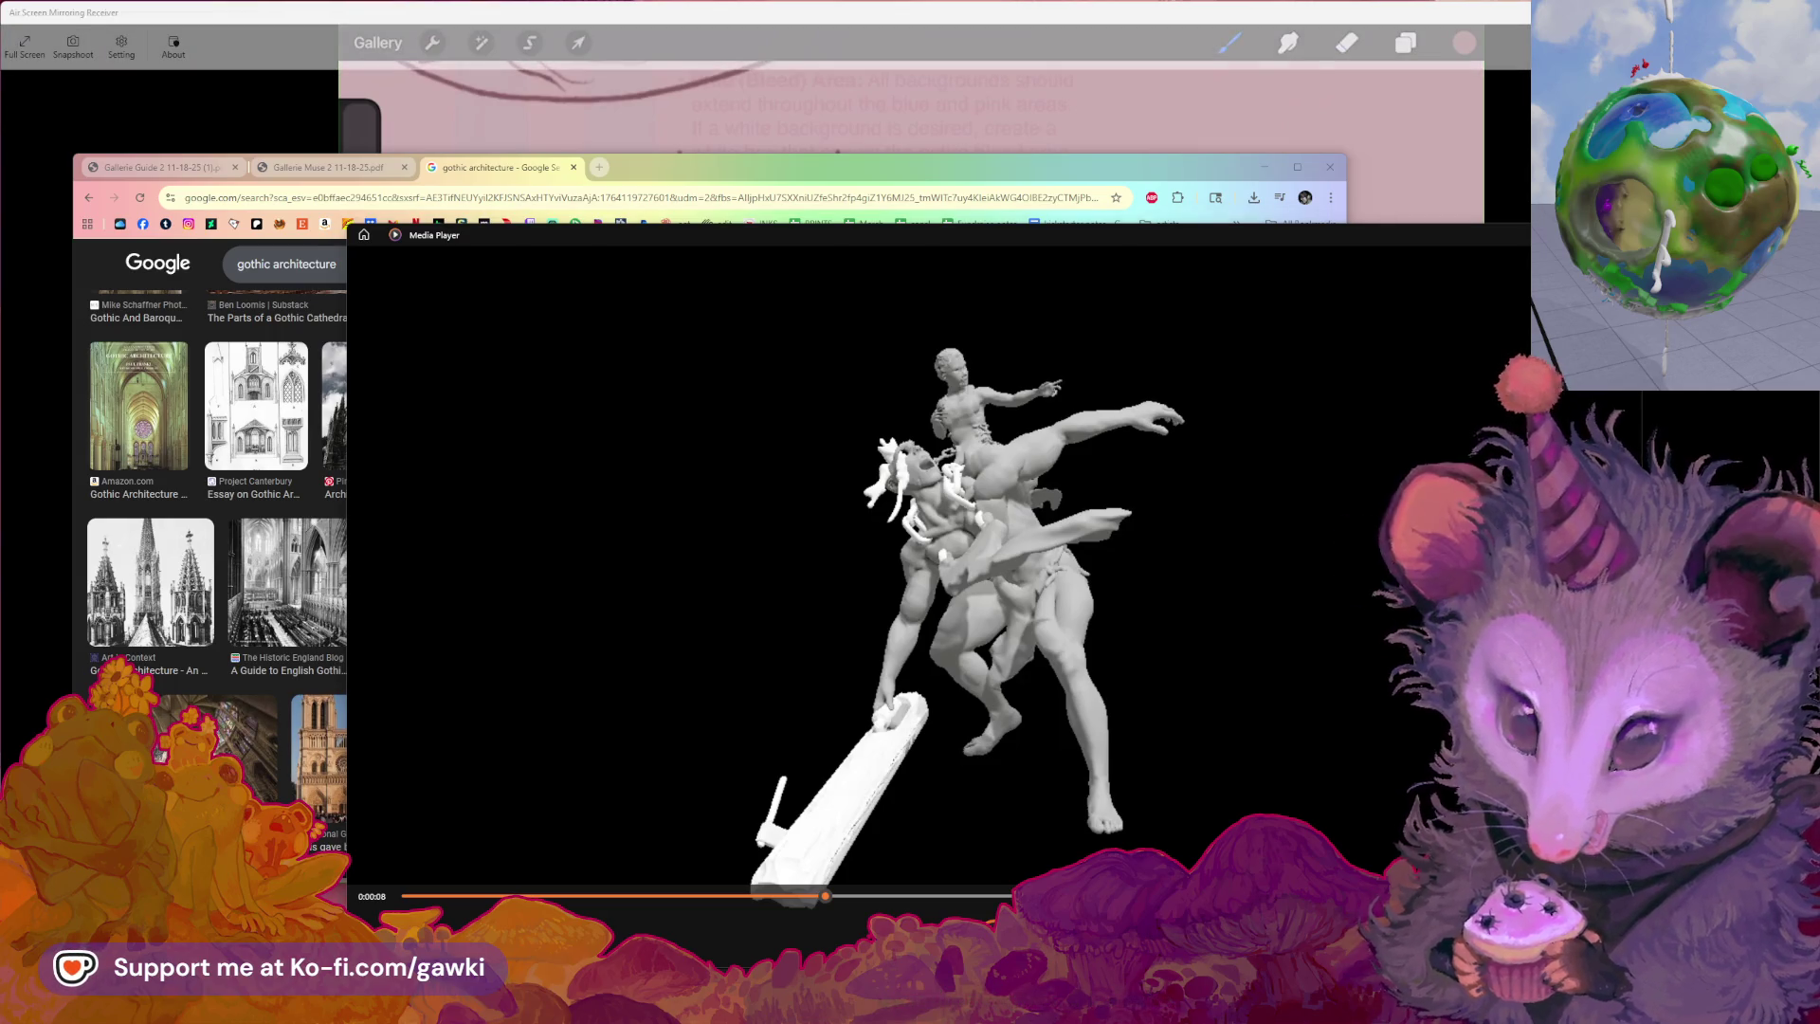
key("alt+Tab")
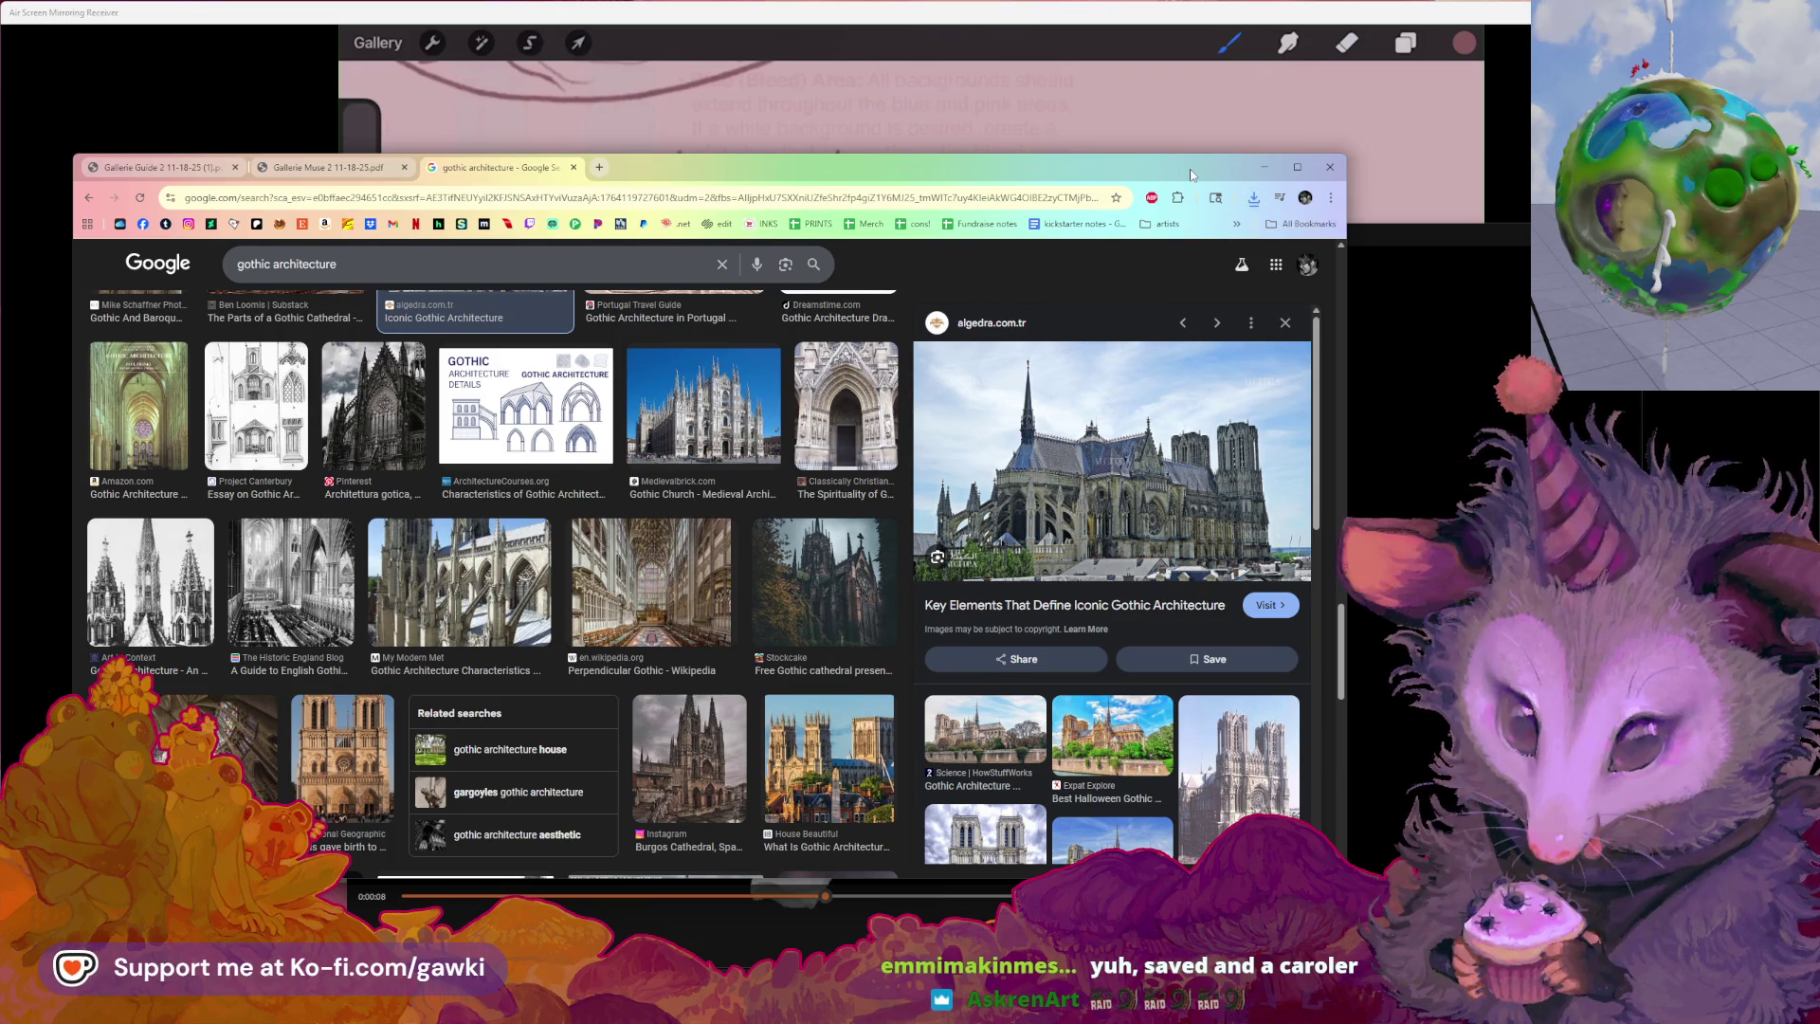
Open the newest GettinMessi download from Chrome's recent download history
left_click_drag(1193, 173, 1180, 166)
left_click(1243, 191)
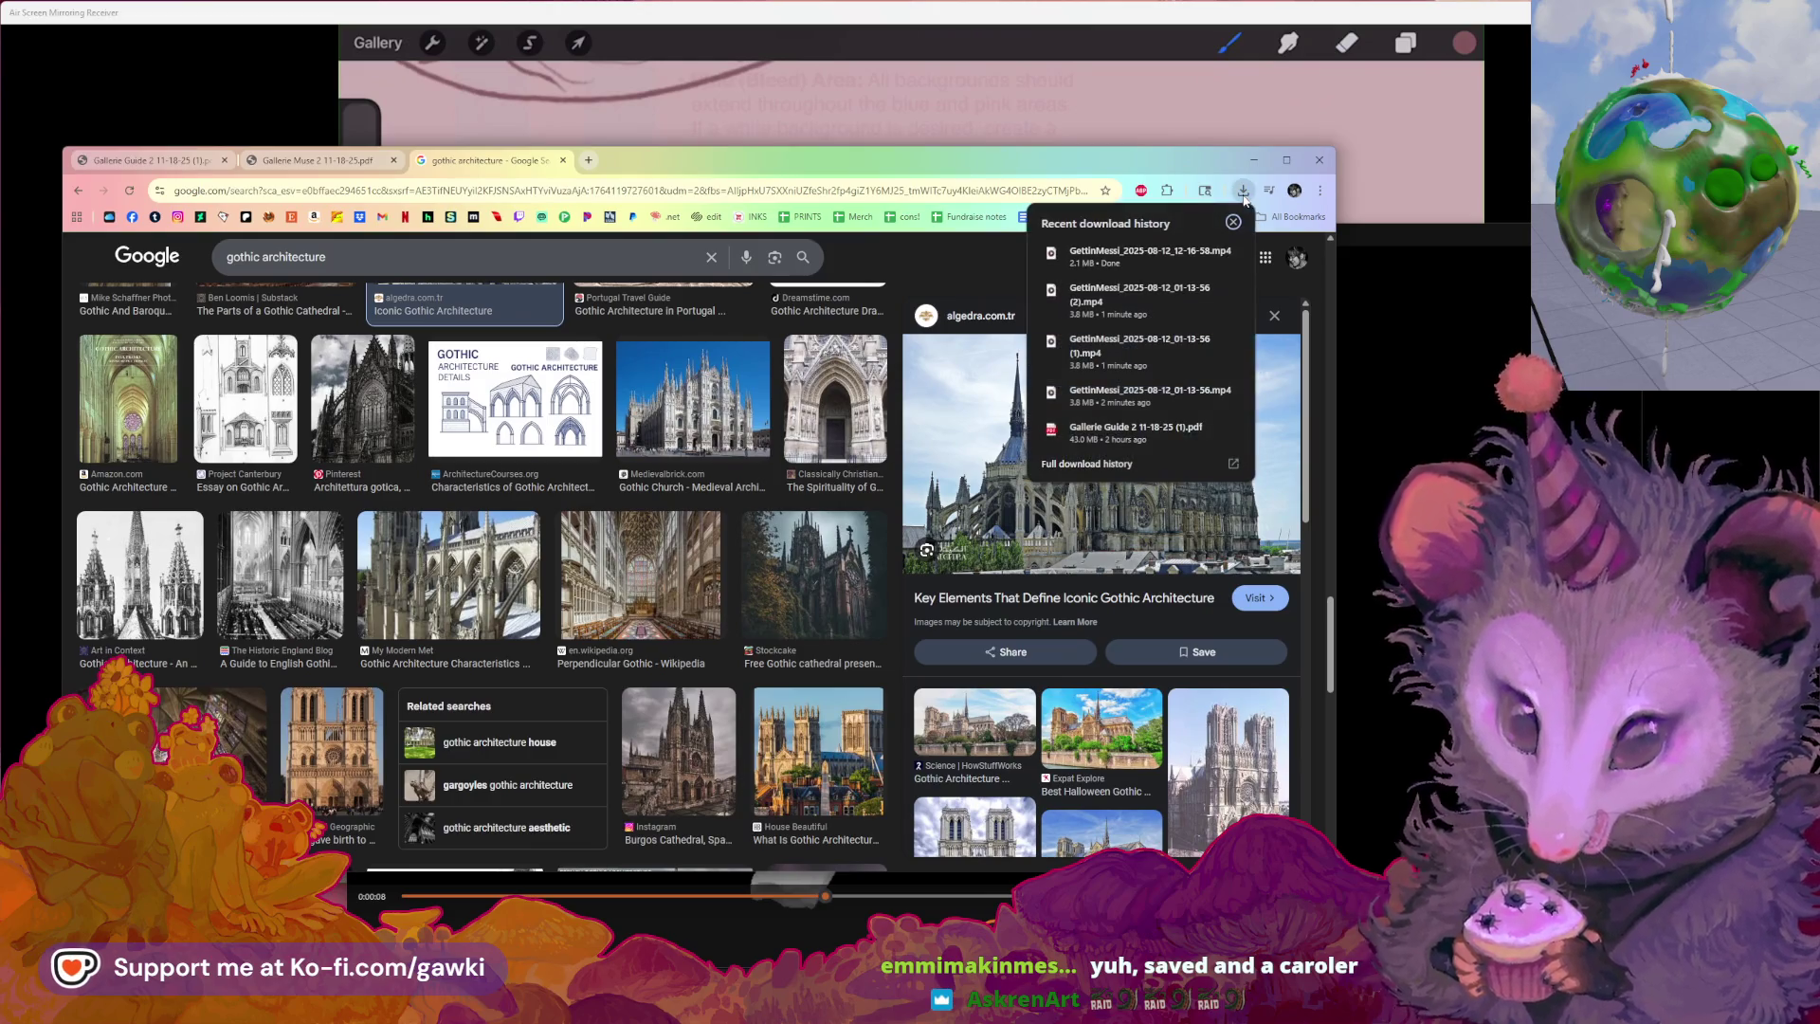
left_click(1131, 256)
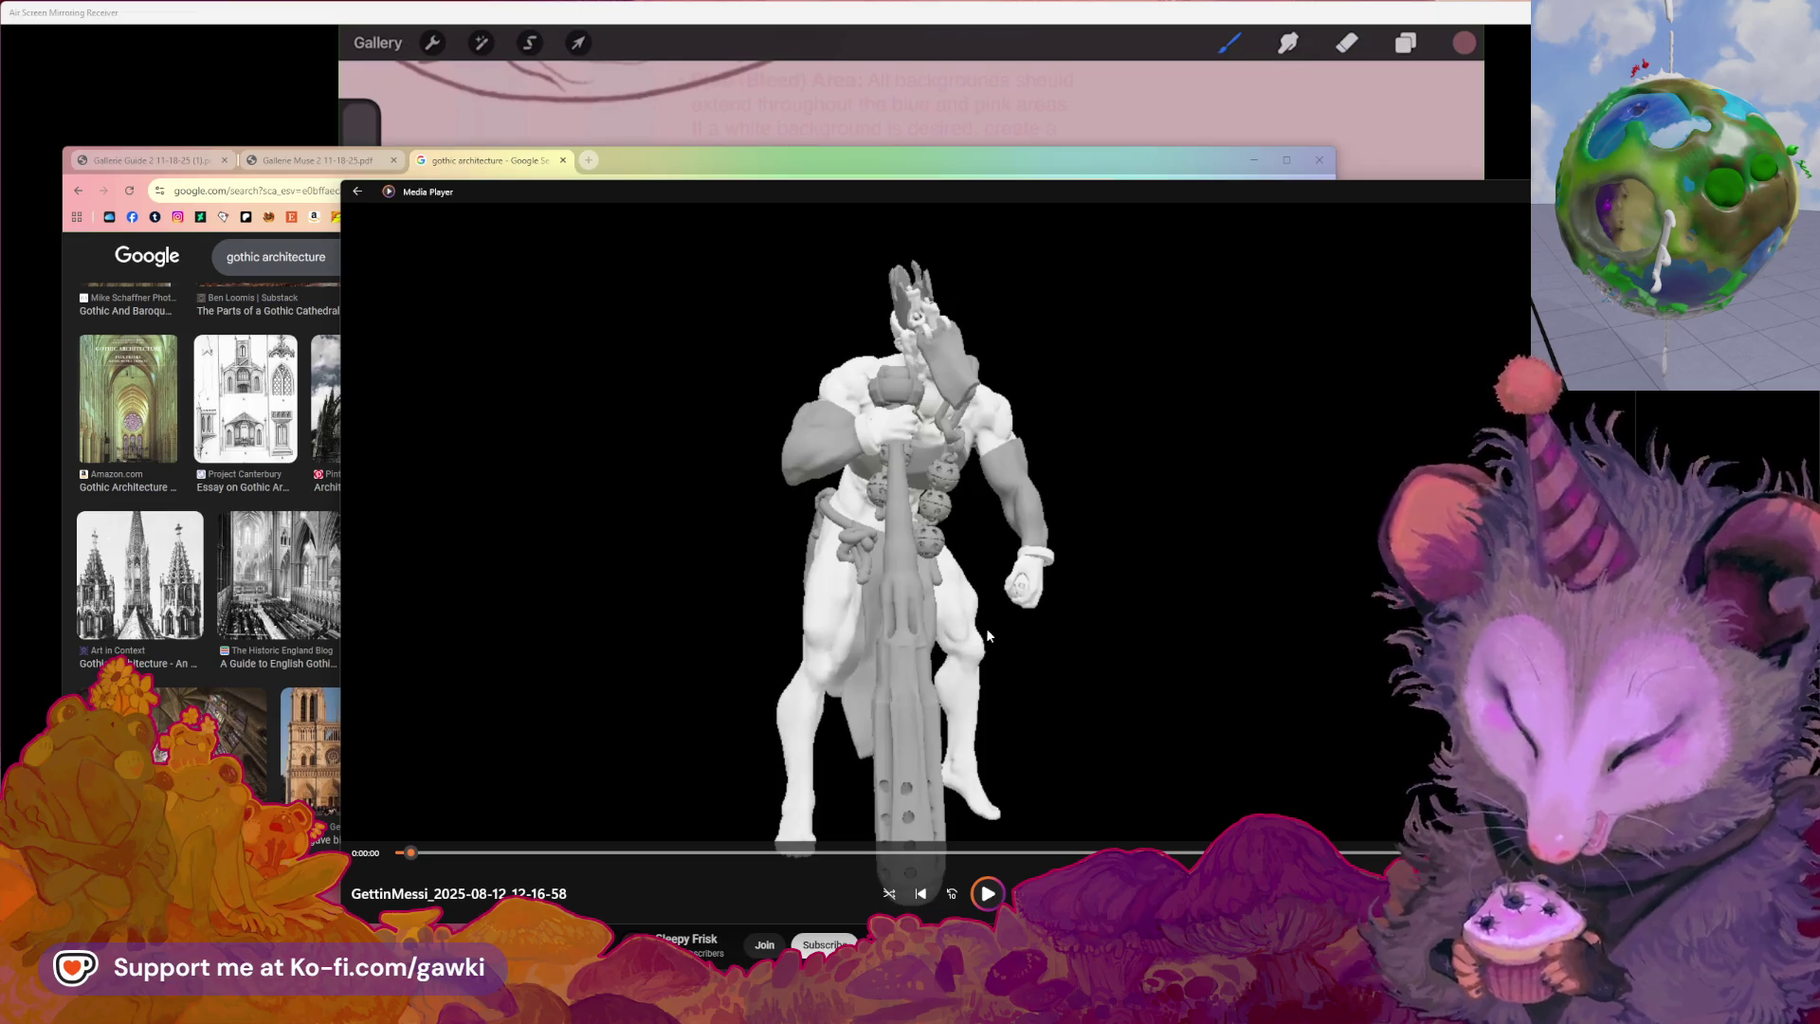
Play the club-wielding figure turntable in short bursts and pause on a front view
left_click(987, 893)
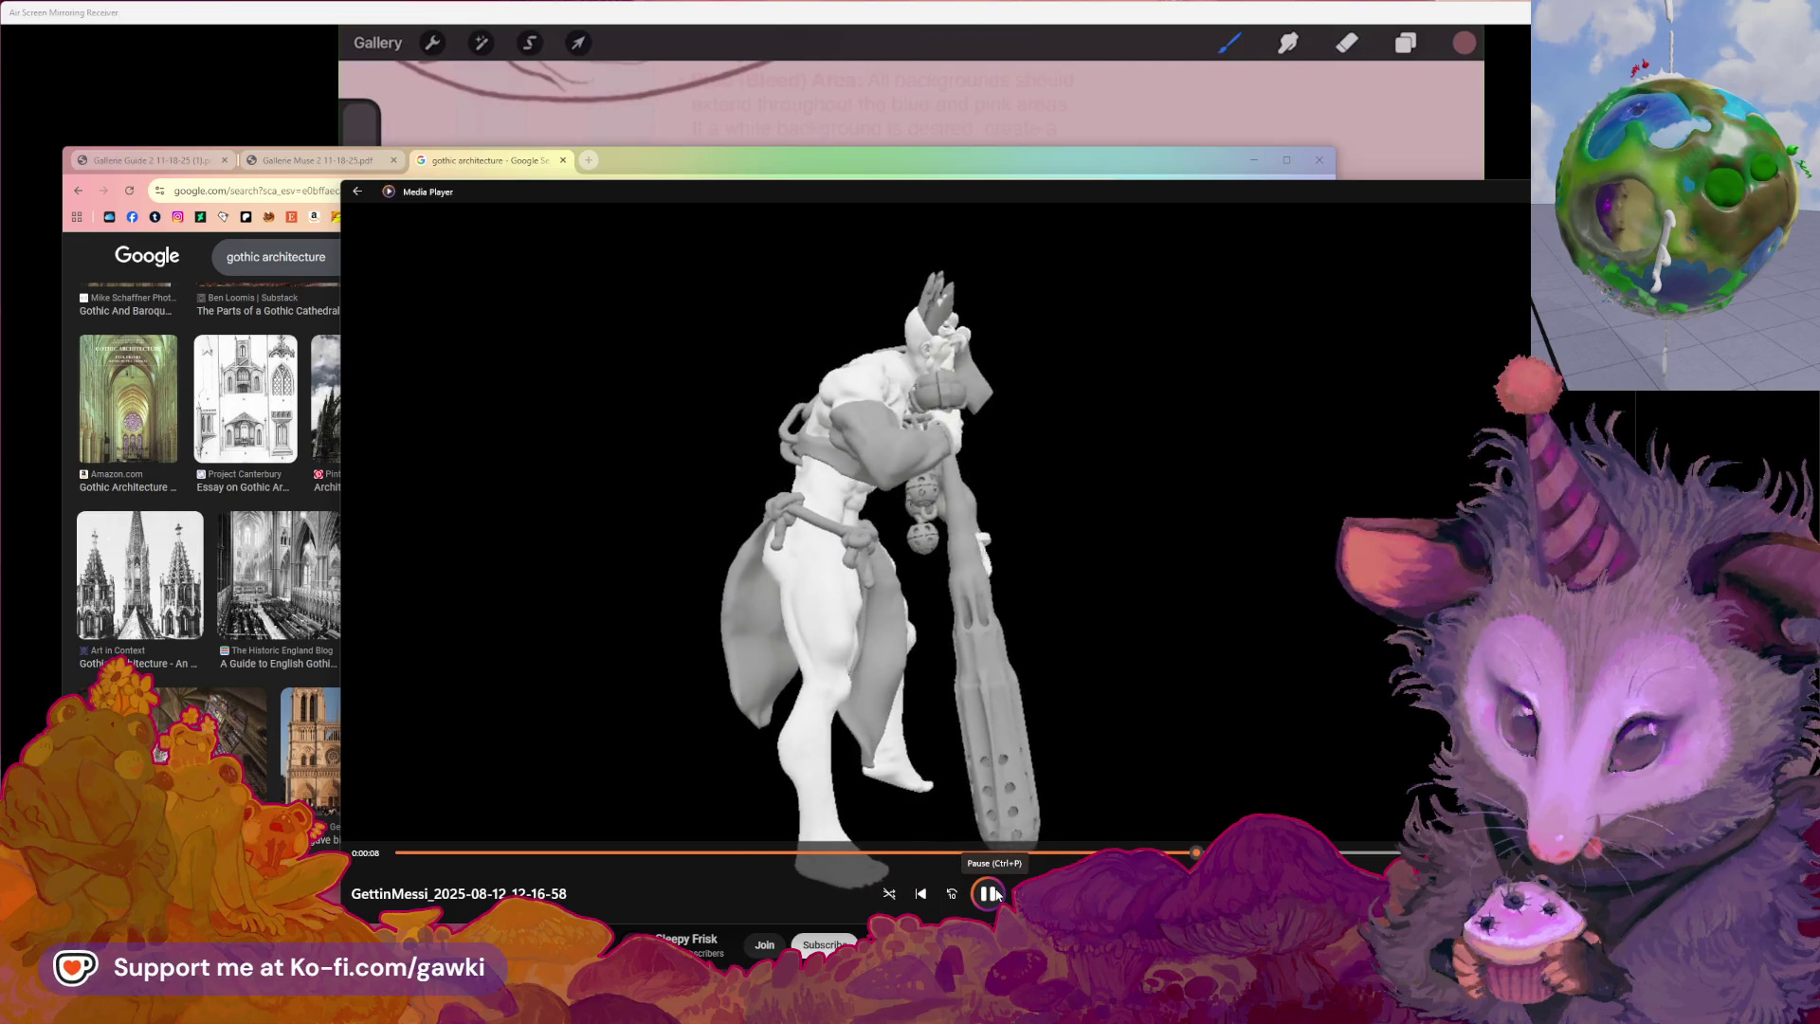
left_click(991, 894)
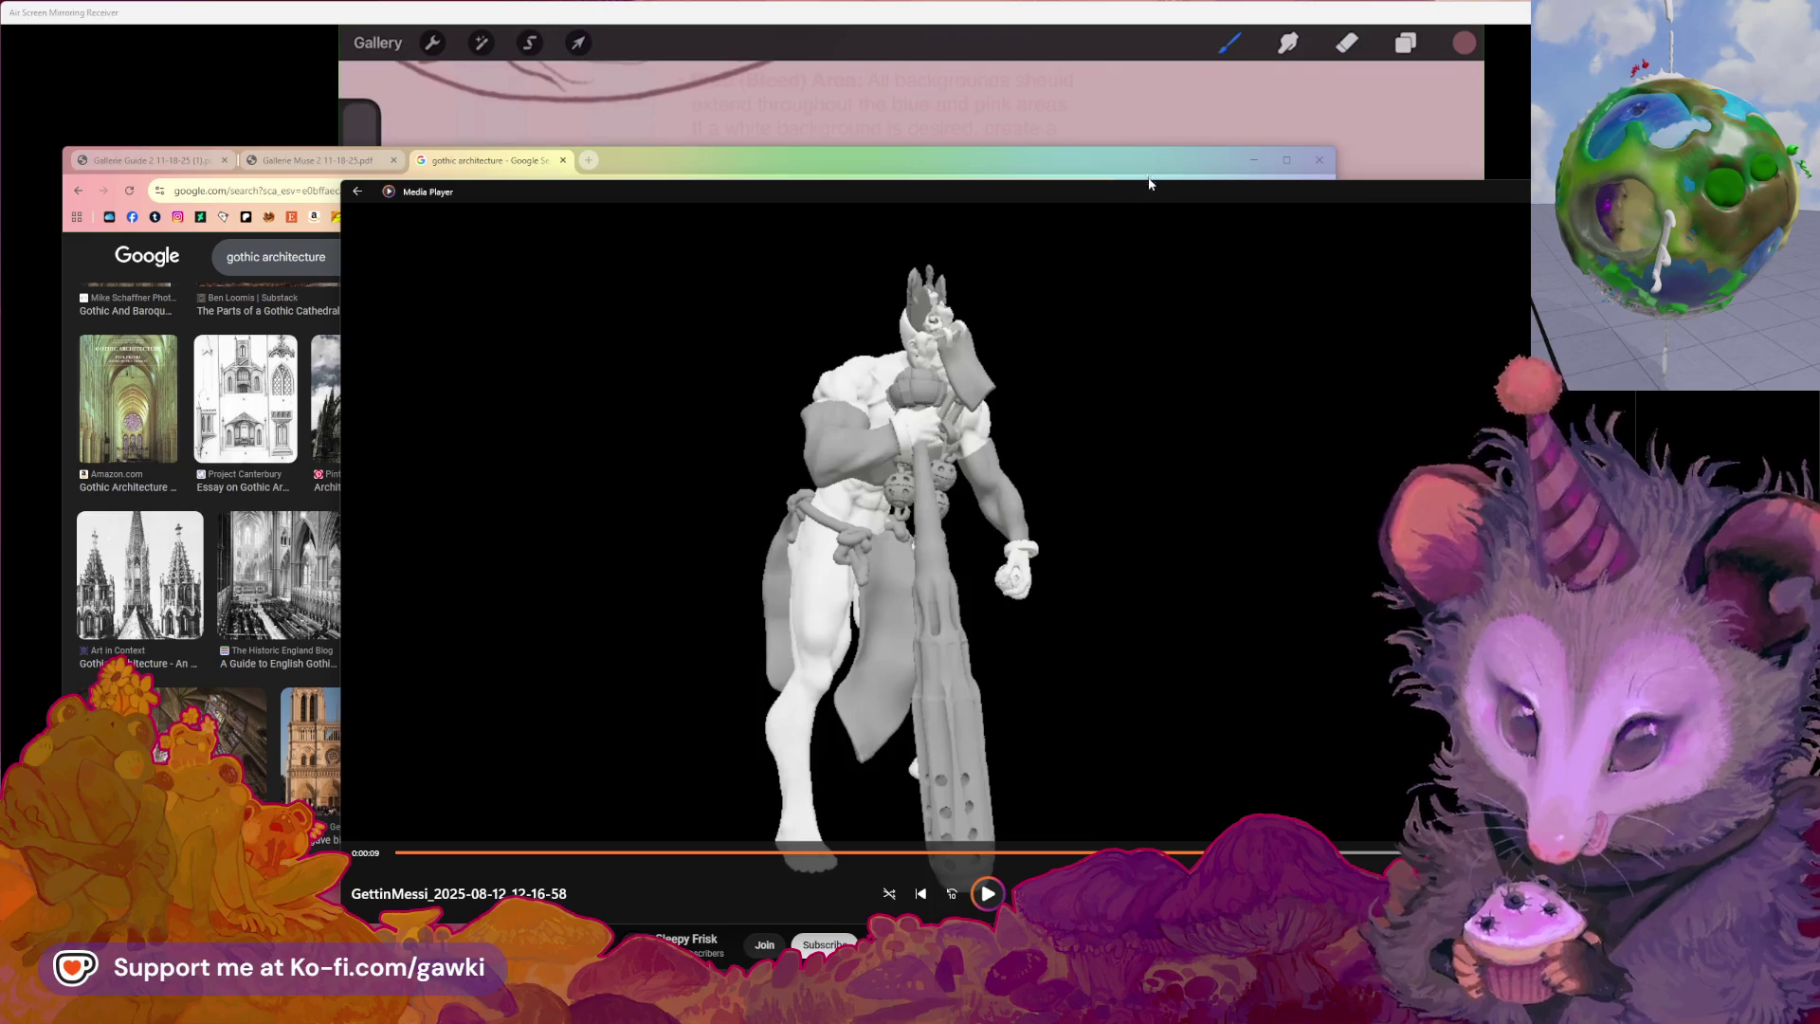
left_click(987, 893)
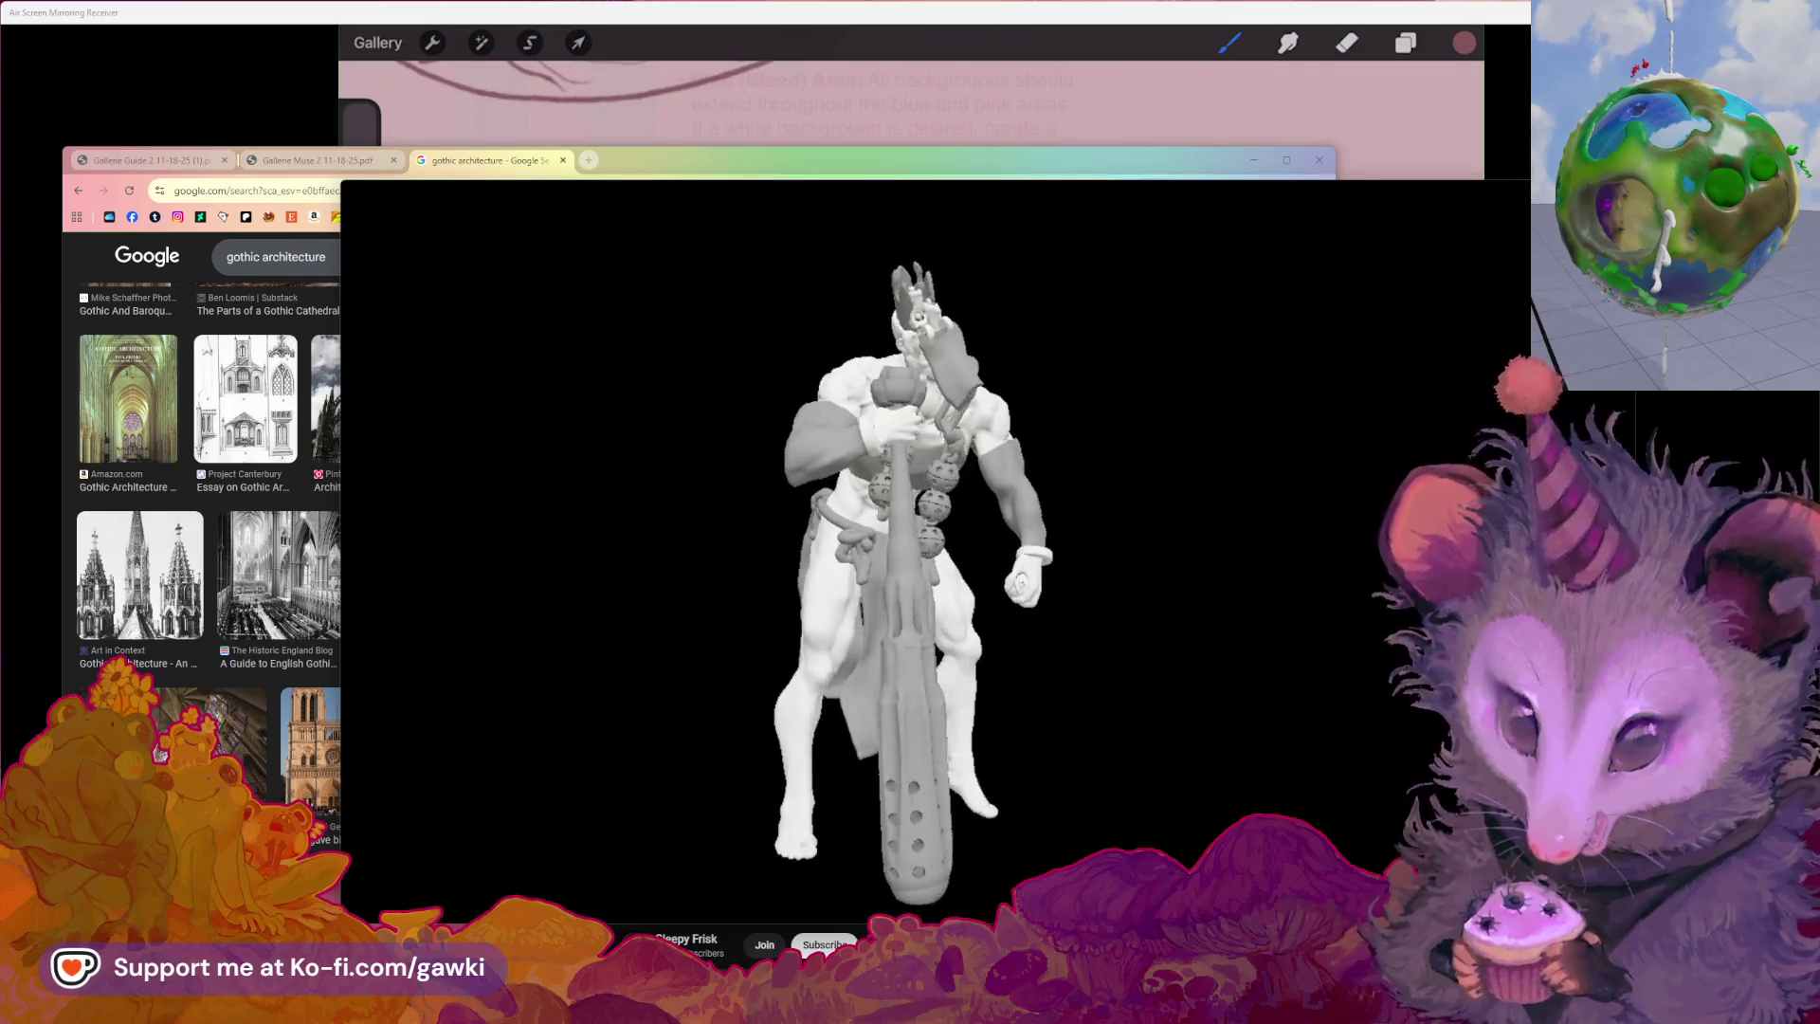
left_click(987, 893)
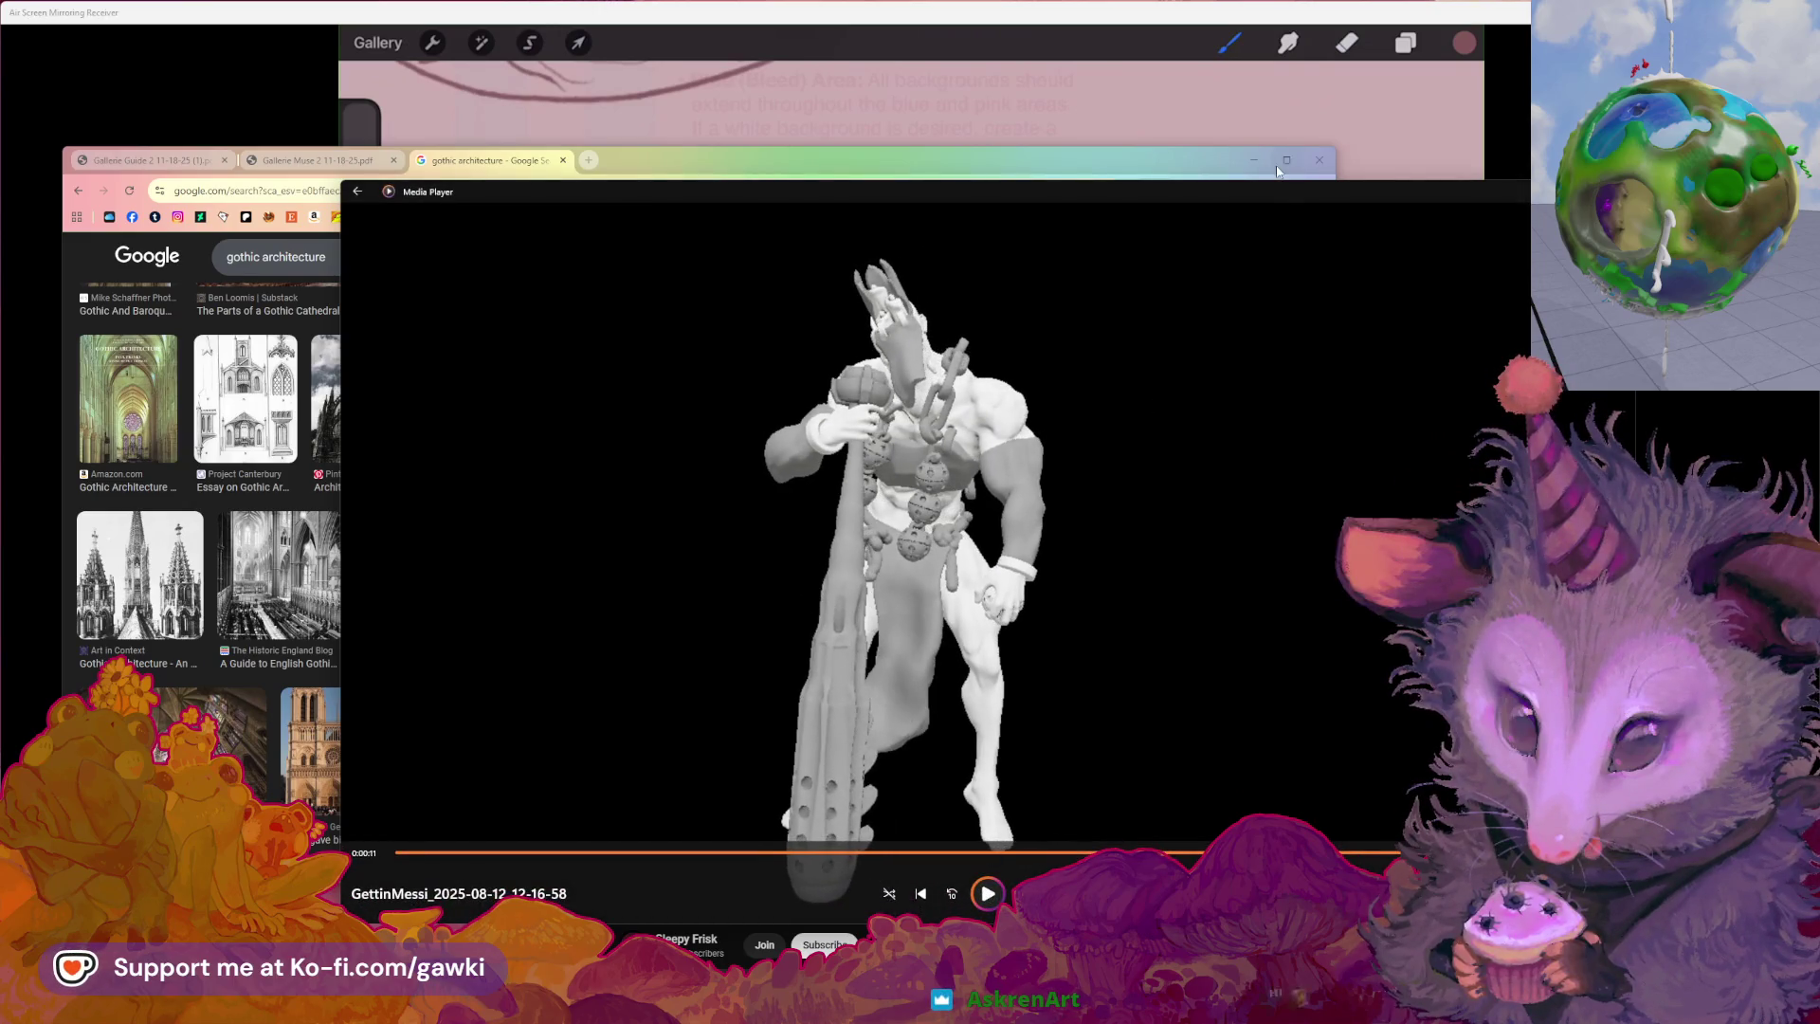
Nudge the video window into place and bring the image results back to the front
left_click_drag(1278, 195, 1251, 210)
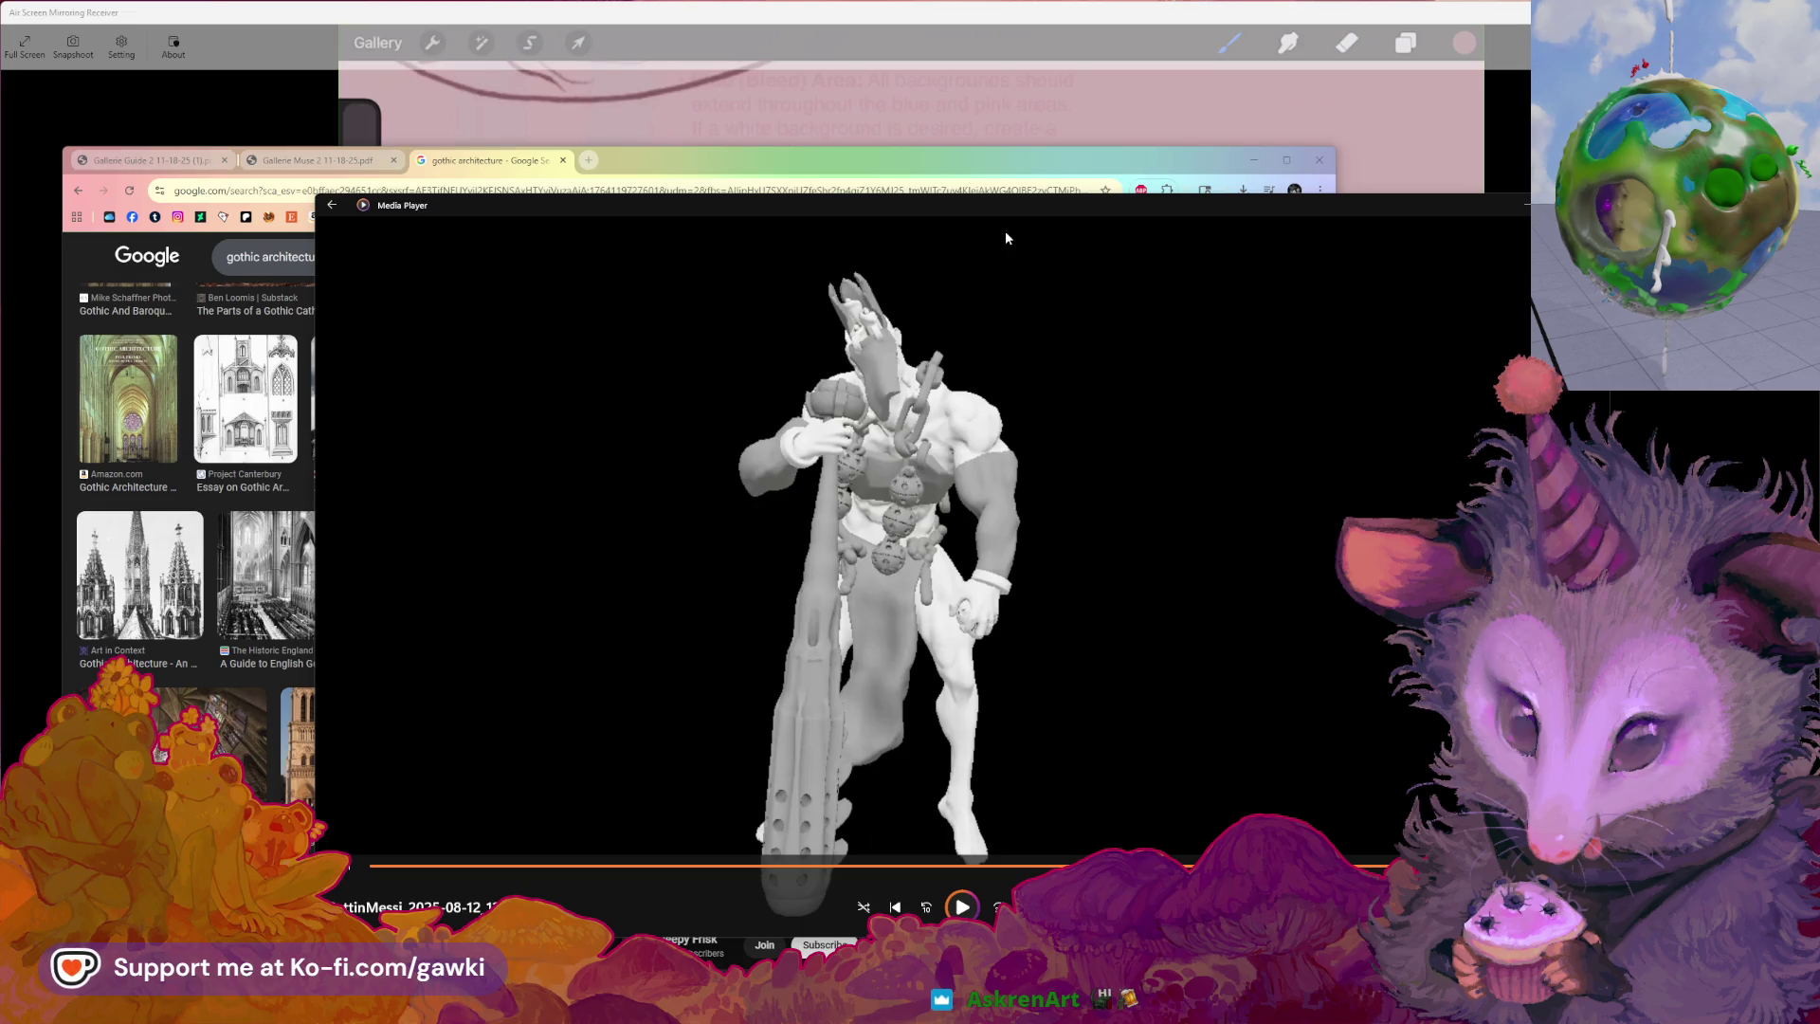
left_click_drag(1097, 202, 1071, 210)
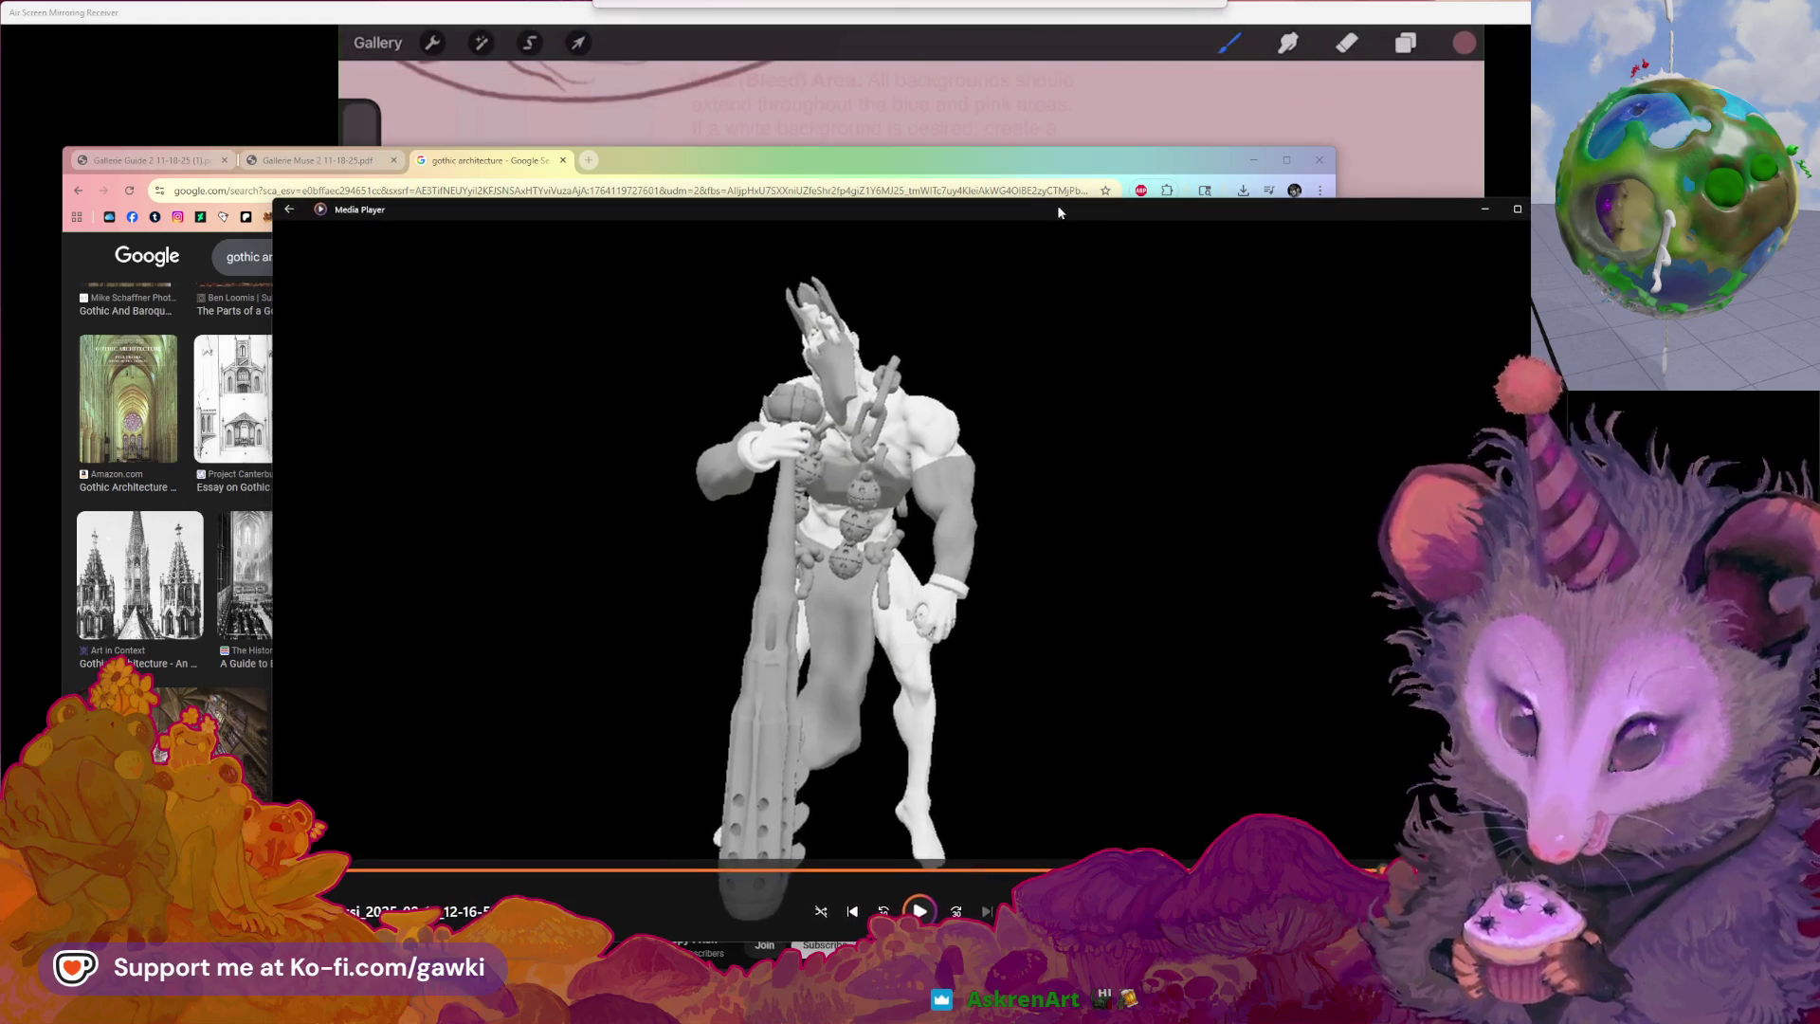
left_click_drag(1072, 209, 1089, 230)
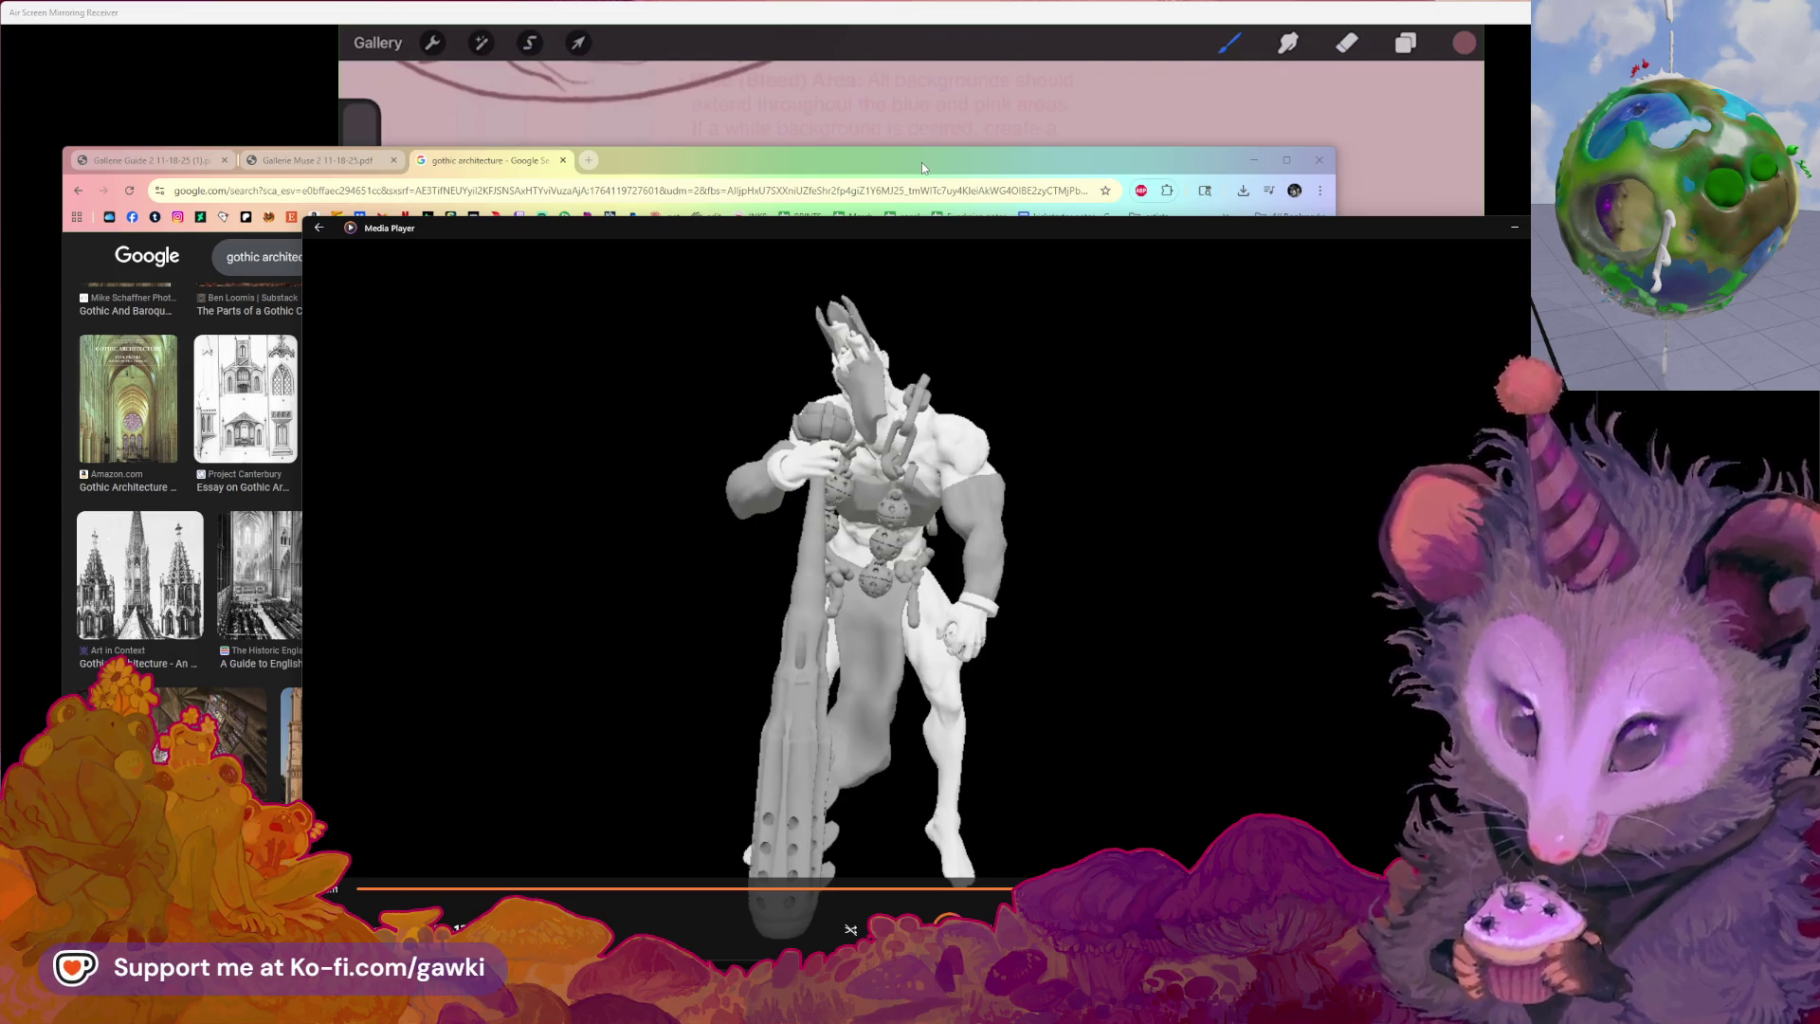
left_click_drag(1155, 228, 1058, 235)
left_click(744, 154)
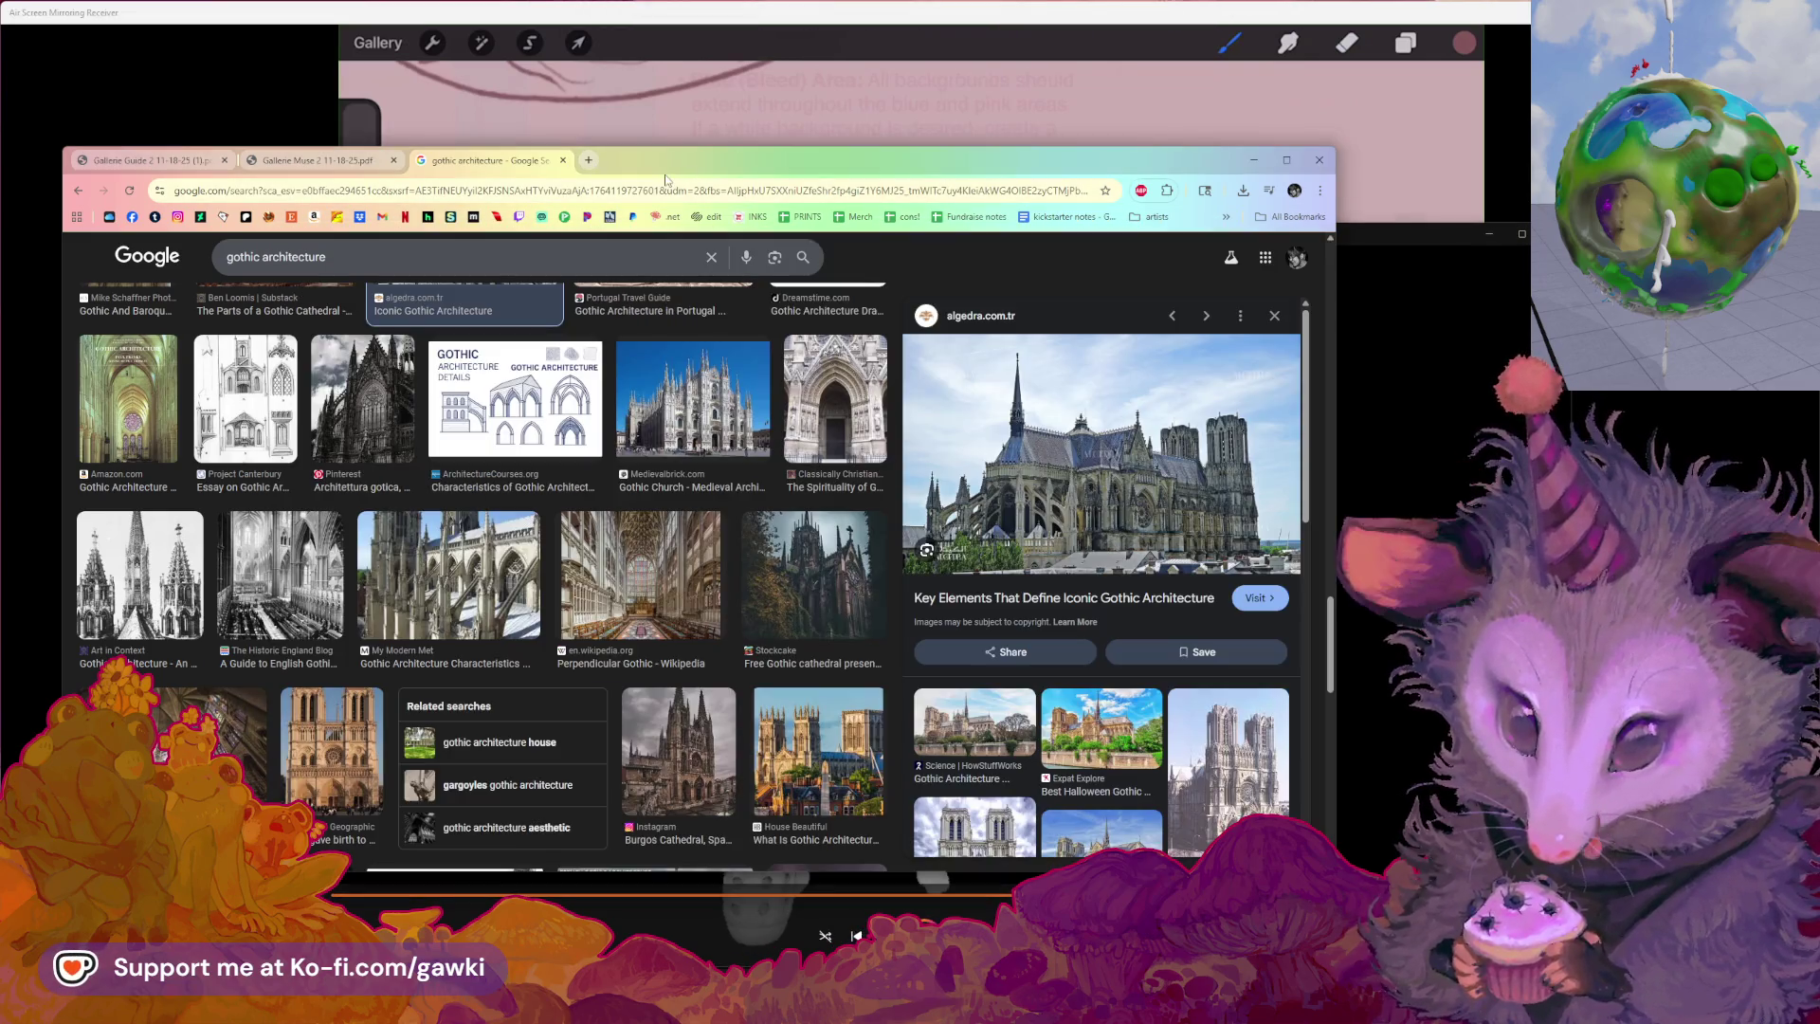
Open the downloaded sculpt video from Chrome's Downloads panel into Media Player
right_click(675, 192)
left_click(698, 209)
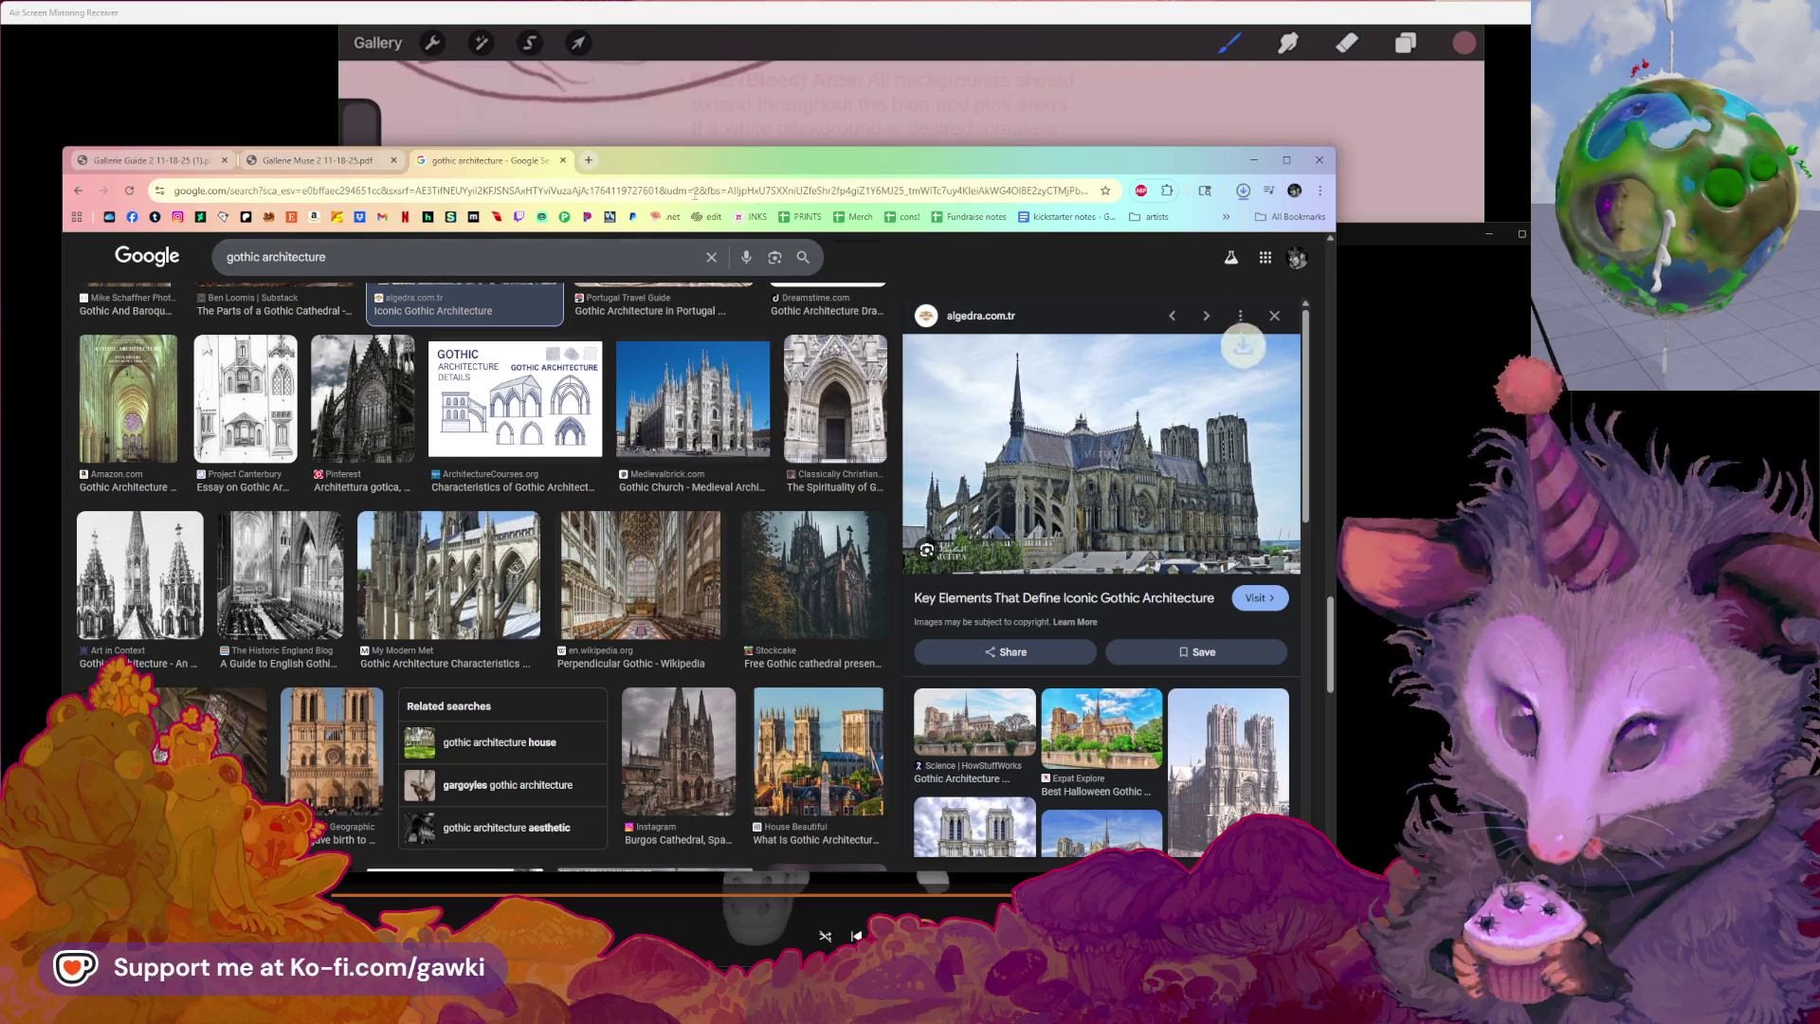
left_click(1242, 191)
left_click(1130, 265)
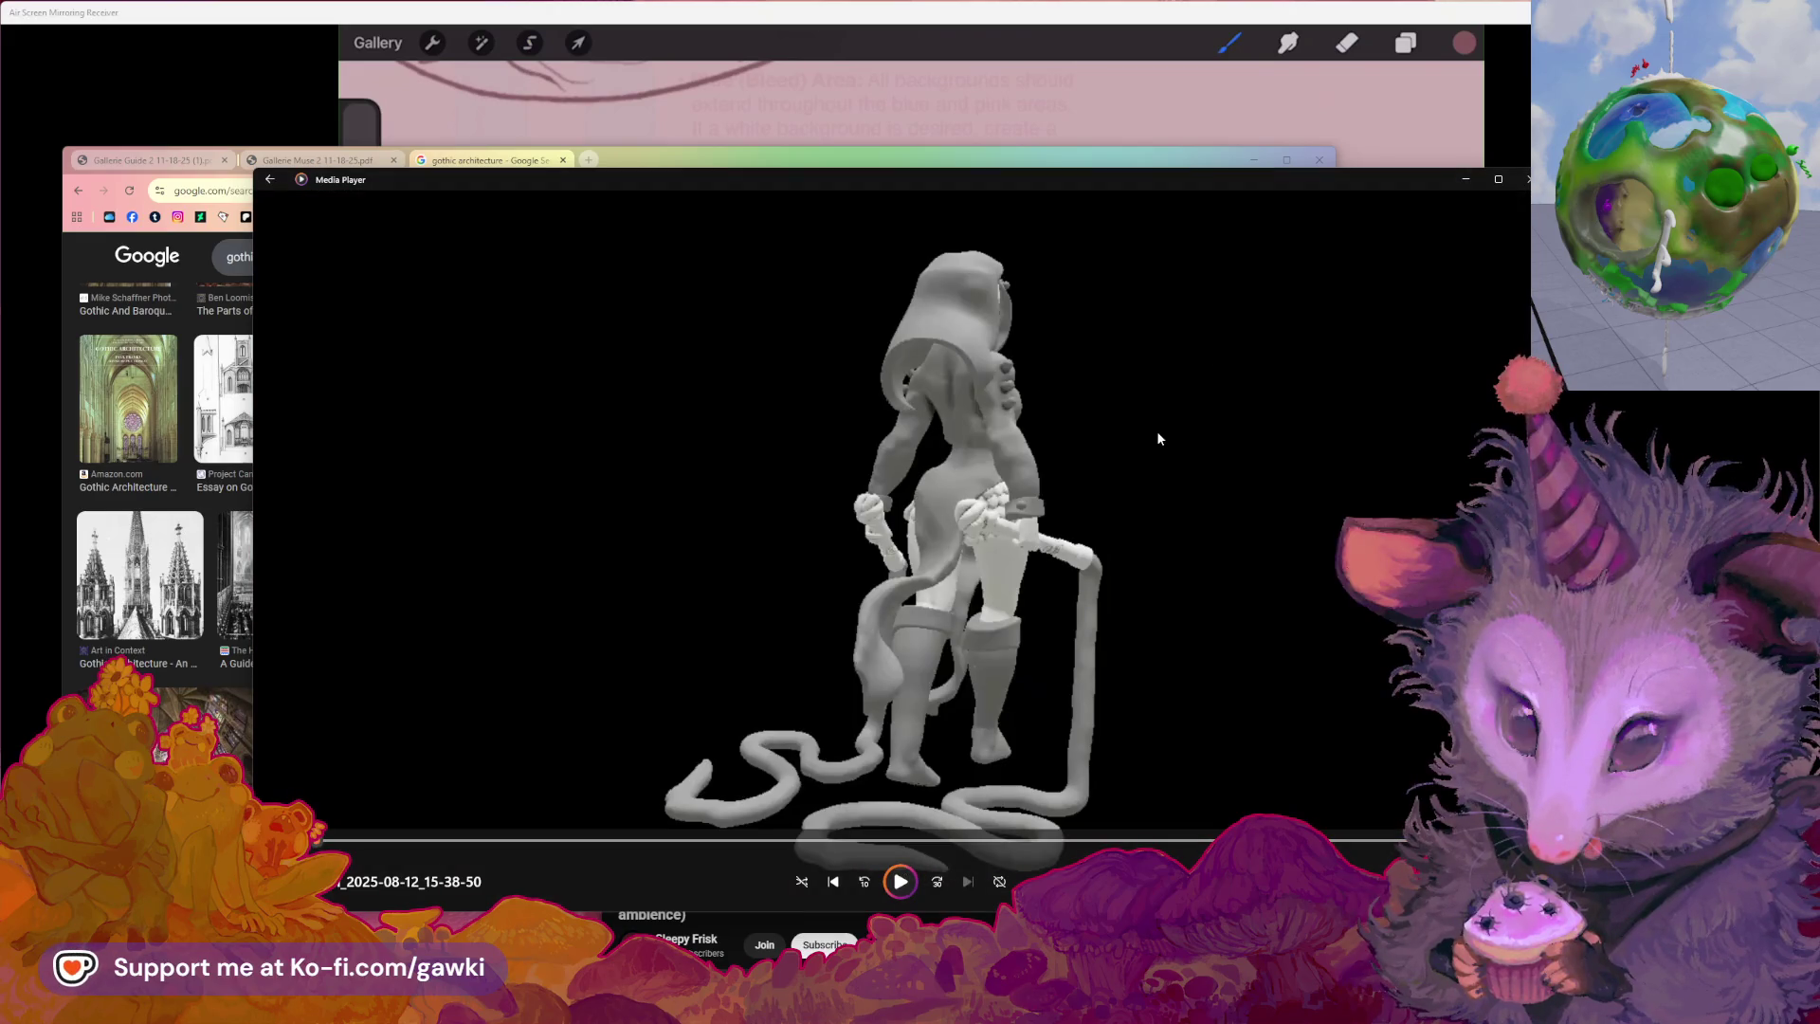
Scrub the sculpt video forward to the figure's front view, then return to the Gothic image results
left_click_drag(1221, 183, 1189, 180)
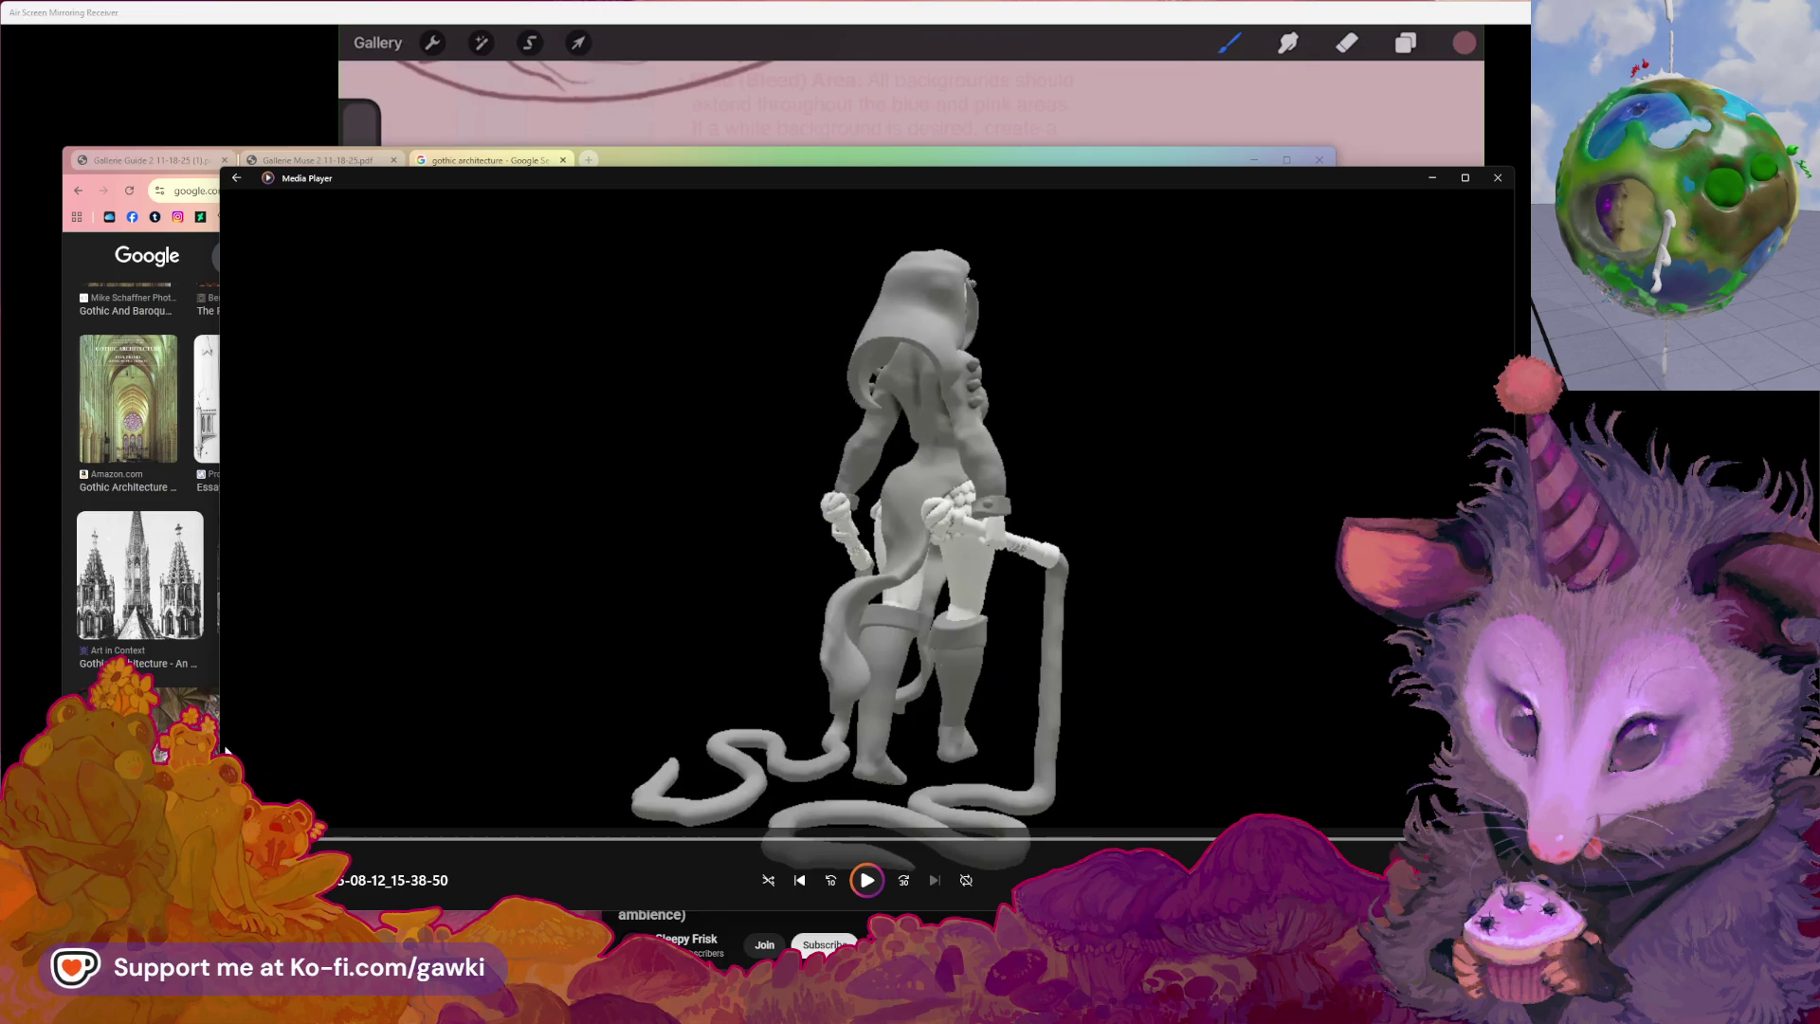
left_click_drag(335, 840, 638, 803)
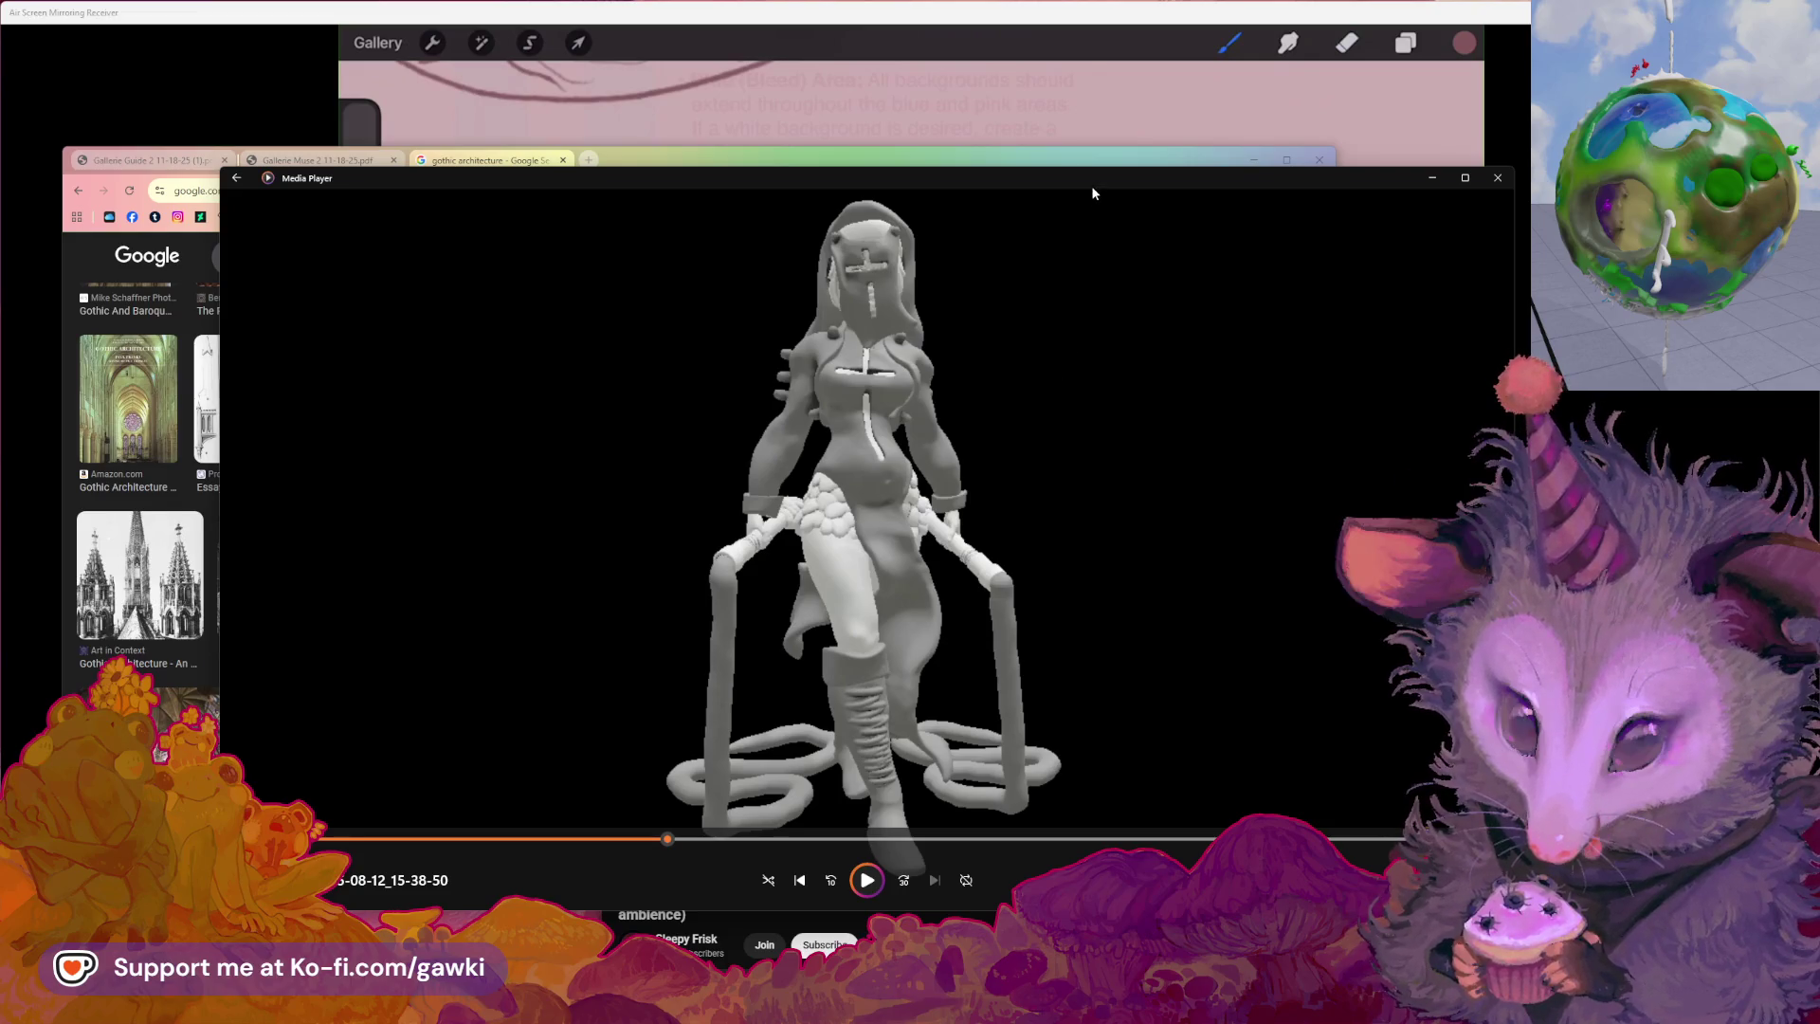
left_click_drag(1094, 190, 1115, 210)
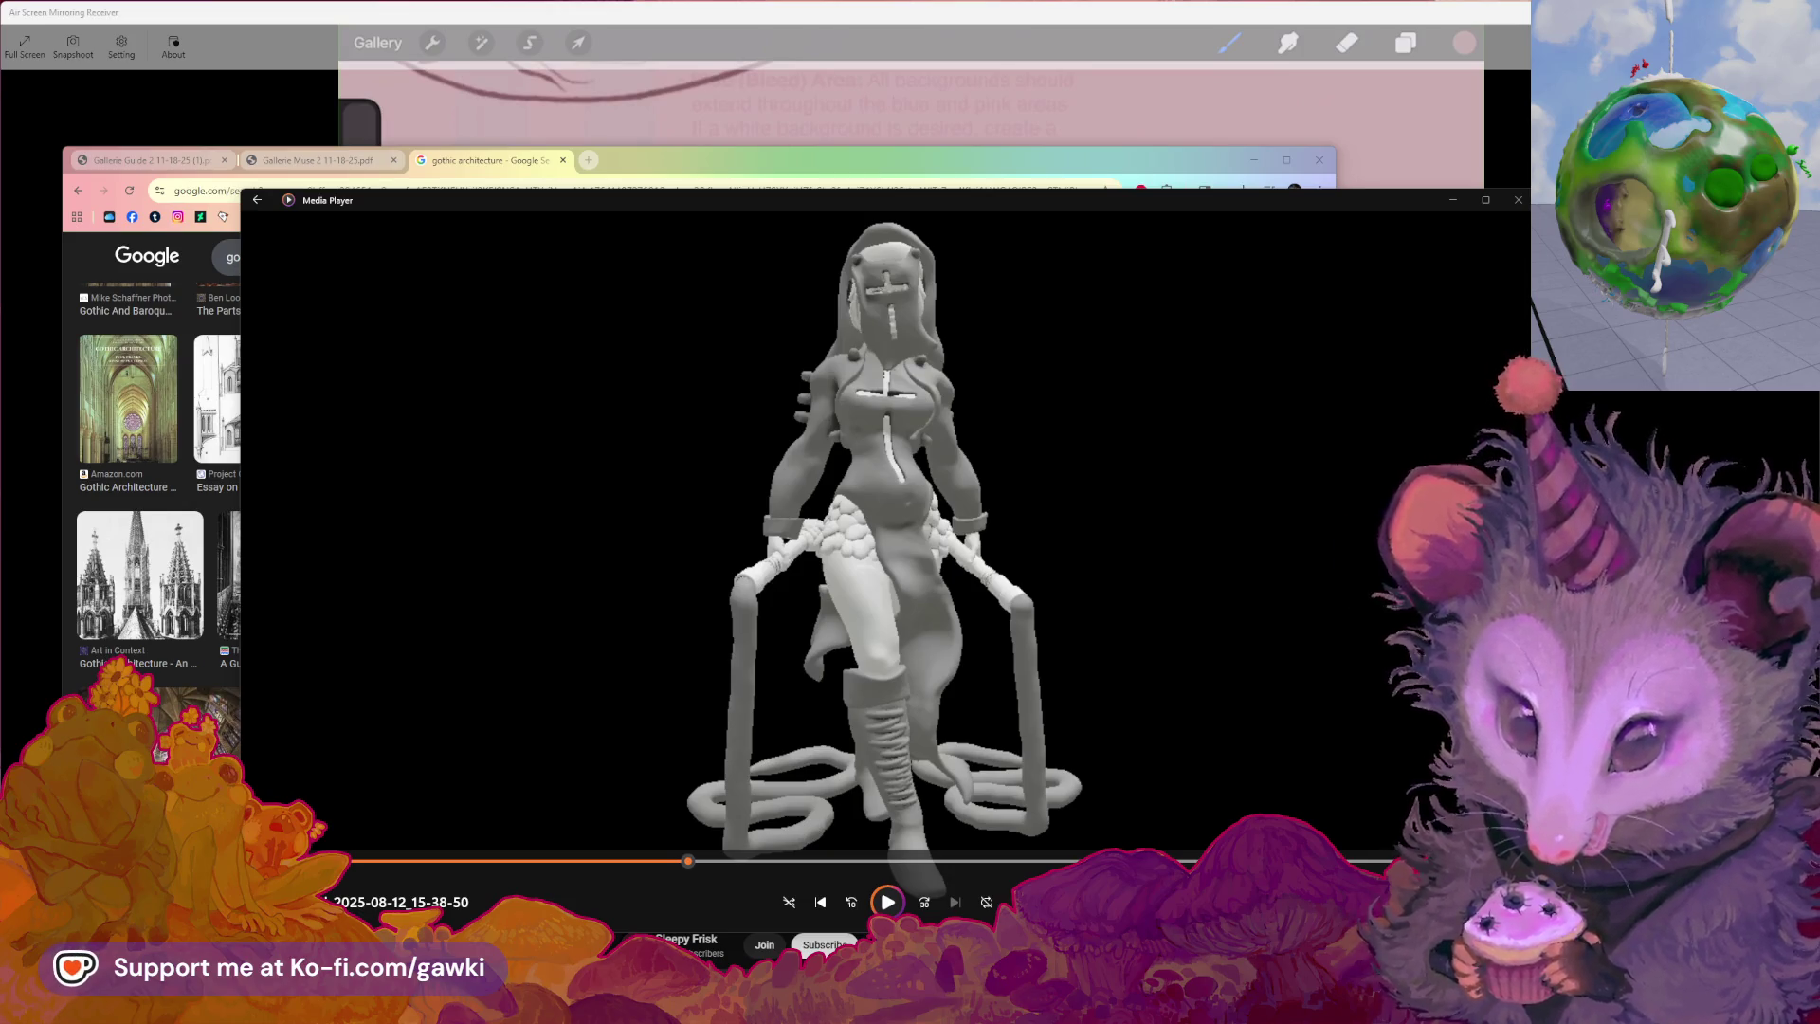
left_click(1223, 164)
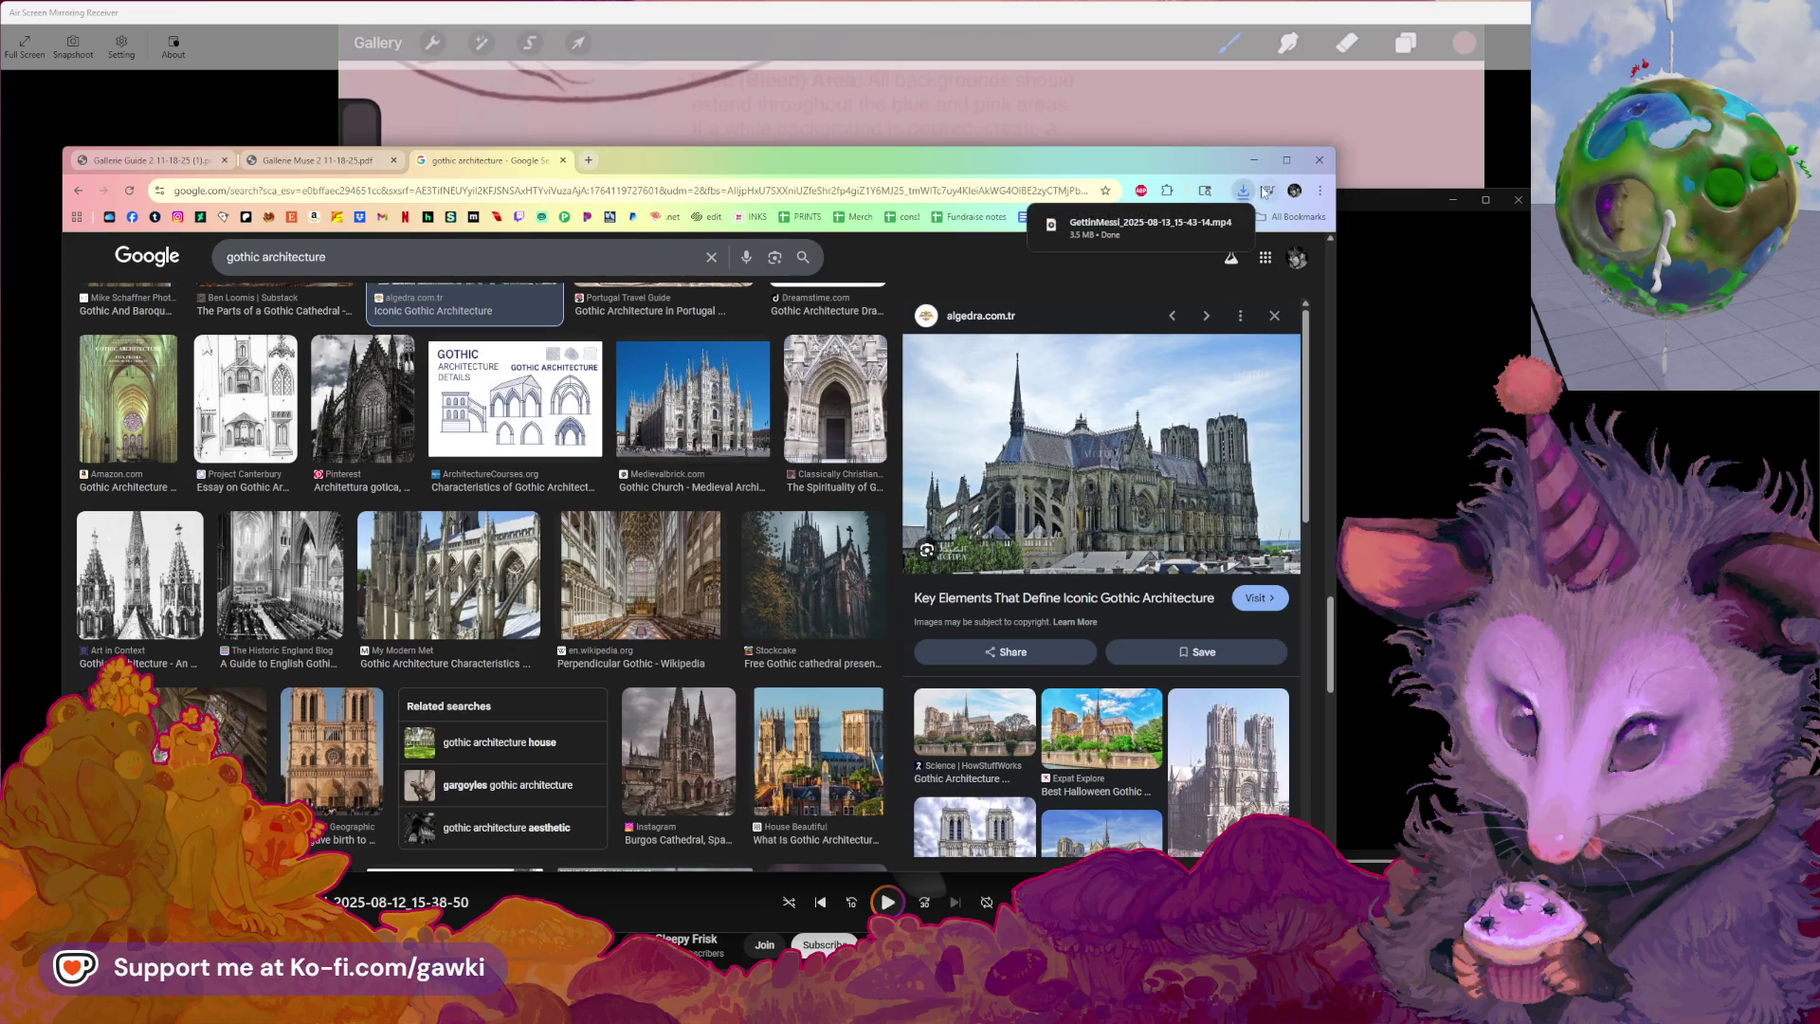
Play the newer downloaded sculpt video from Chrome's downloads and scrub to earlier moments
left_click(1244, 191)
left_click(1148, 255)
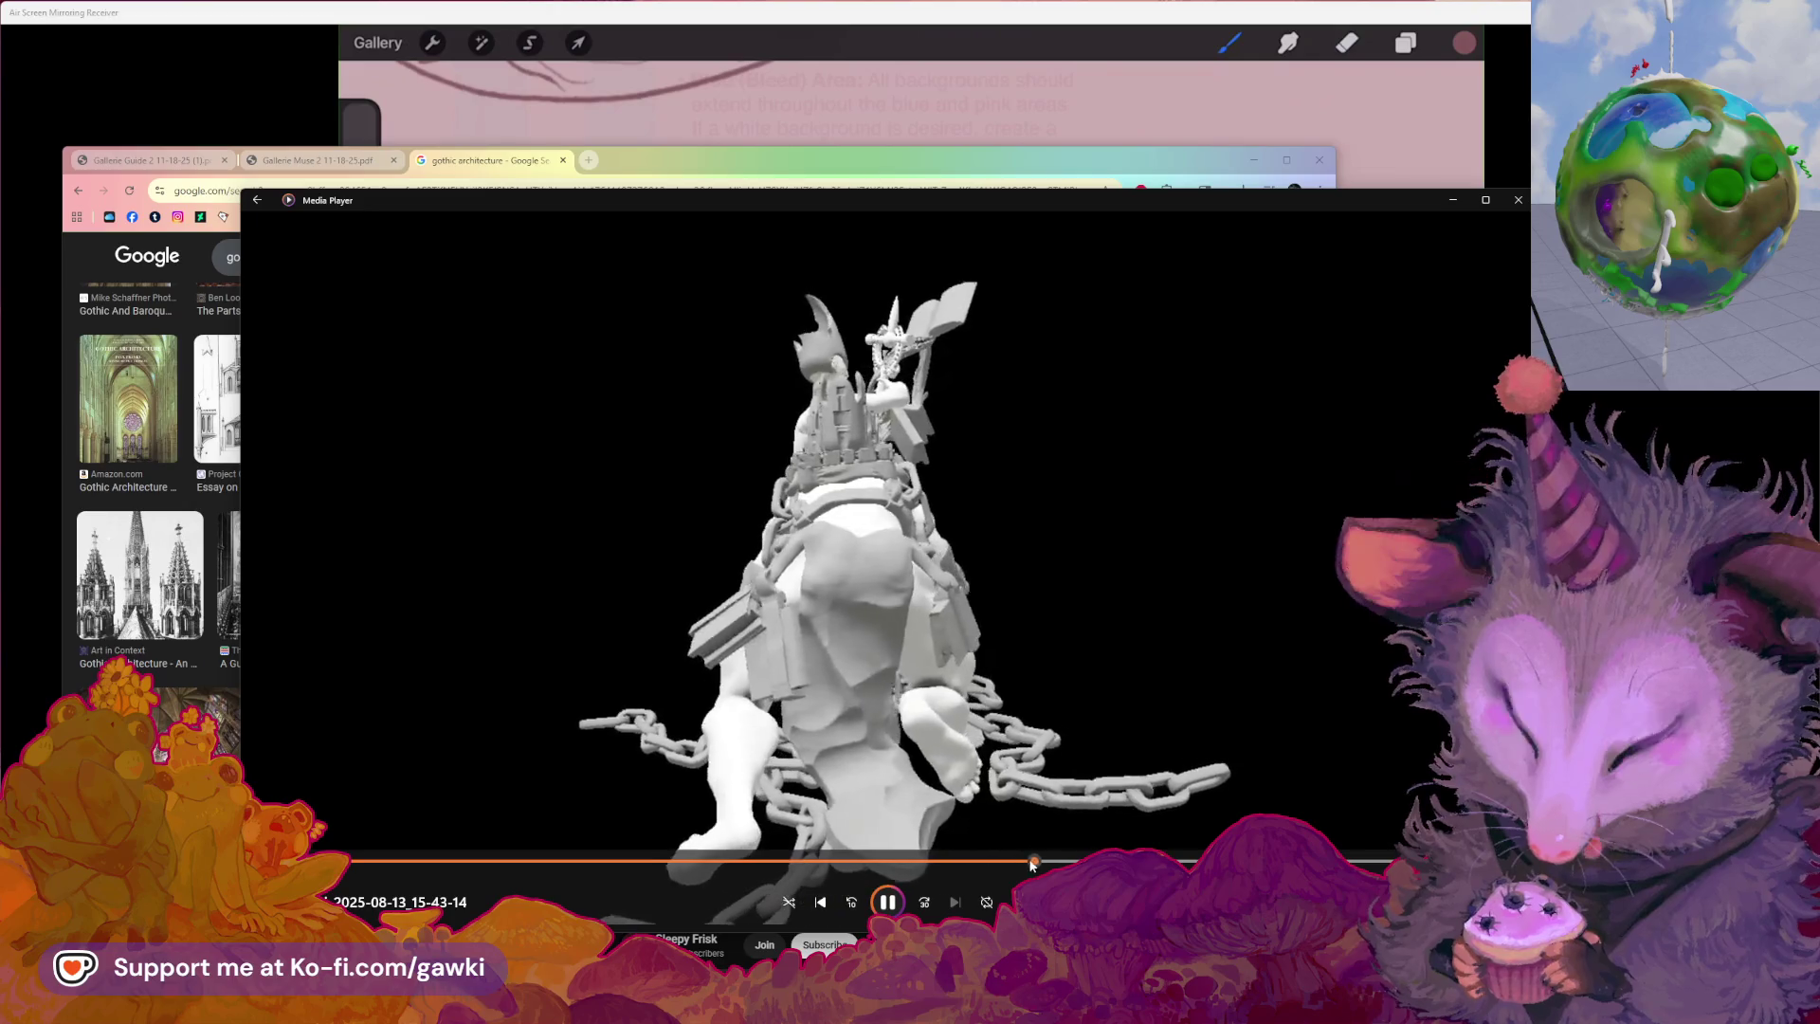
left_click(966, 861)
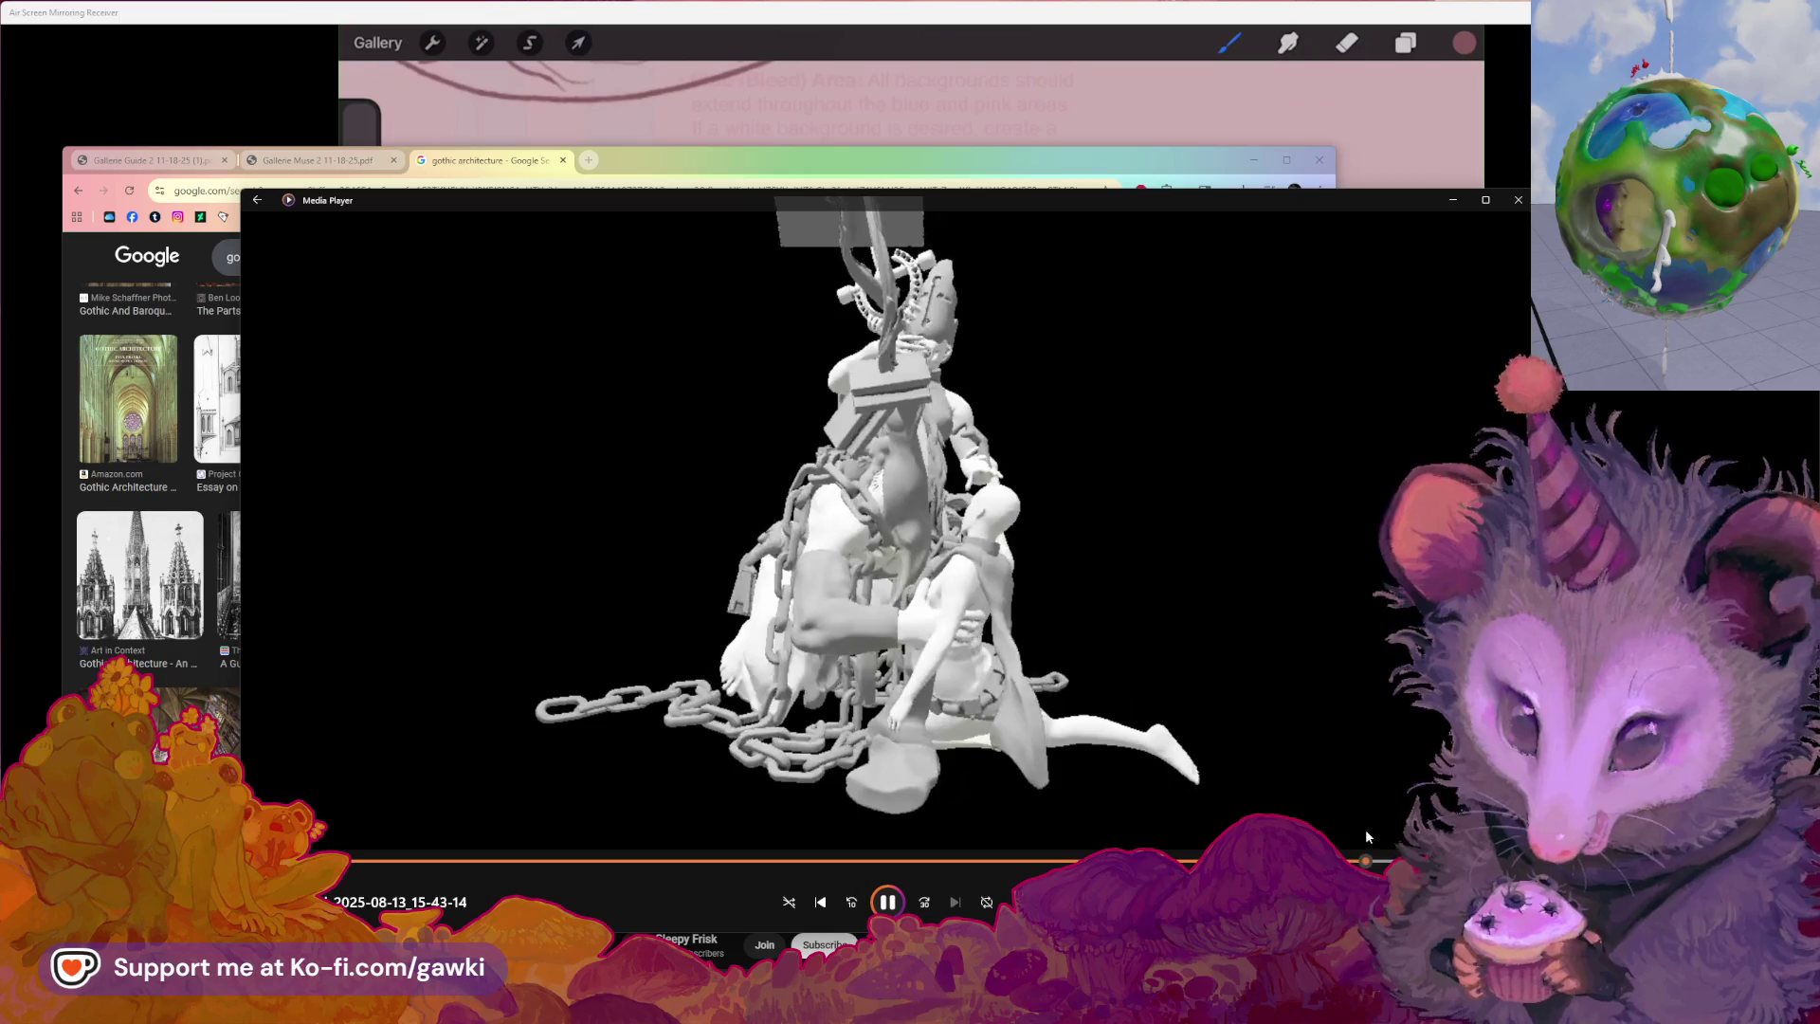
left_click(726, 856)
left_click_drag(726, 855, 645, 856)
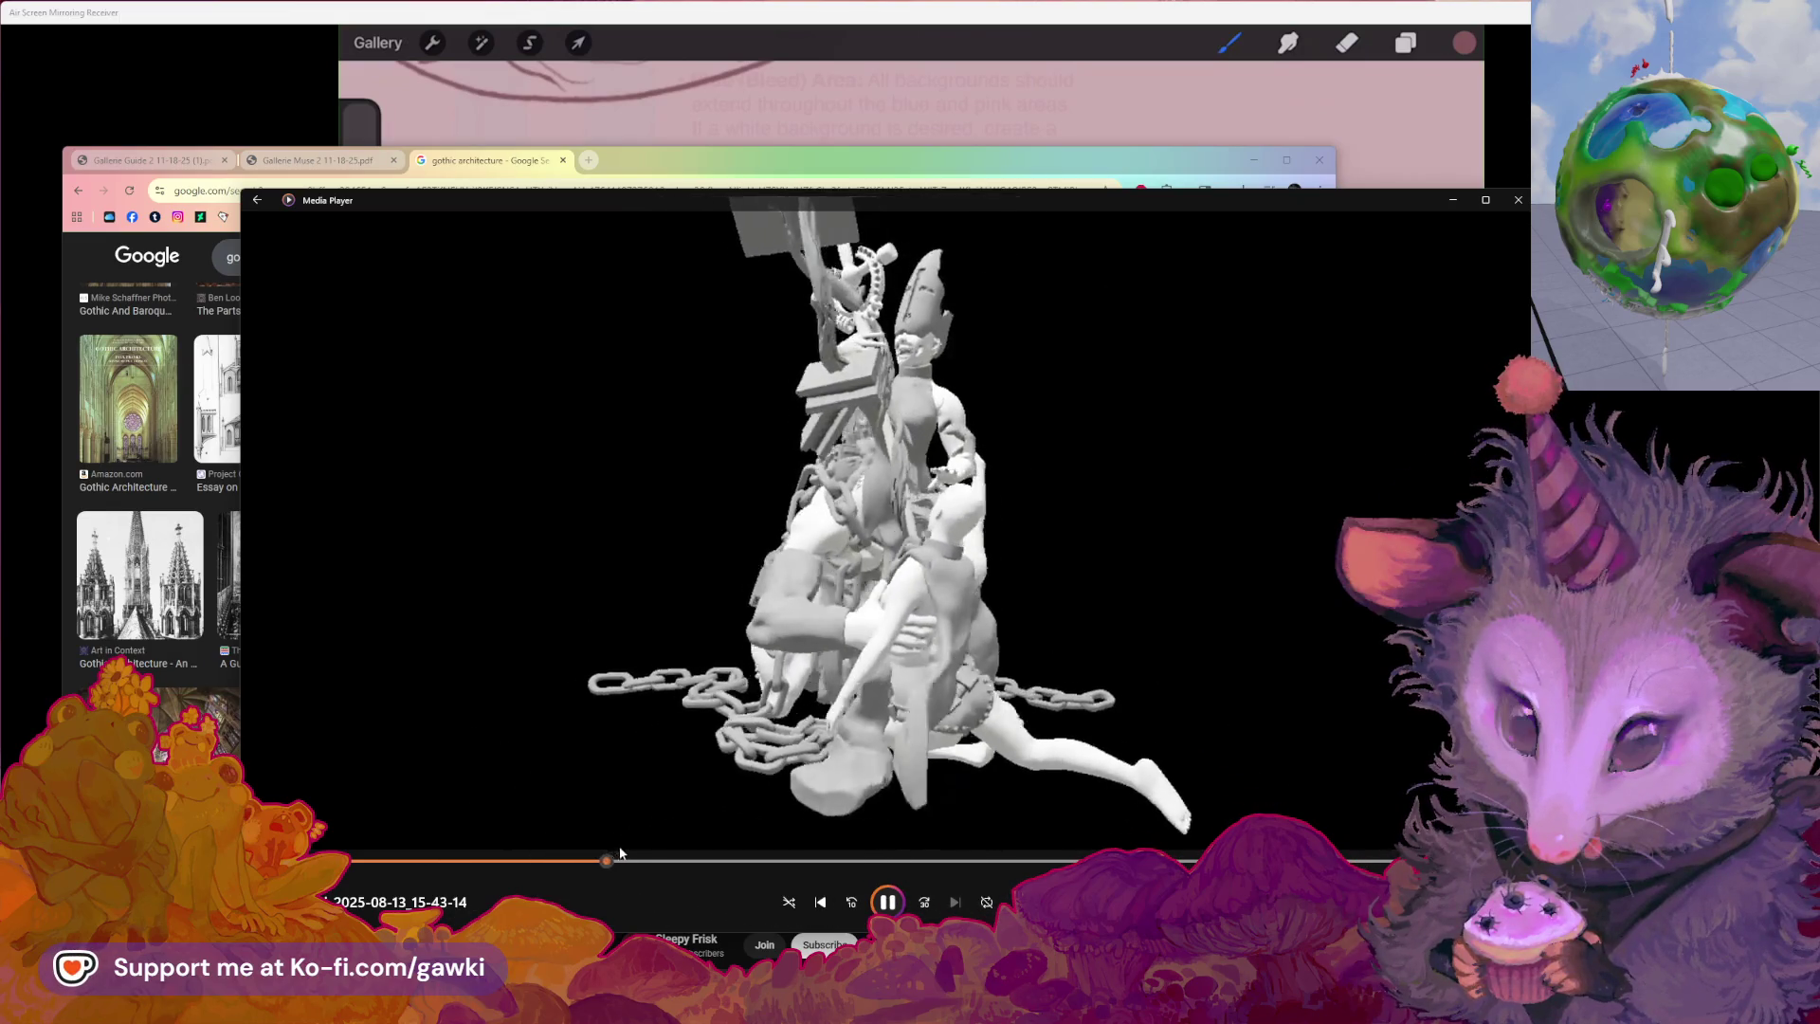
mouse_move(645, 856)
left_mouse_down()
mouse_move(770, 858)
mouse_move(678, 858)
left_mouse_up()
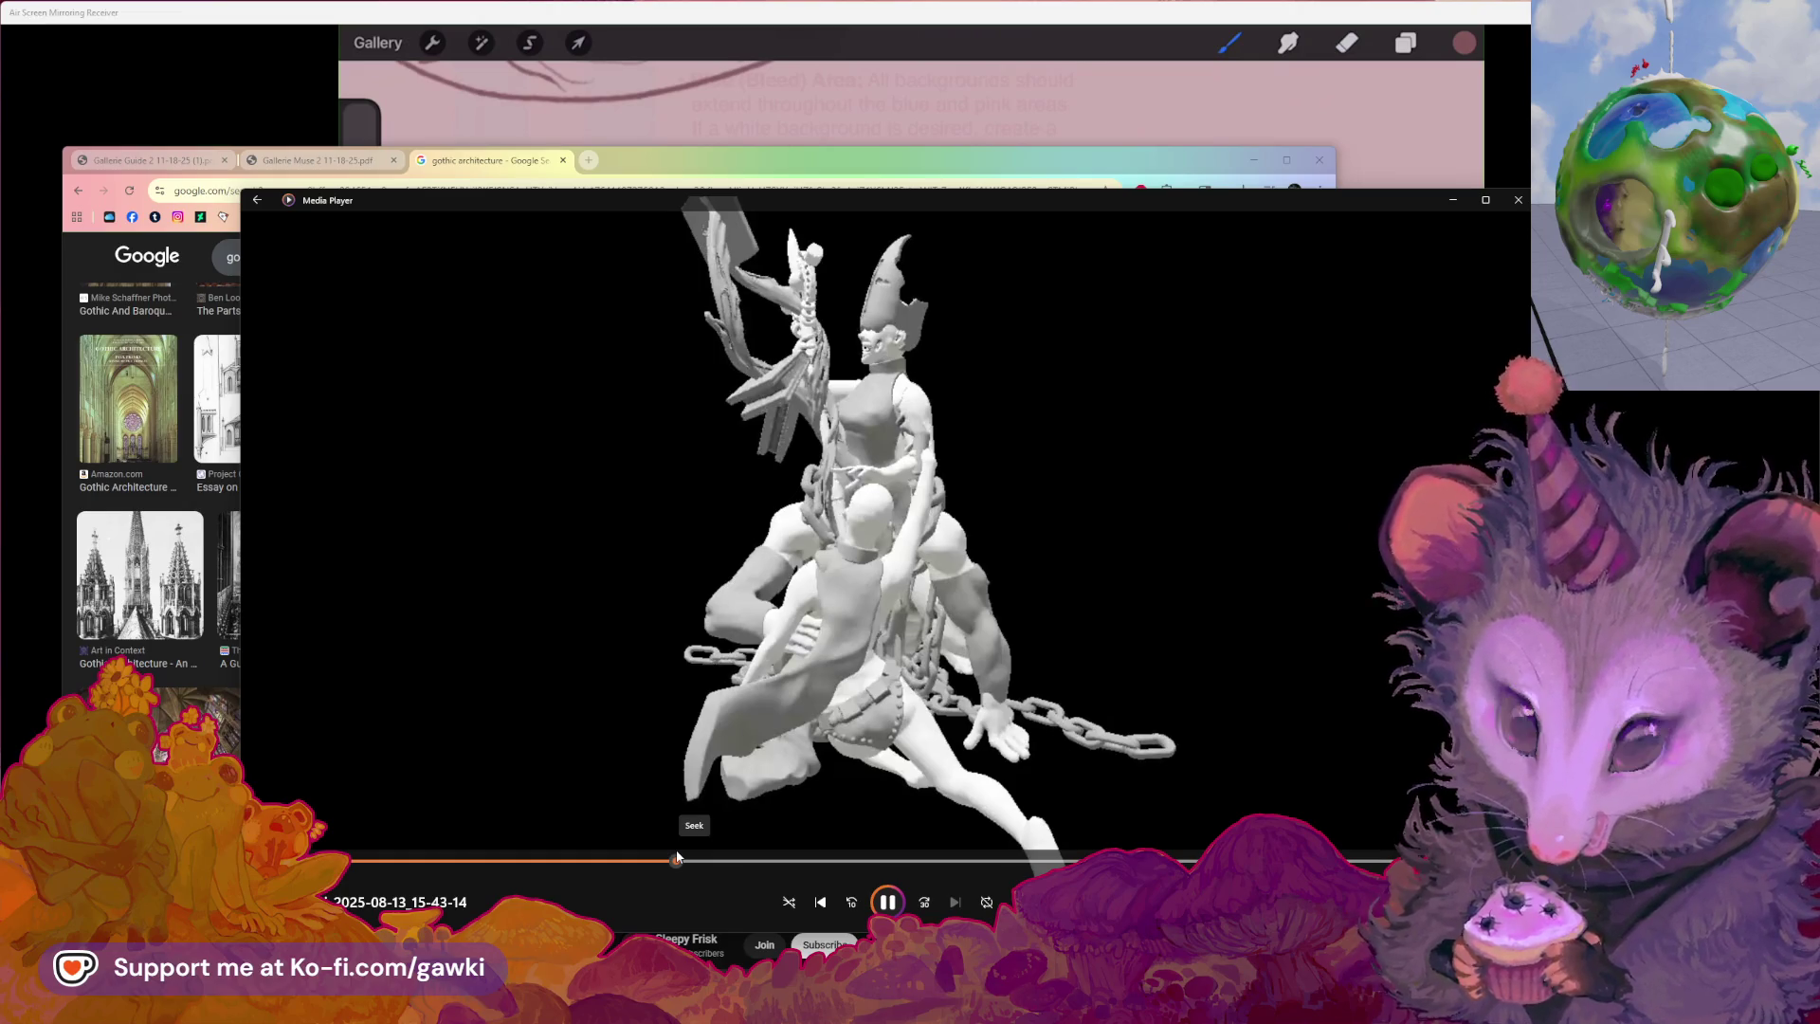
Scrub through further angles of the chained-figures sculpture, then close the video
left_click_drag(677, 858, 651, 861)
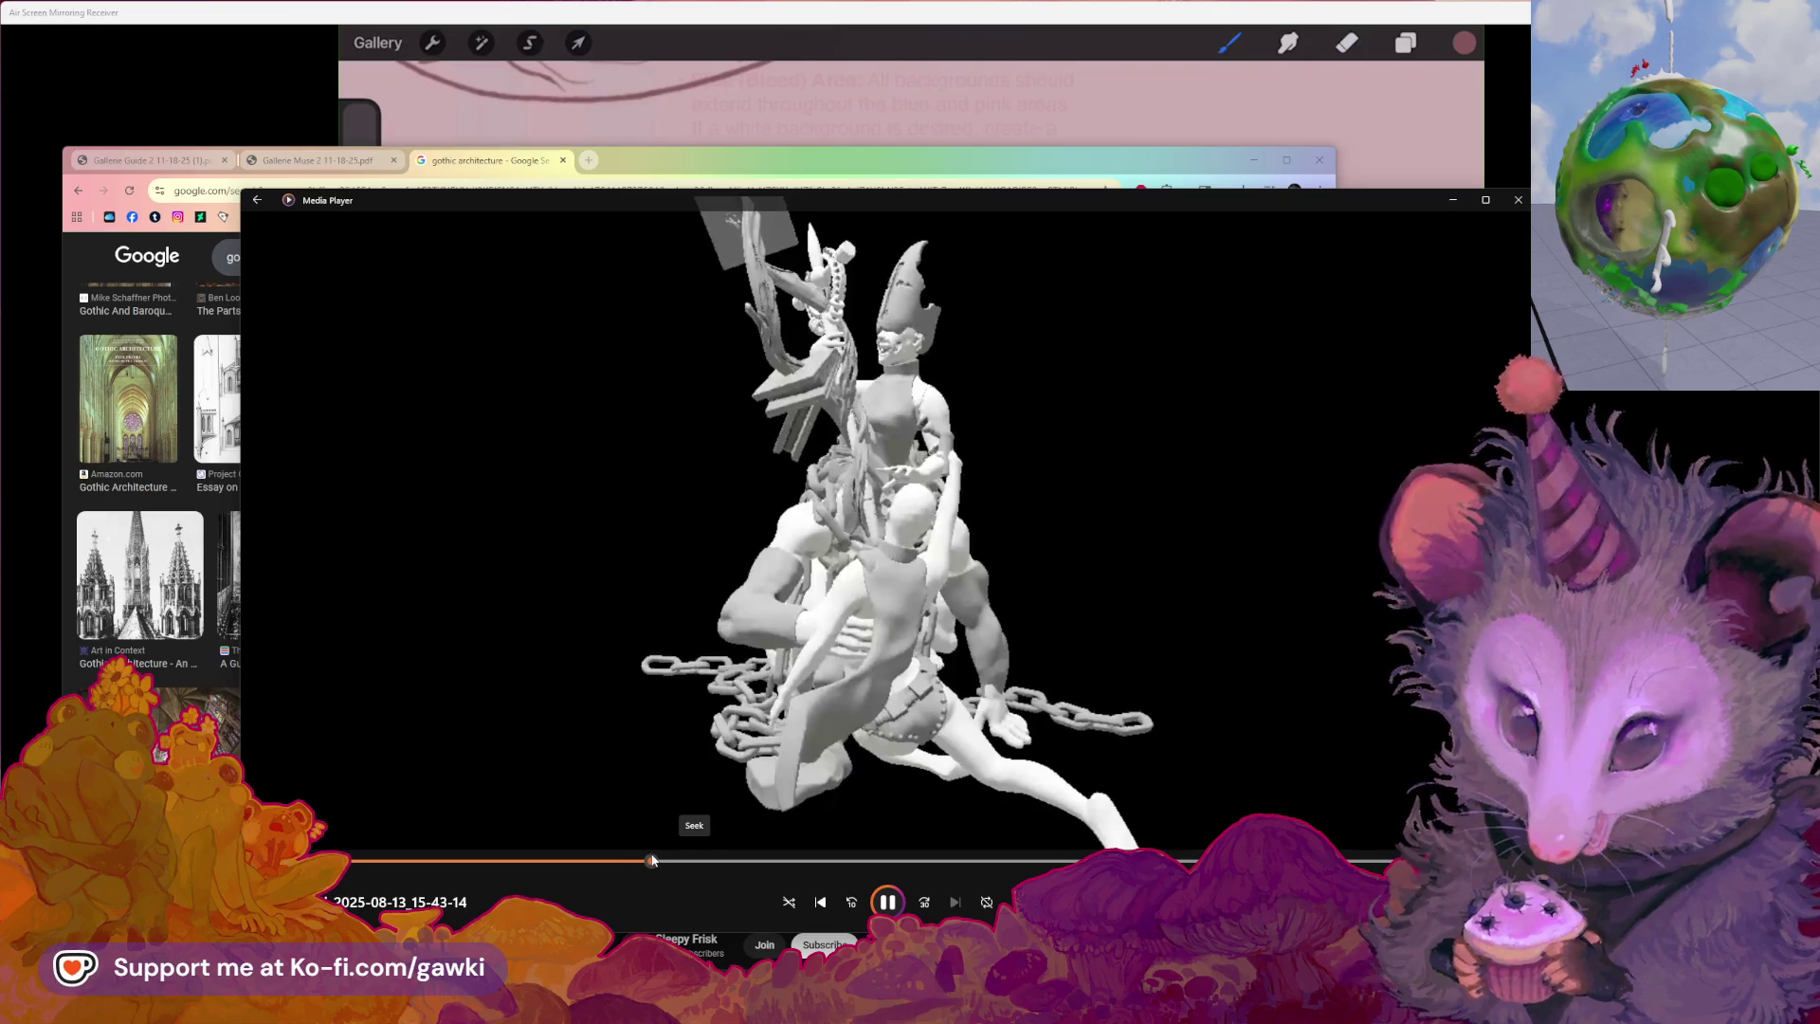
left_click_drag(651, 860, 754, 861)
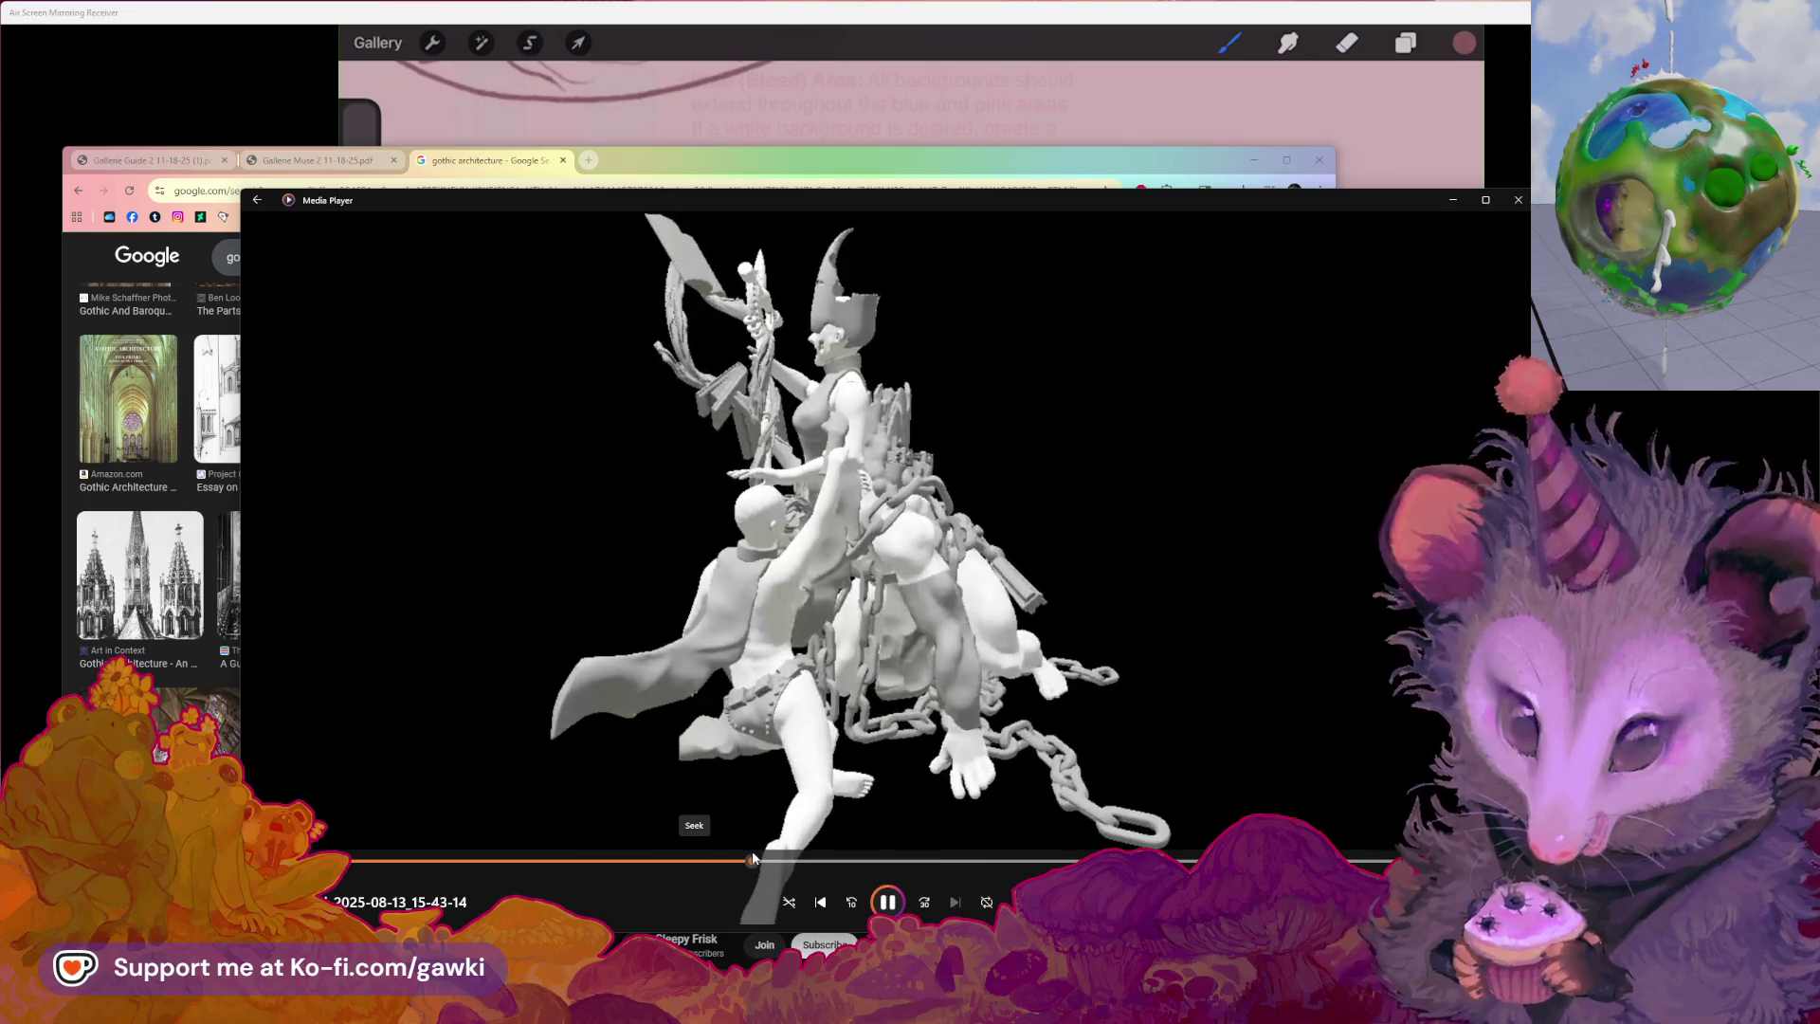
mouse_move(754, 861)
left_mouse_down()
mouse_move(793, 861)
mouse_move(445, 858)
mouse_move(394, 840)
mouse_move(818, 840)
mouse_move(477, 834)
mouse_move(753, 826)
mouse_move(670, 831)
left_mouse_up()
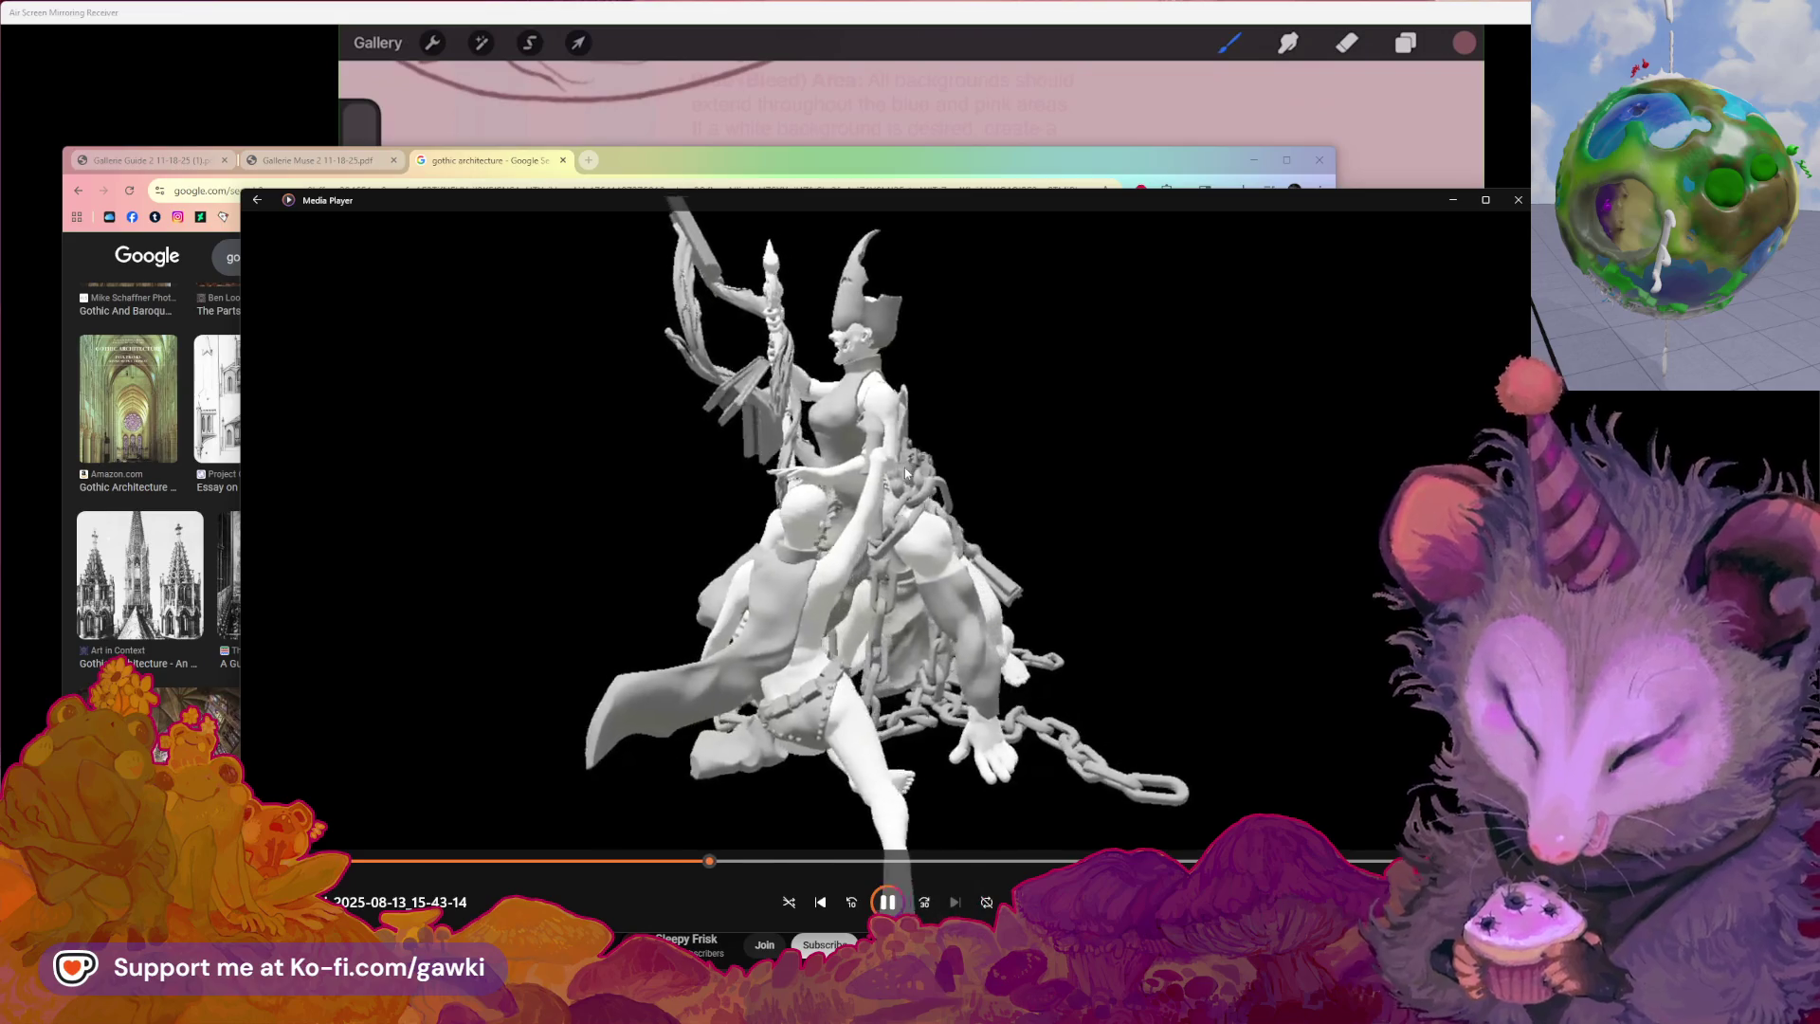
left_click(812, 861)
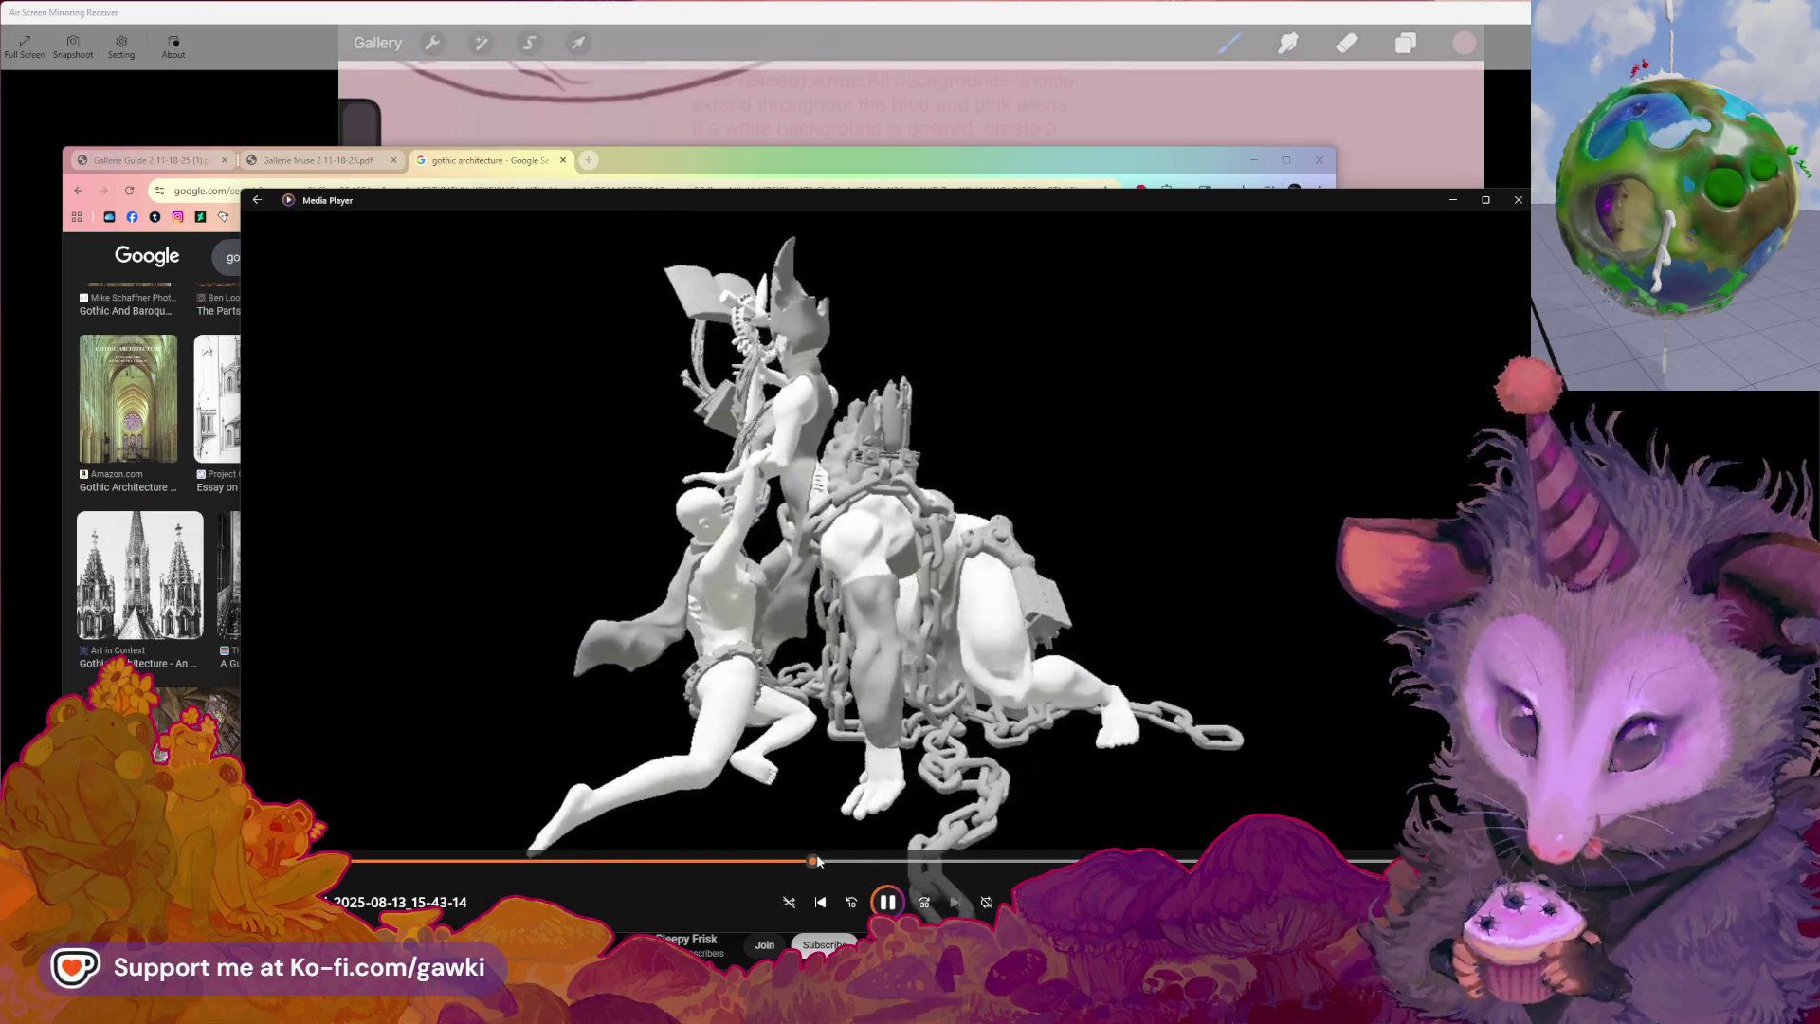
left_click(629, 864)
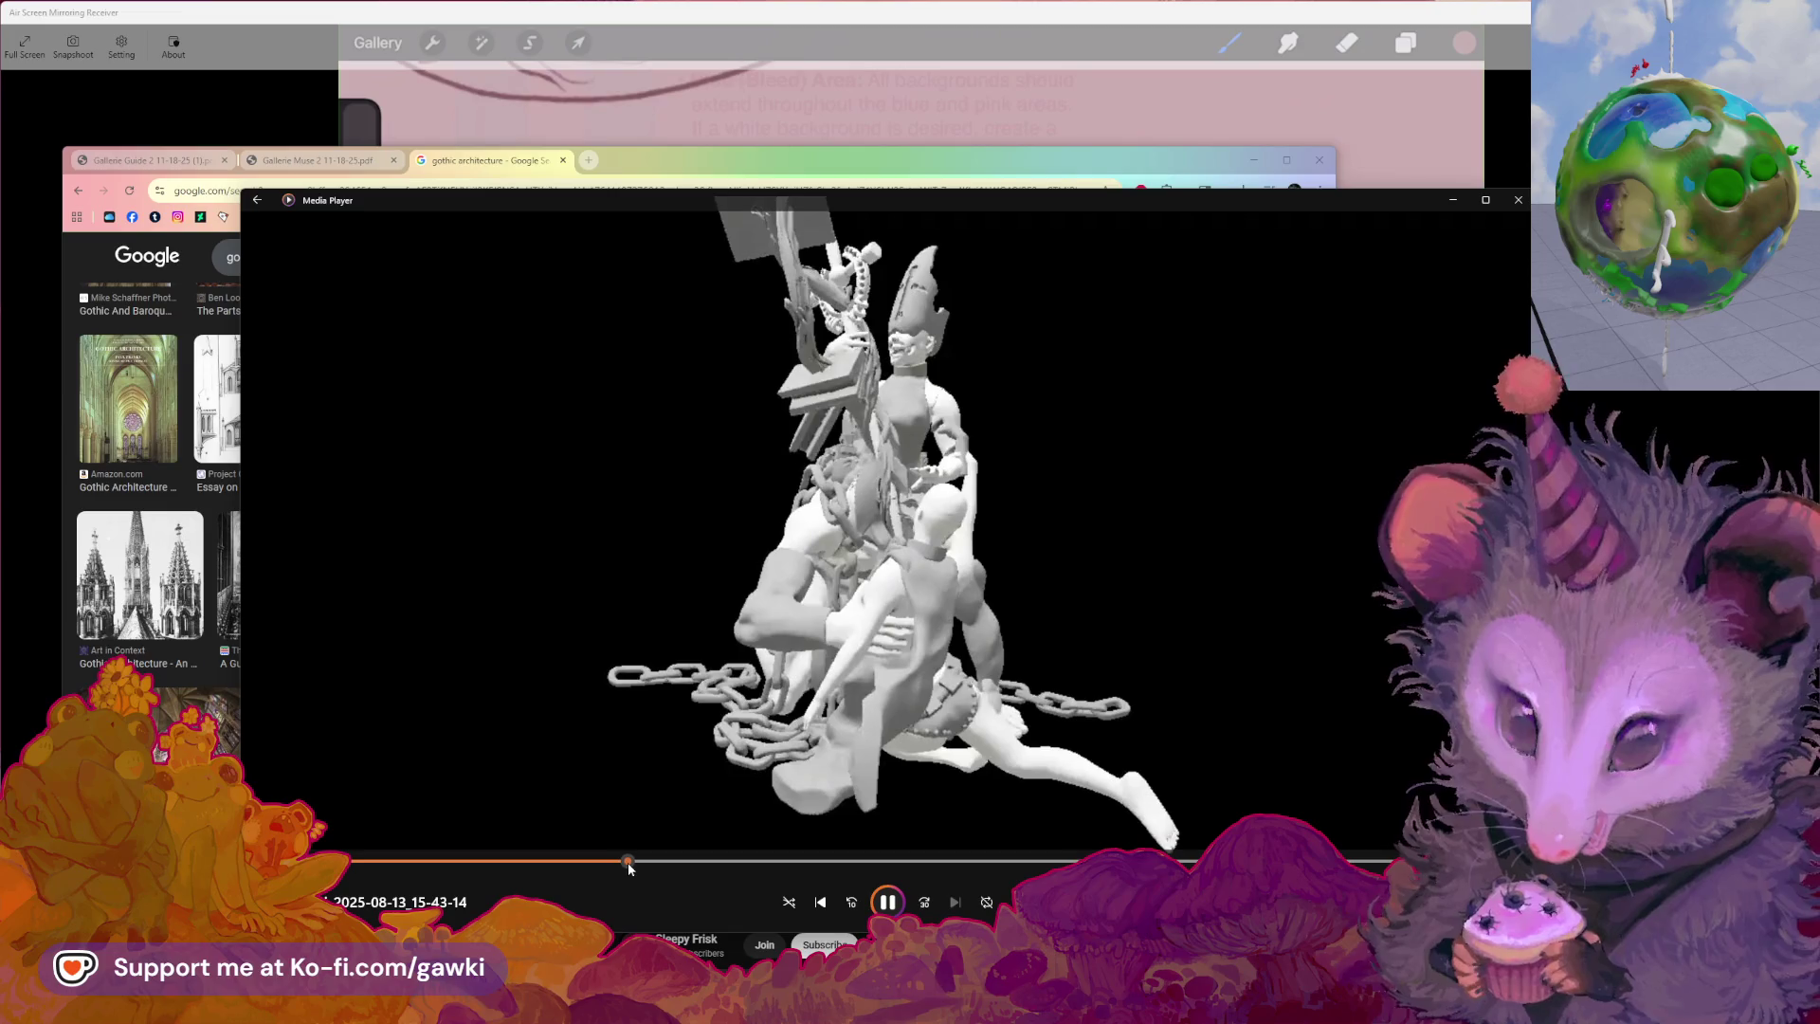
left_click(1521, 202)
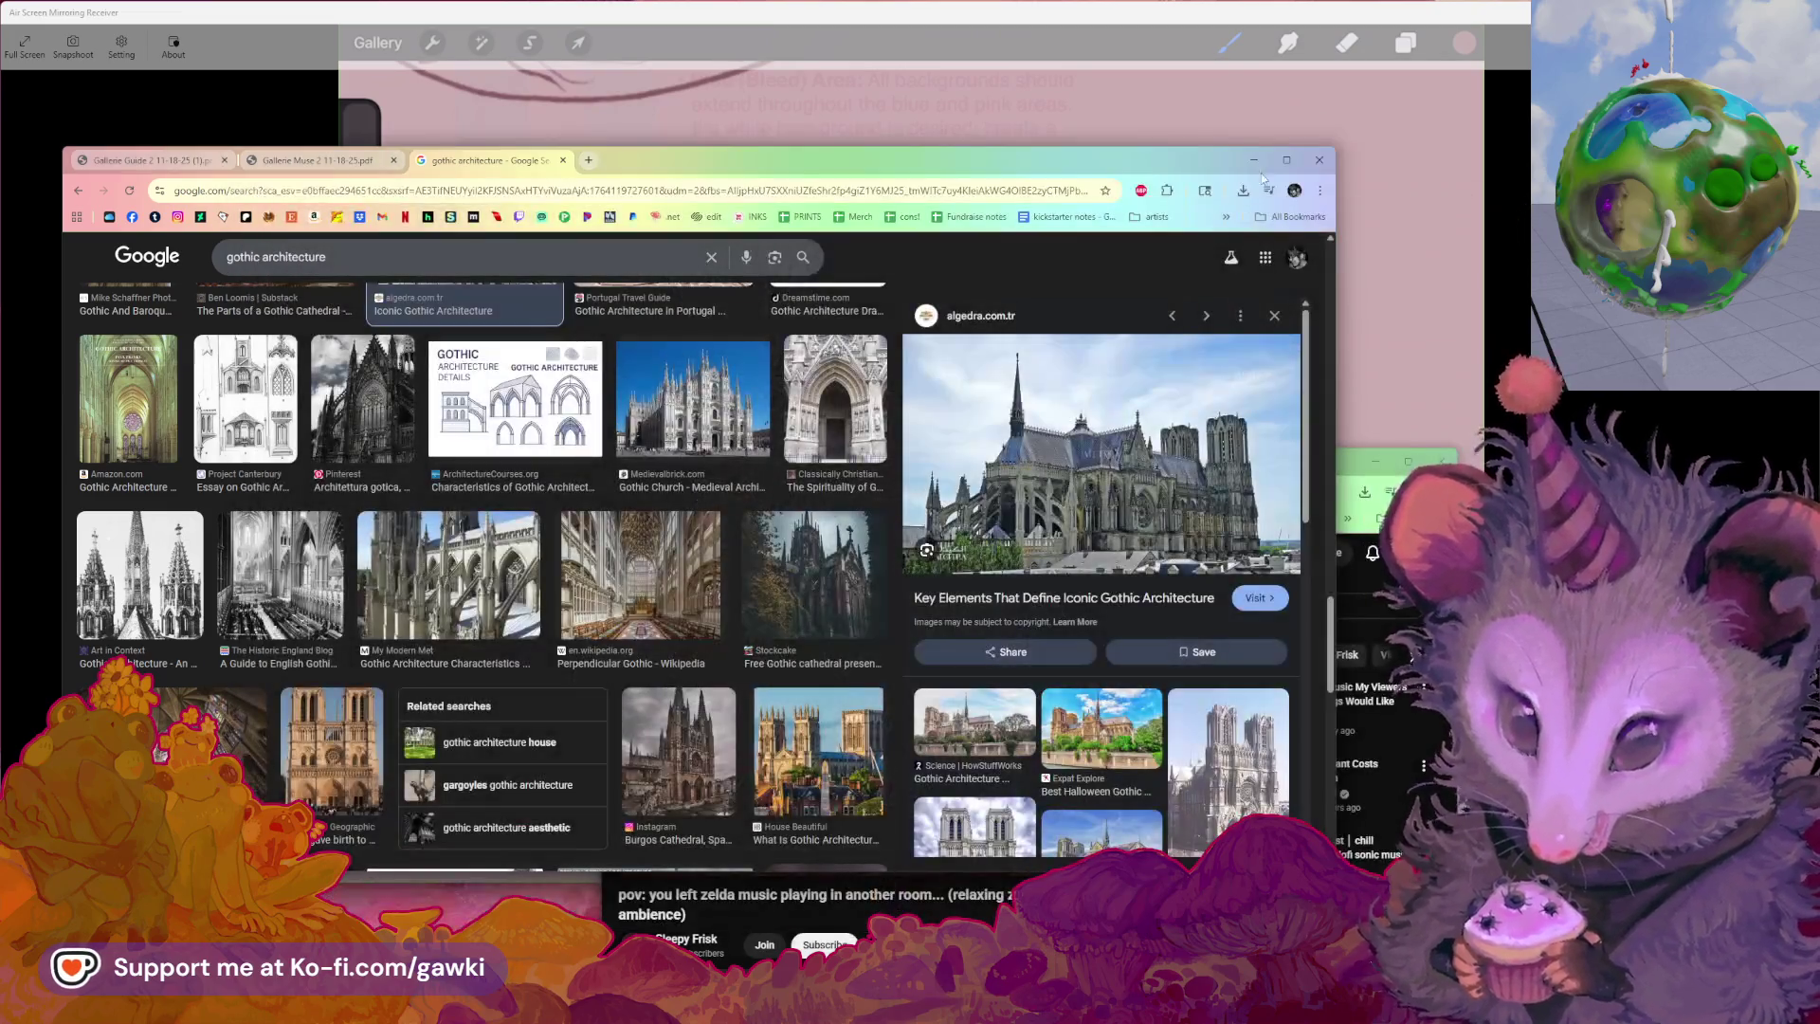
Bring the YouTube and Google windows forward, then return to the mirrored Procreate canvas
left_click(1351, 480)
left_click(1033, 165)
left_click(1033, 115)
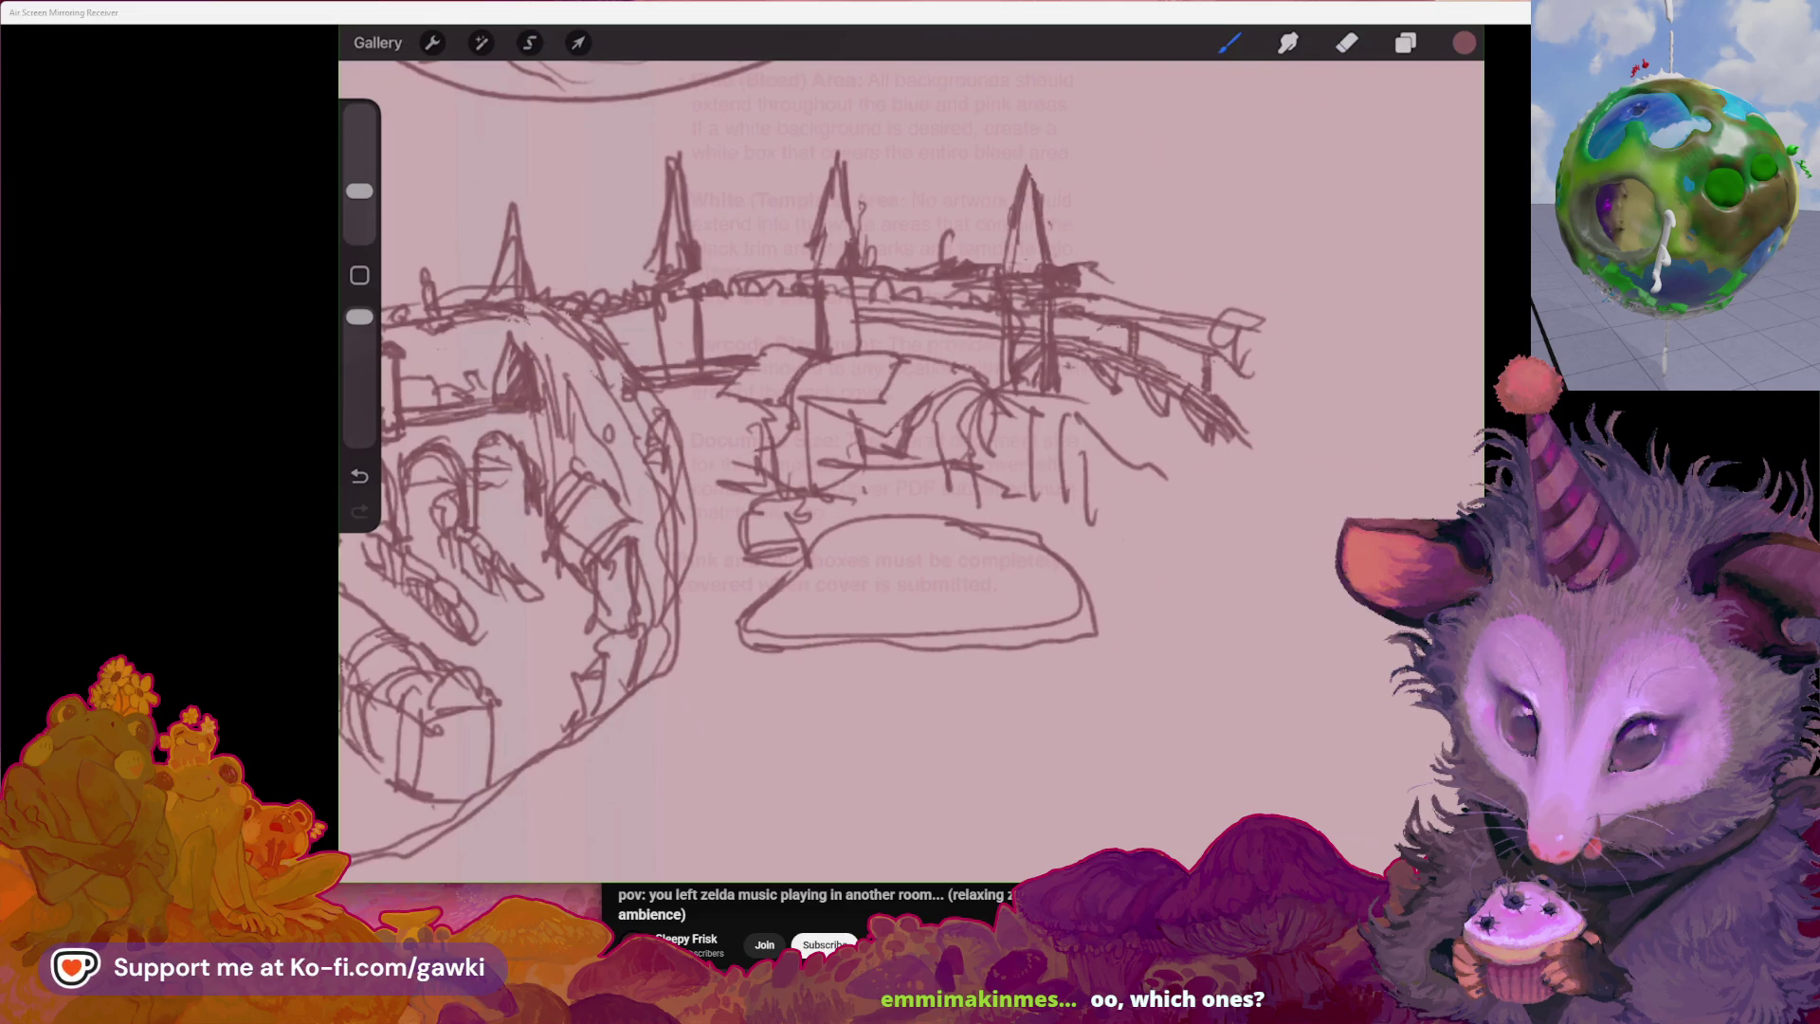
scroll(910, 471, "down", 3)
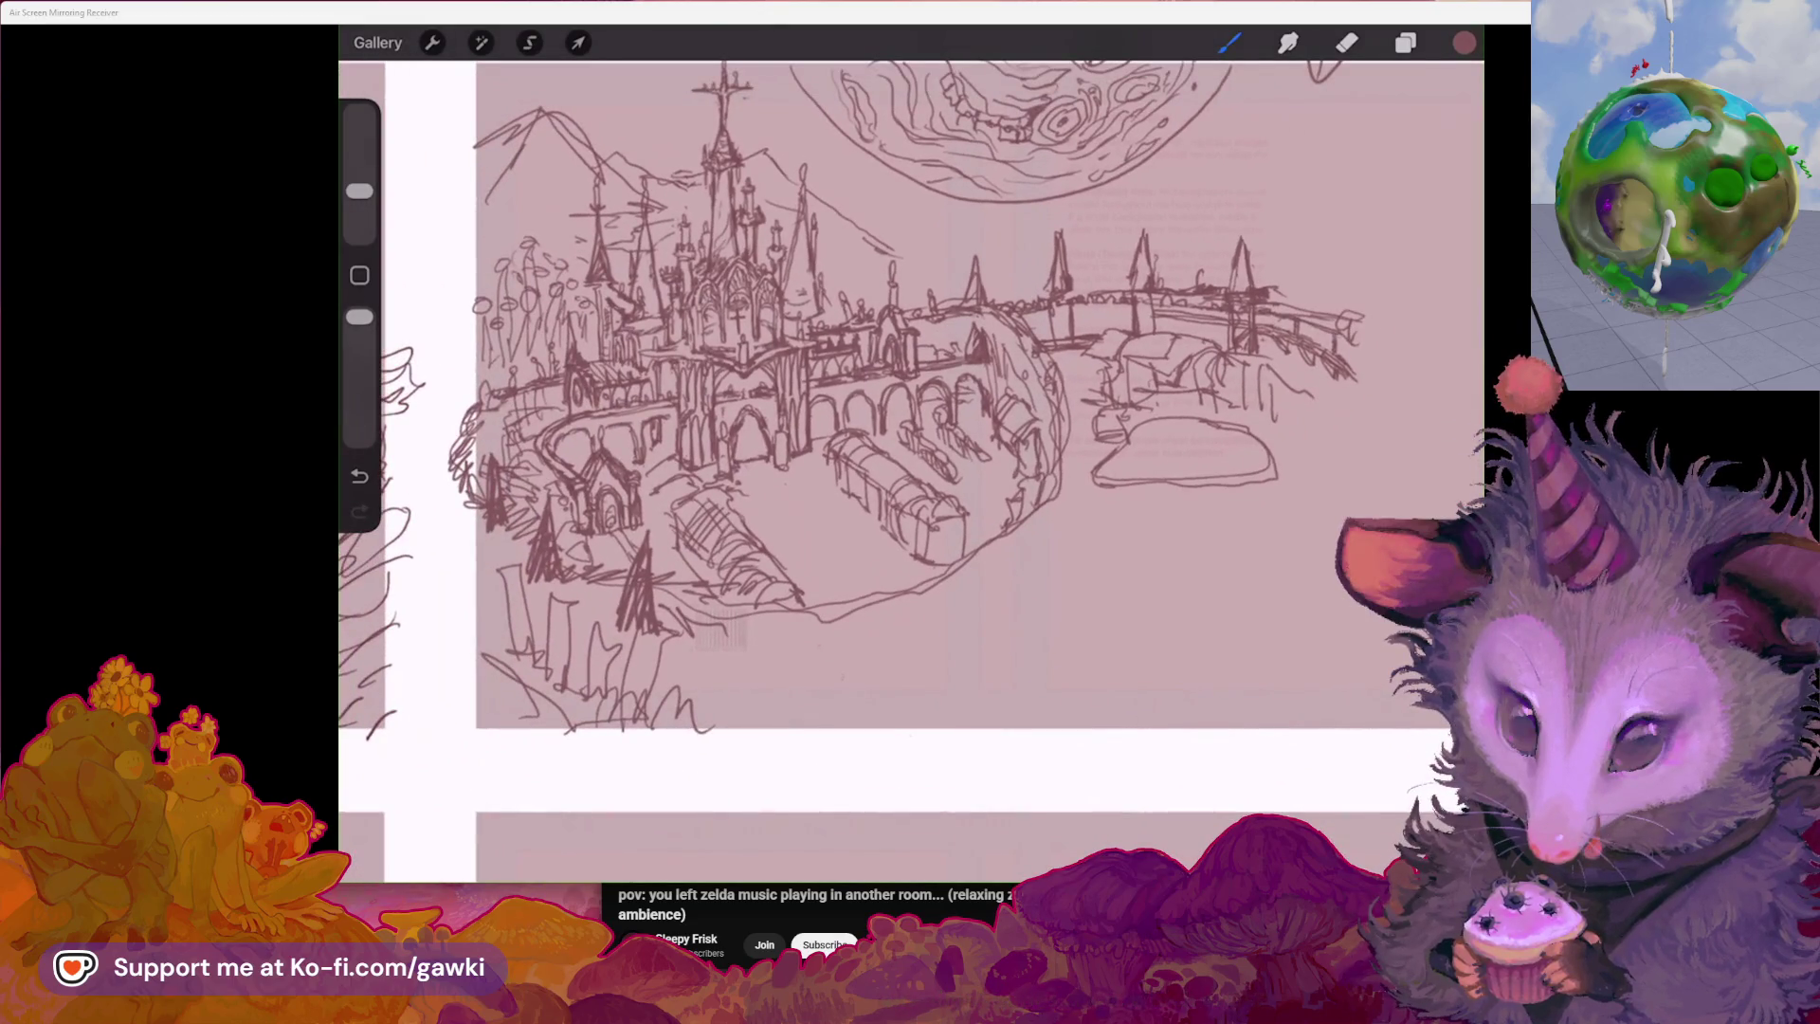
scroll(911, 427, "up", 2)
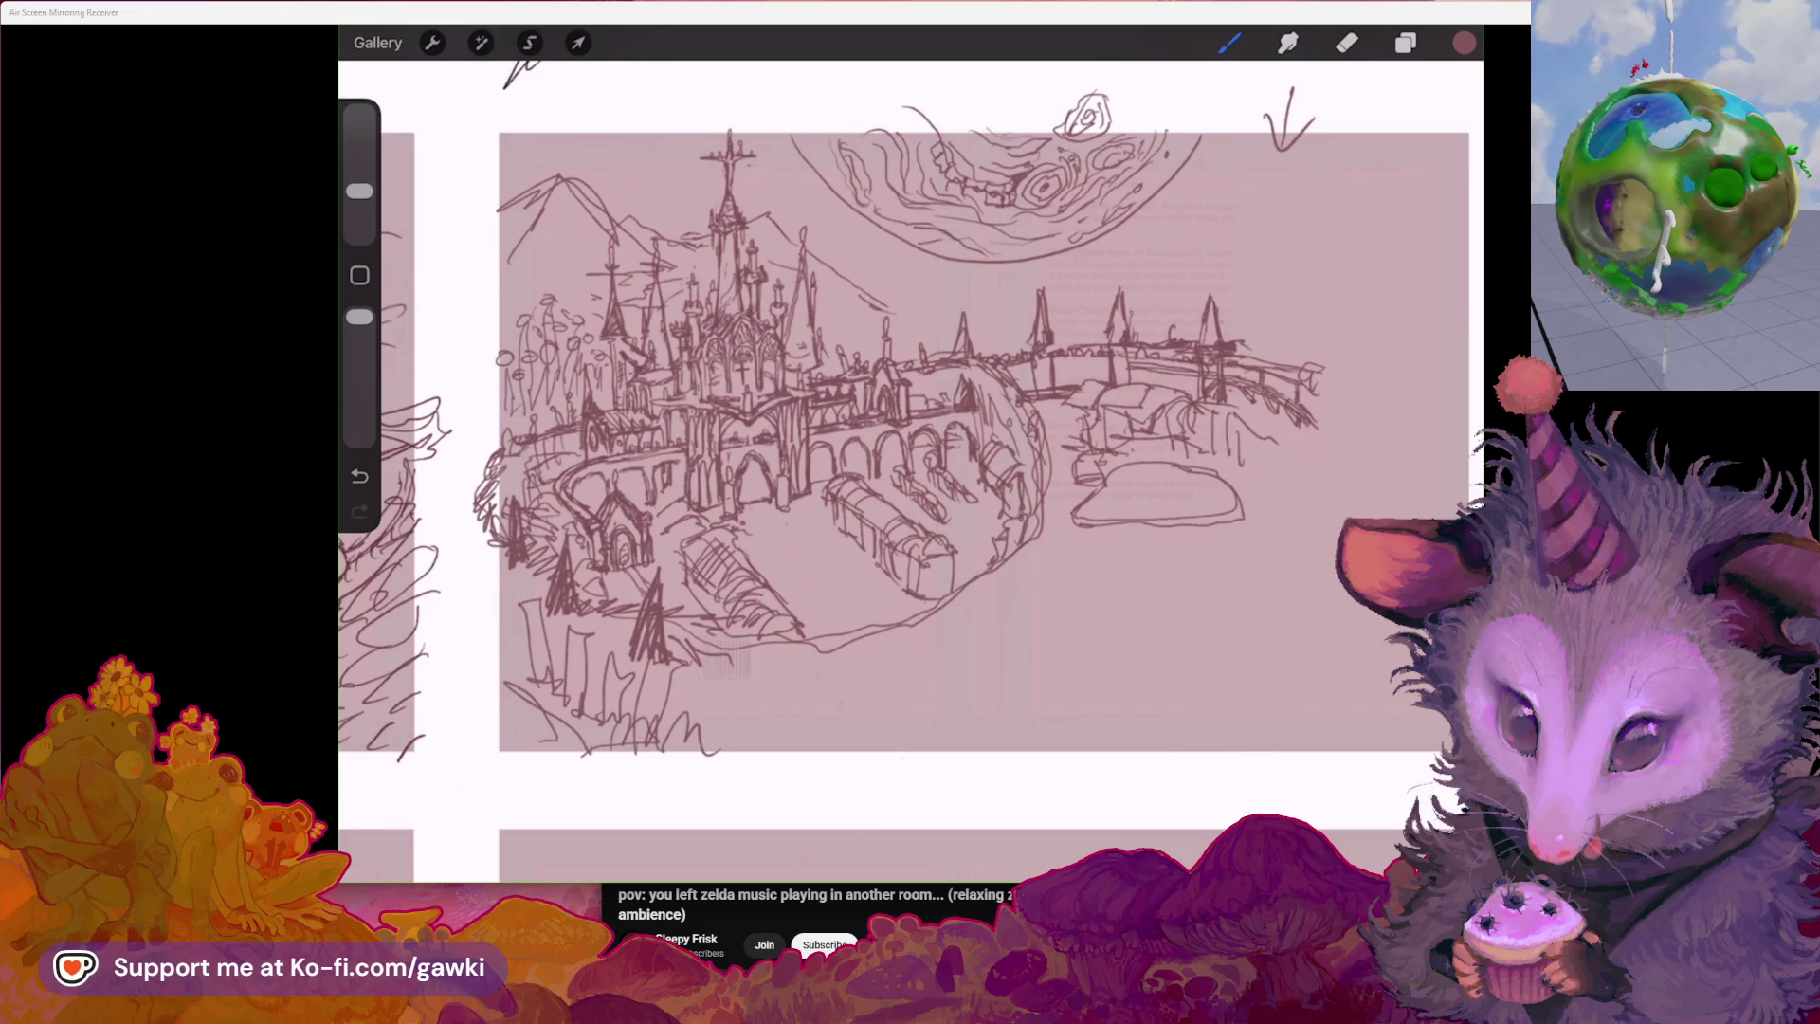
scroll(911, 427, "up", 2)
scroll(910, 426, "up", 1)
scroll(911, 427, "up", 1)
scroll(910, 426, "up", 1)
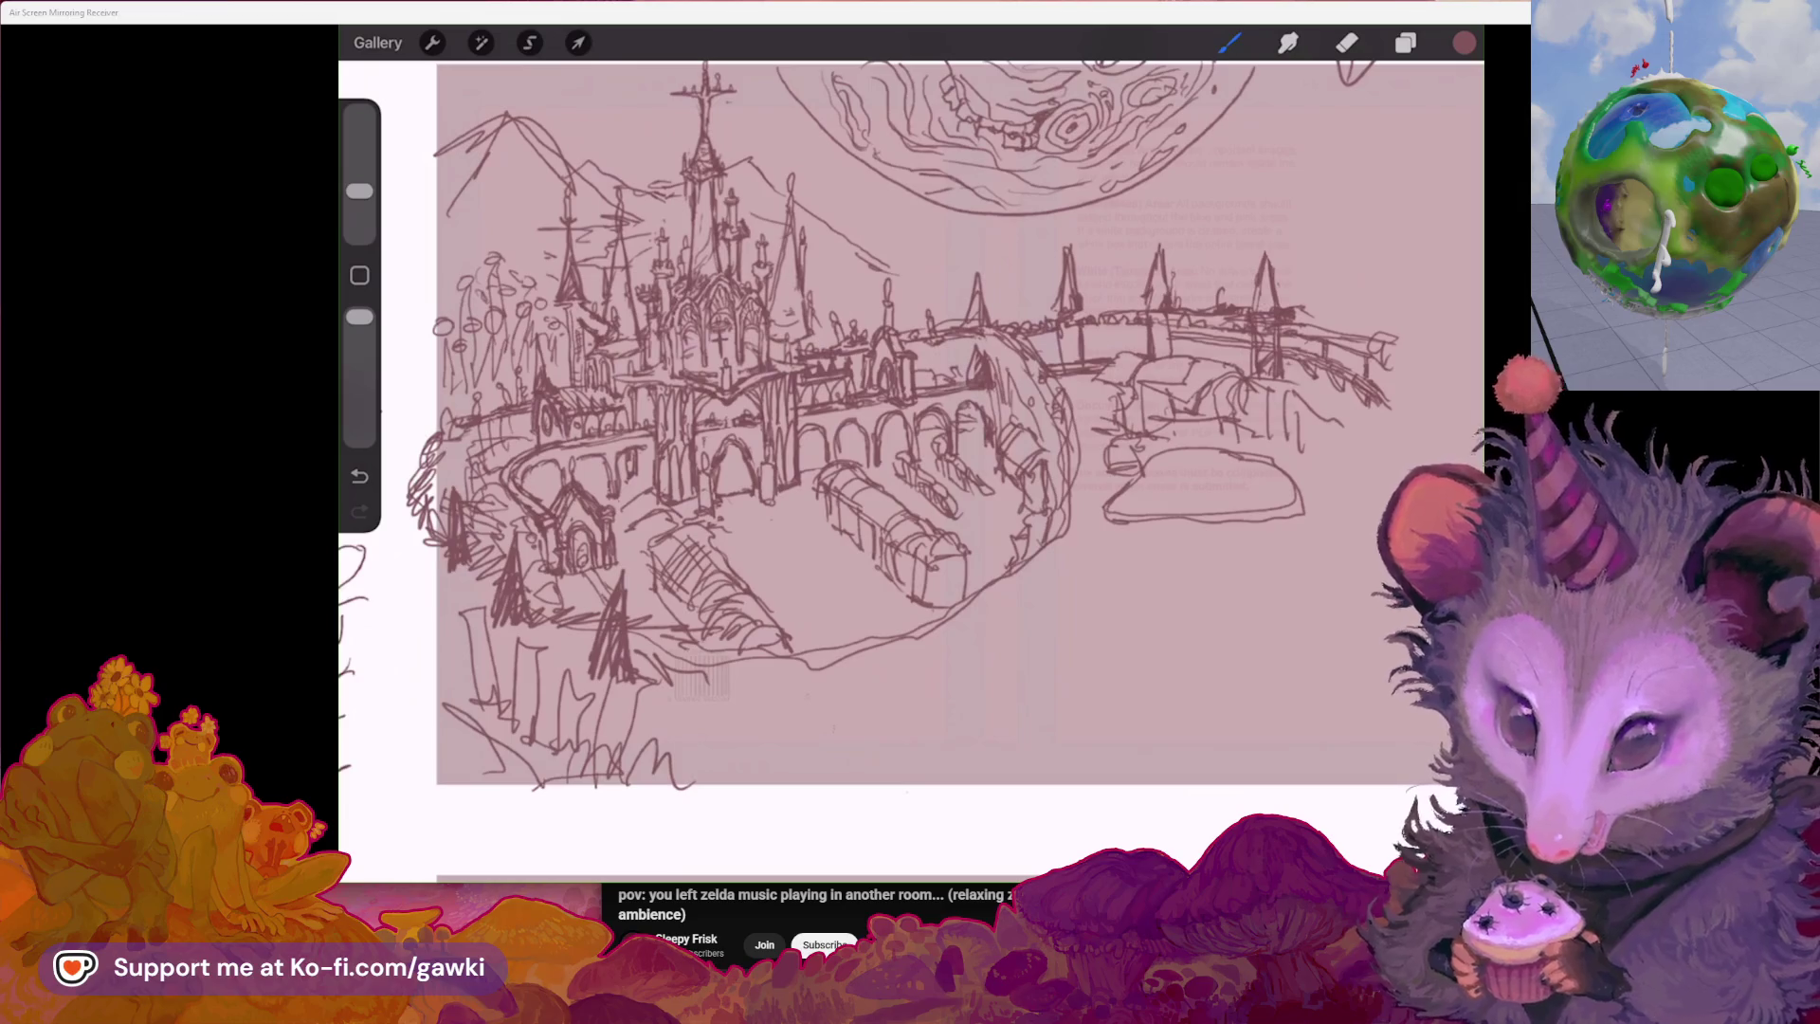
scroll(910, 470, "down", 2)
scroll(911, 426, "up", 2)
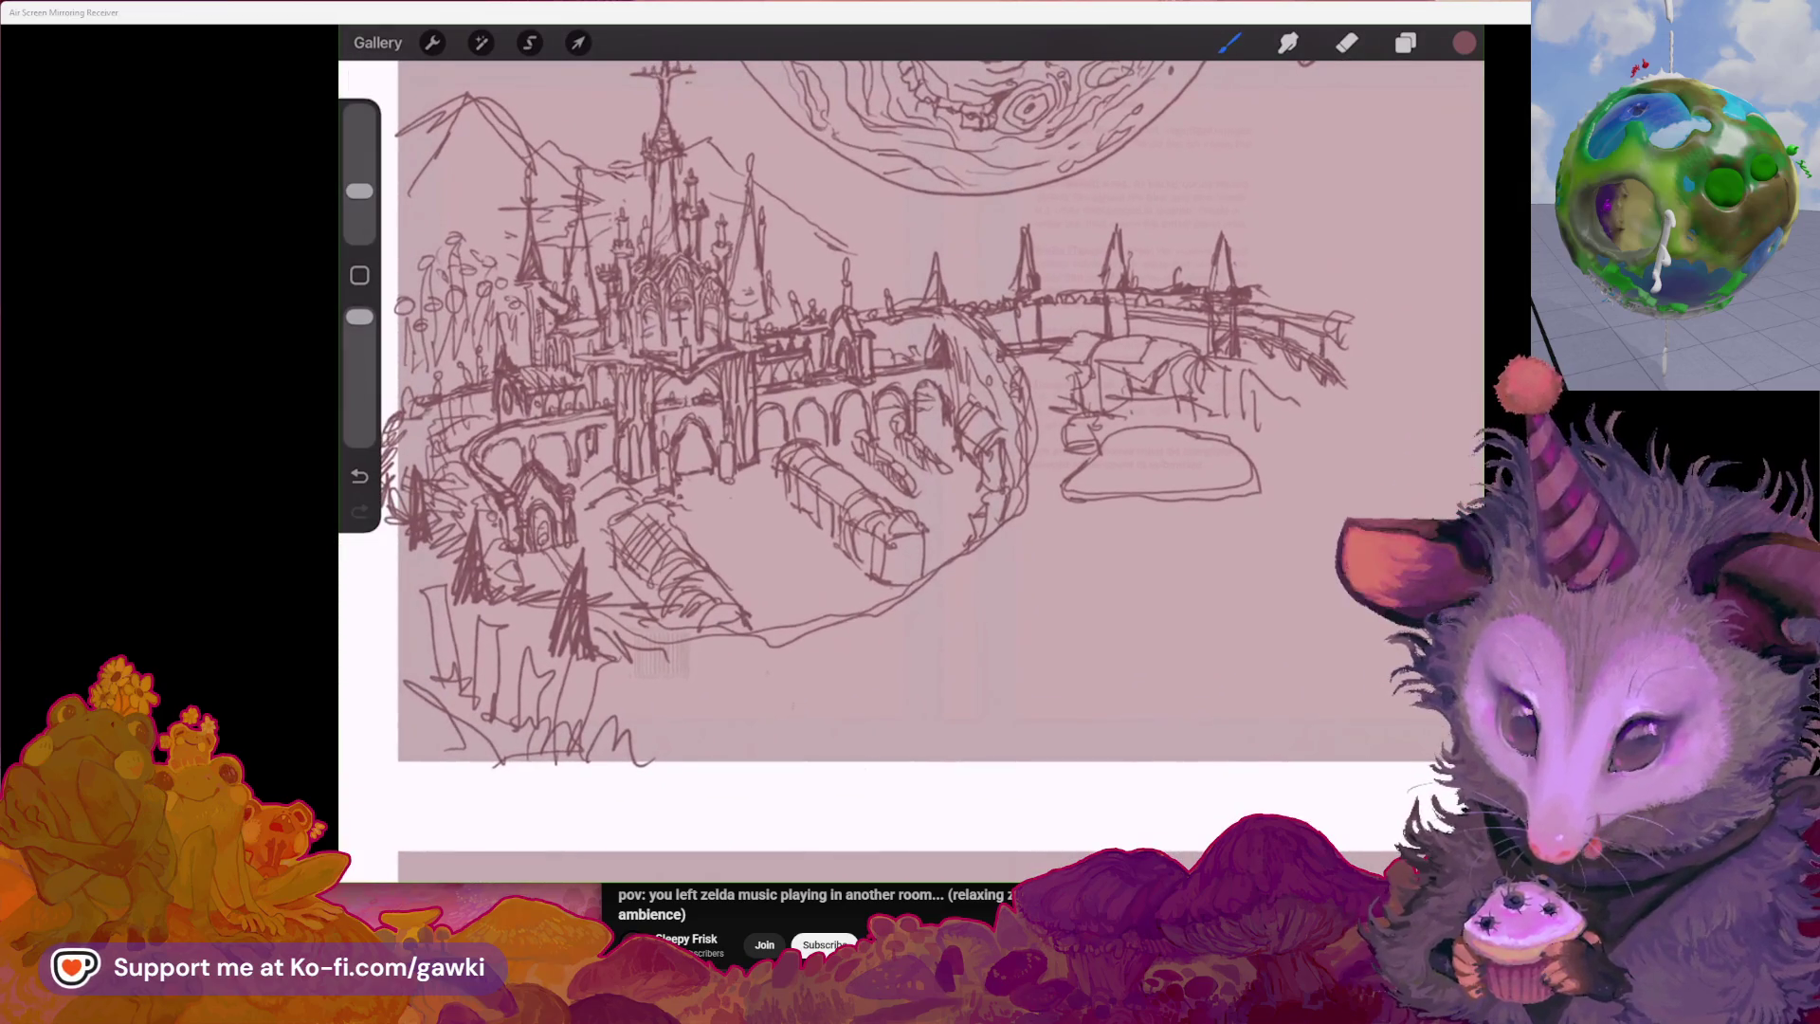
scroll(910, 427, "down", 1)
scroll(910, 428, "down", 2)
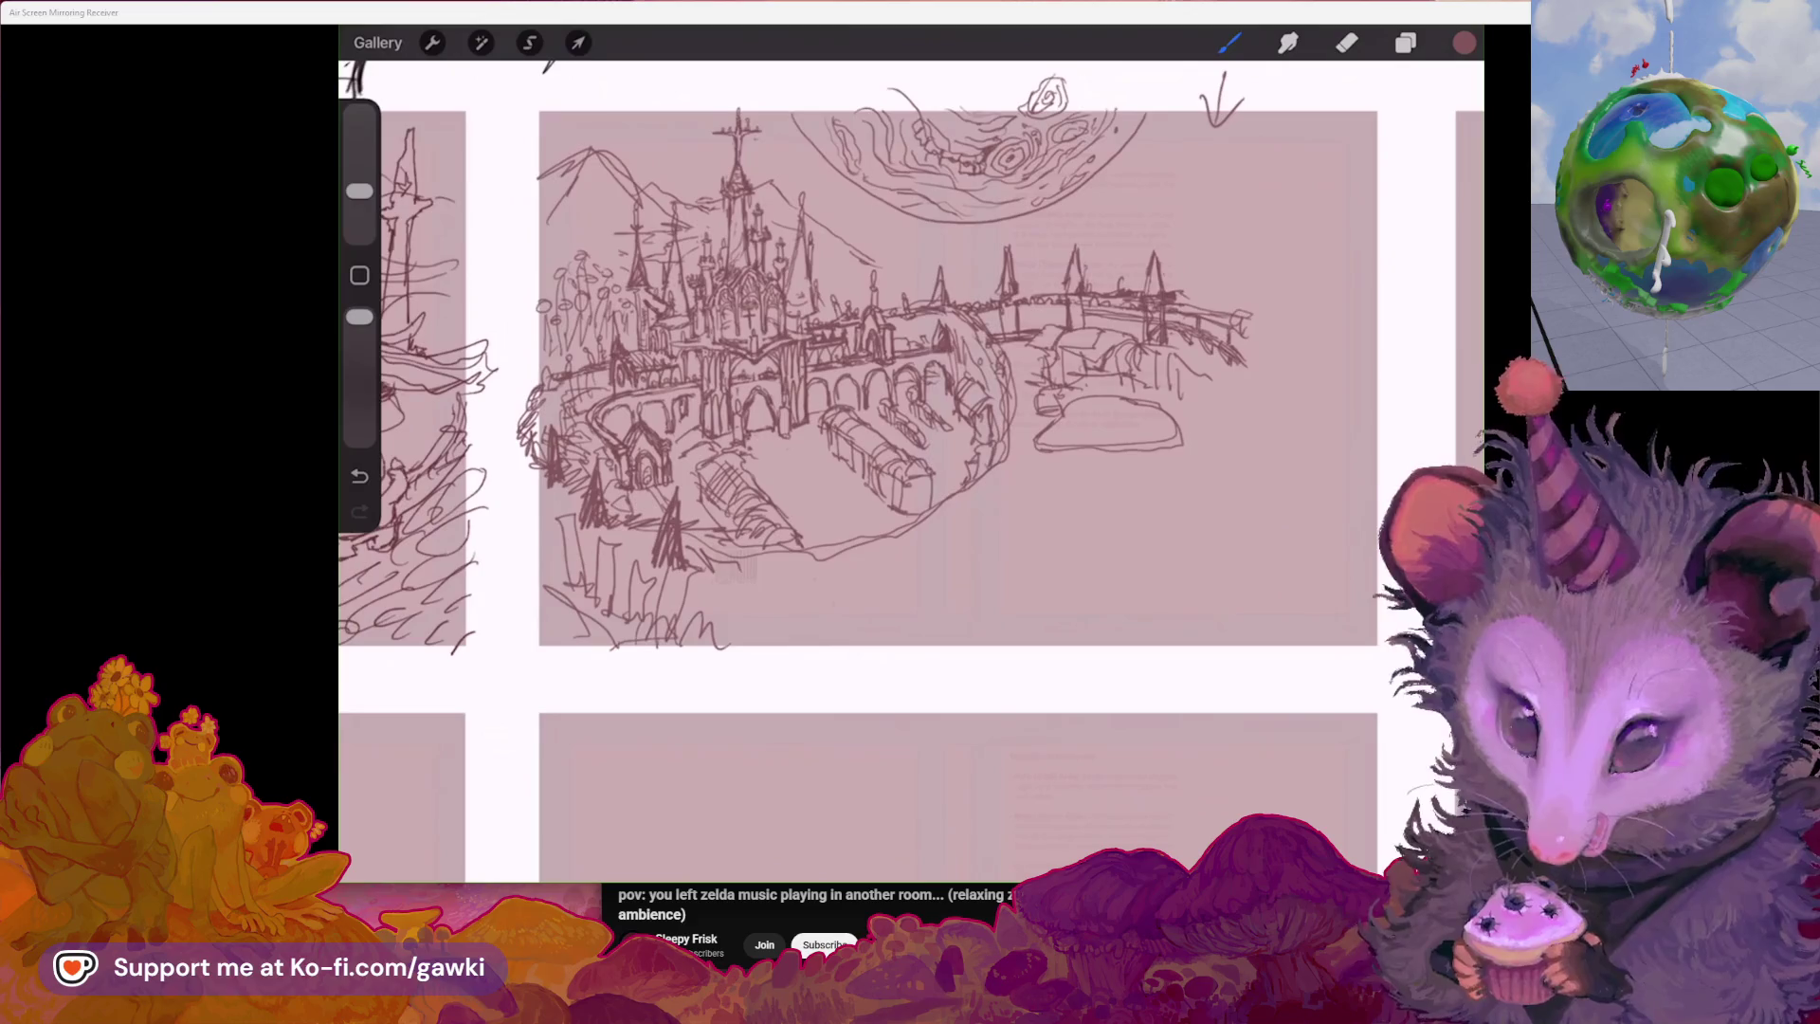
scroll(911, 428, "down", 1)
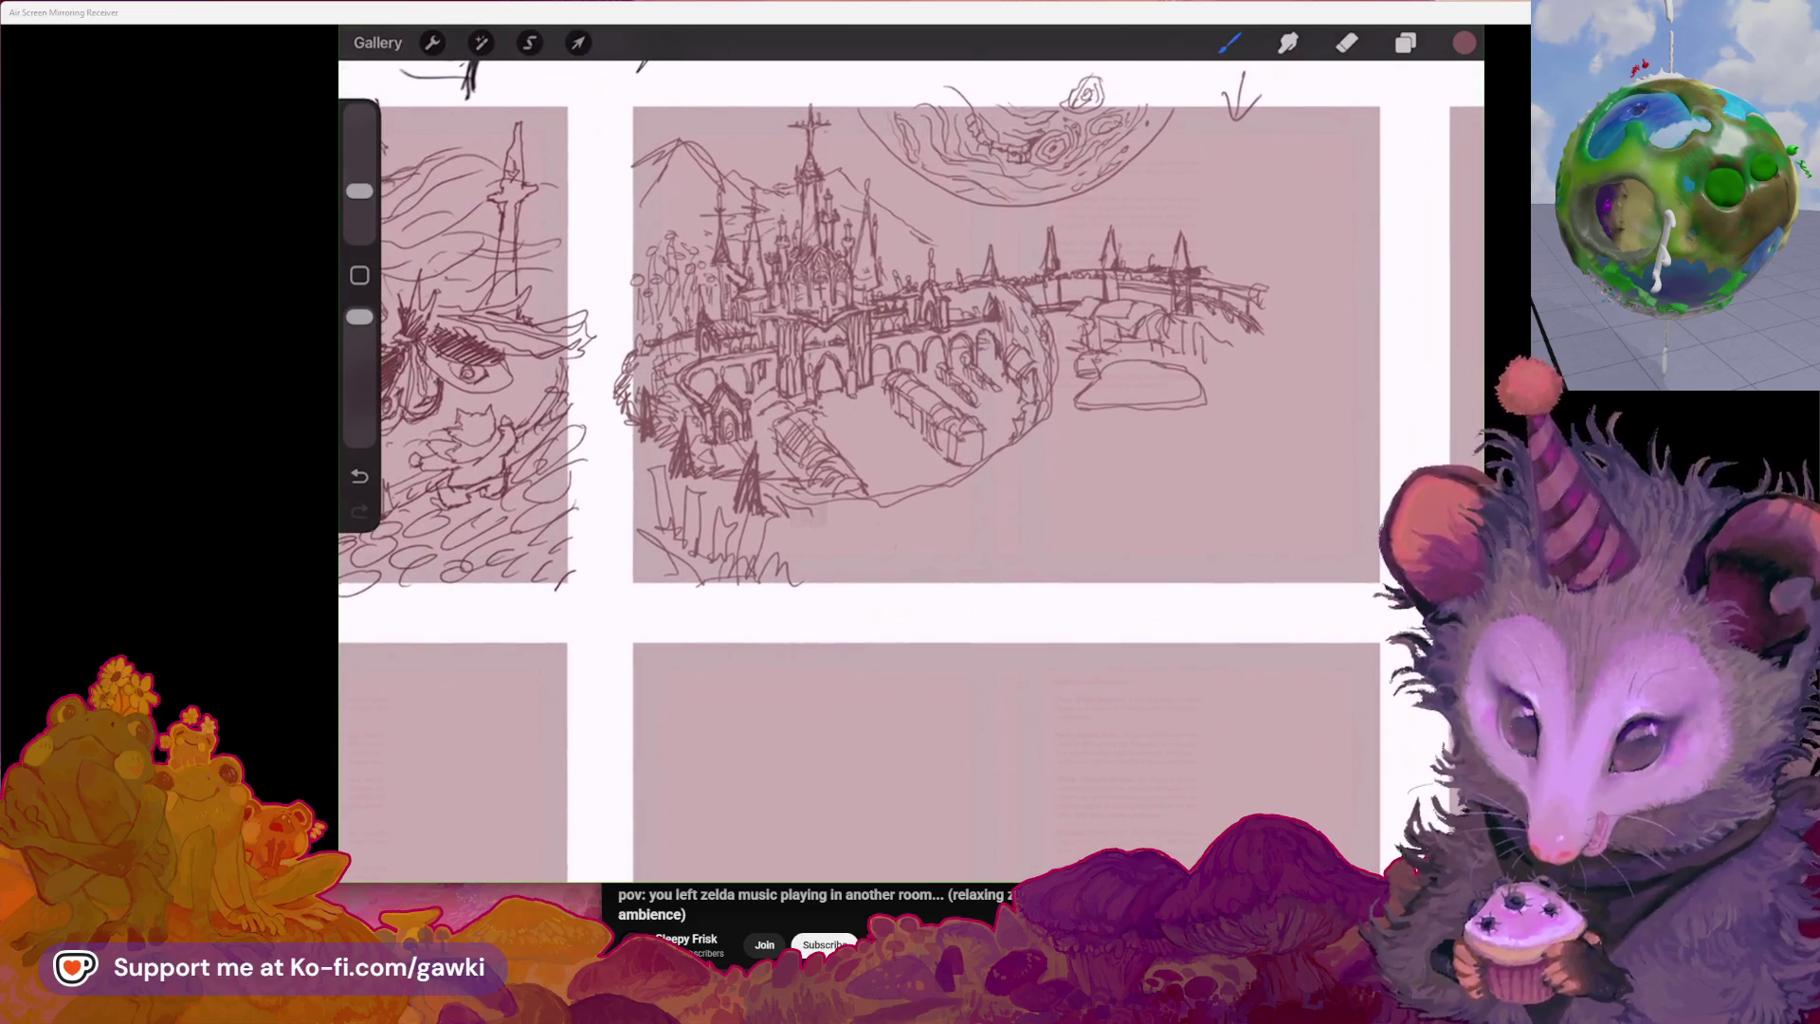
scroll(910, 342, "up", 2)
scroll(910, 342, "up", 1)
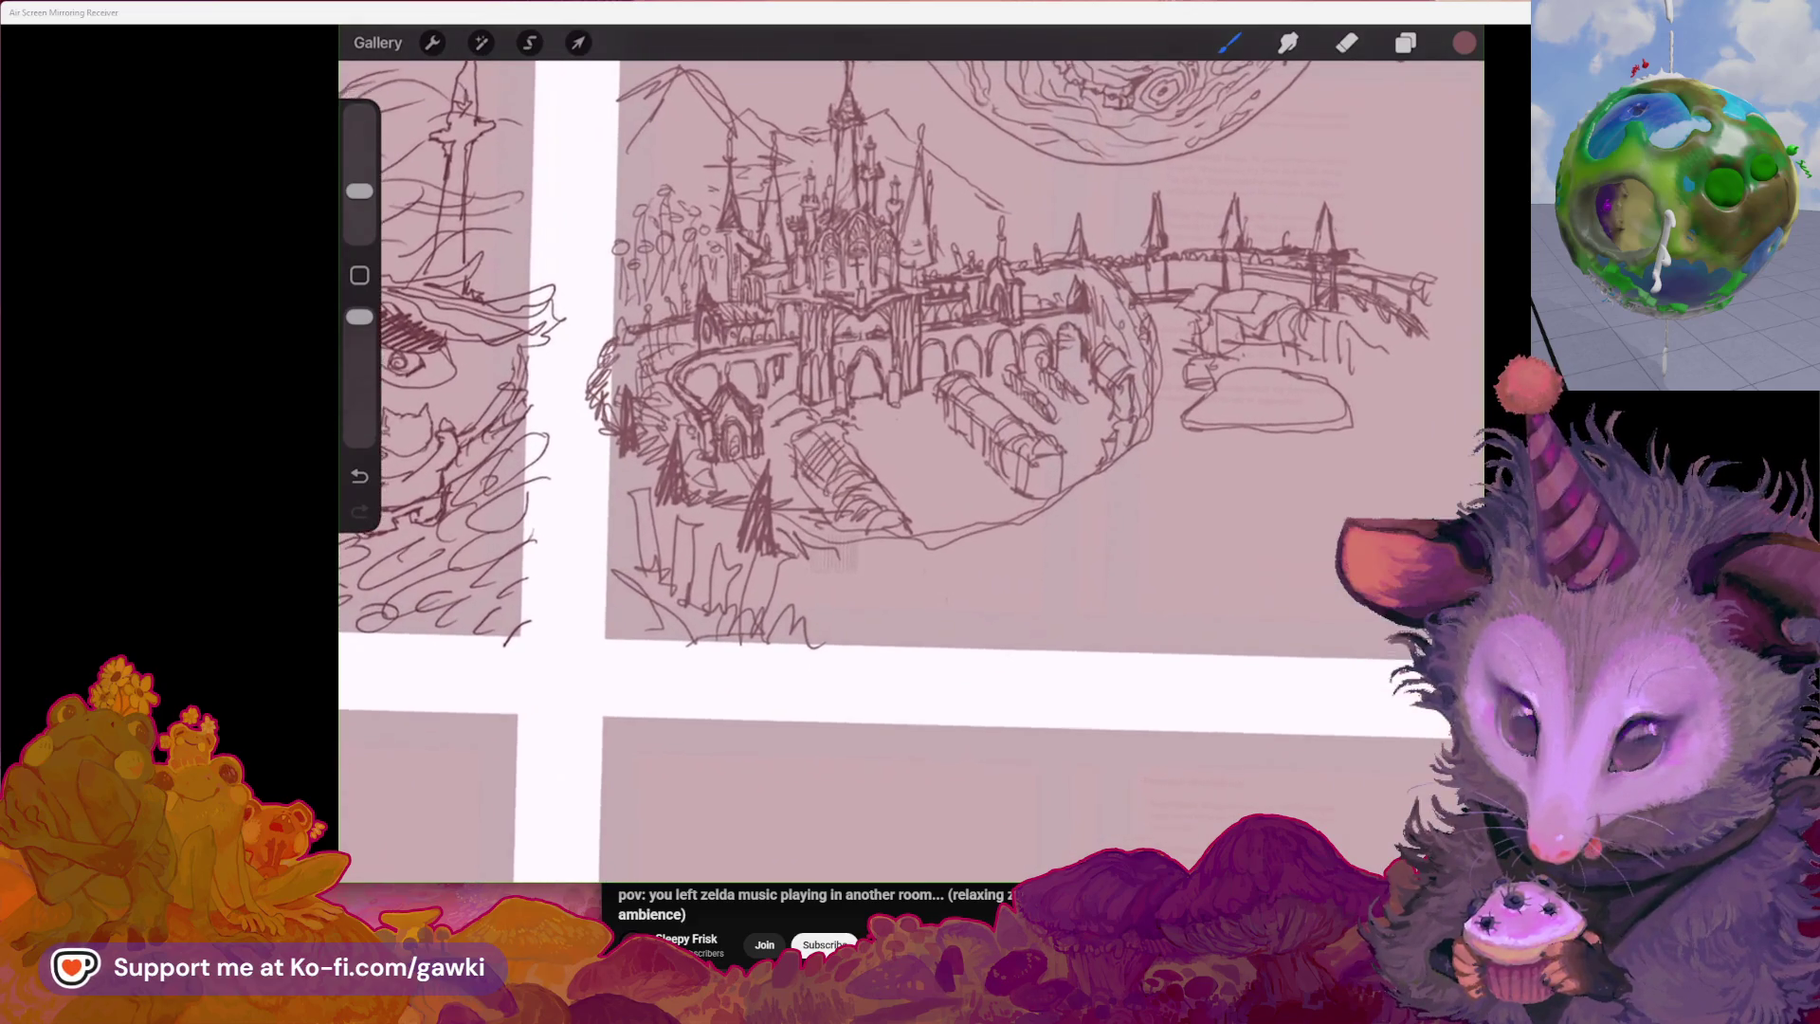
scroll(910, 377, "up", 1)
scroll(911, 376, "up", 1)
scroll(911, 377, "up", 1)
scroll(910, 377, "up", 1)
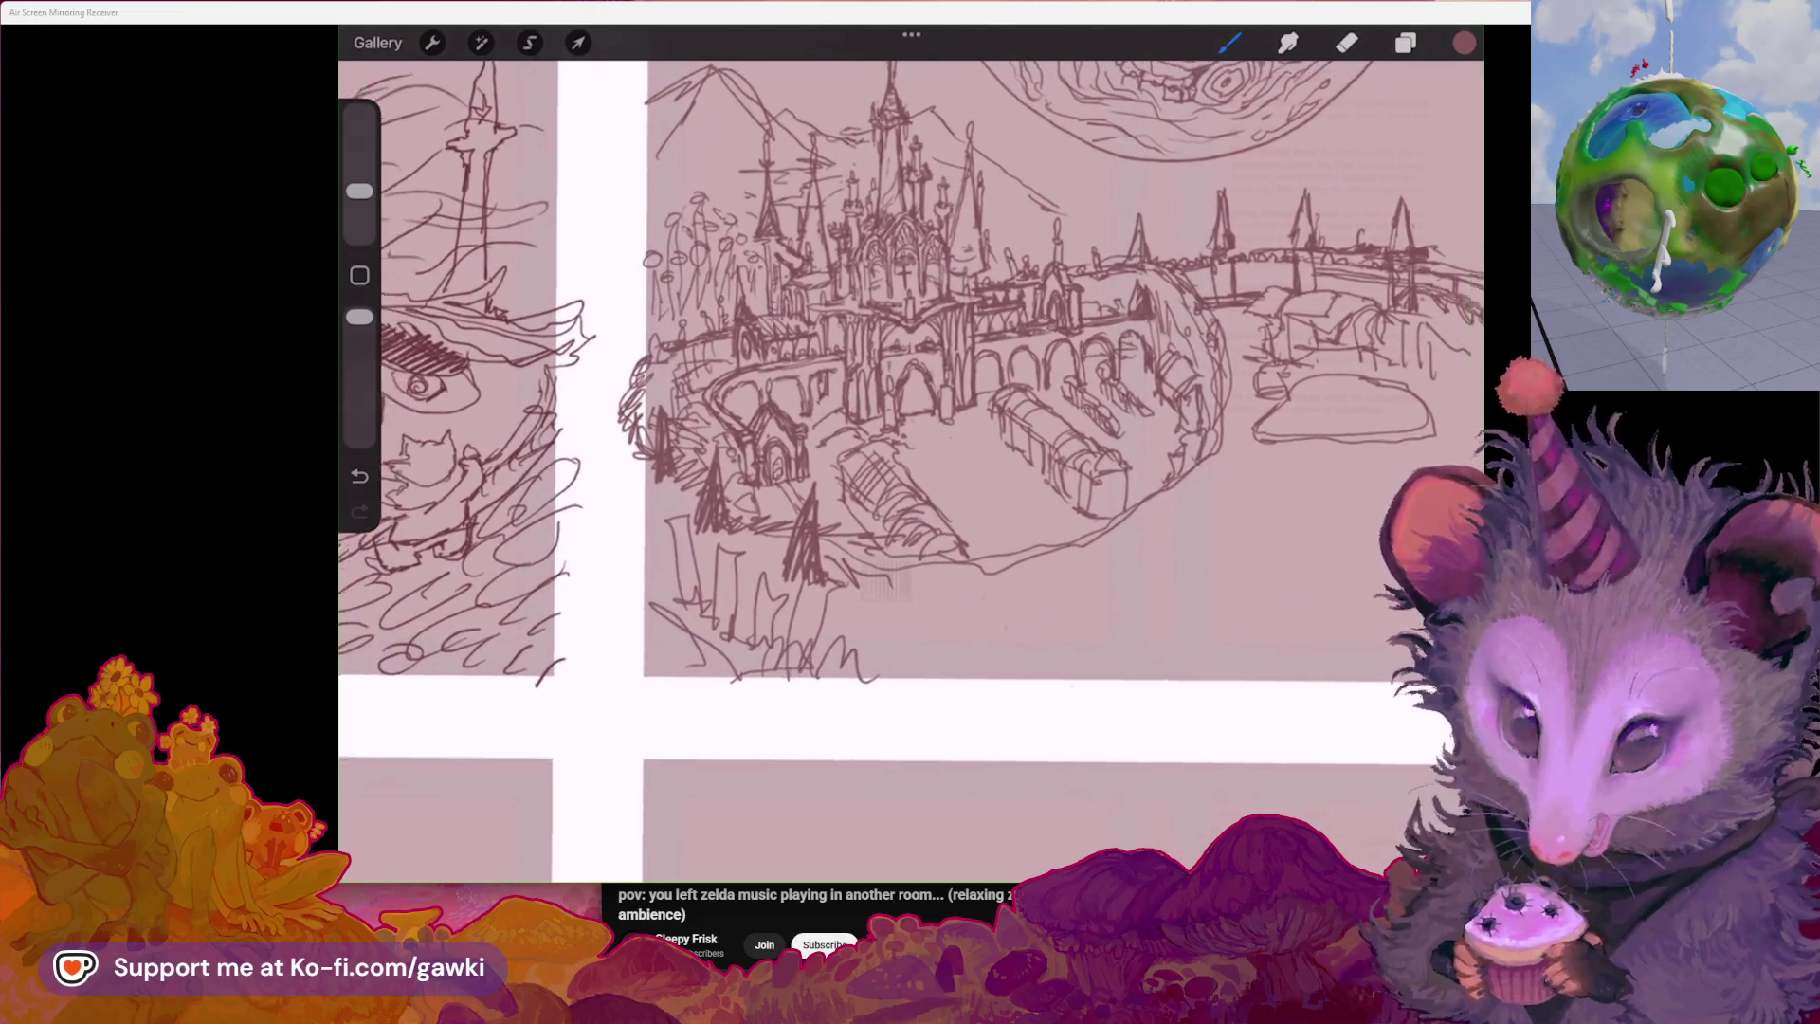
scroll(911, 427, "down", 1)
scroll(910, 427, "up", 1)
scroll(910, 426, "up", 1)
scroll(910, 385, "up", 1)
scroll(910, 384, "up", 1)
Switch to the Selection tool over the zoomed-in cathedral city thumbnail
key("s")
scroll(910, 427, "up", 1)
scroll(910, 426, "up", 1)
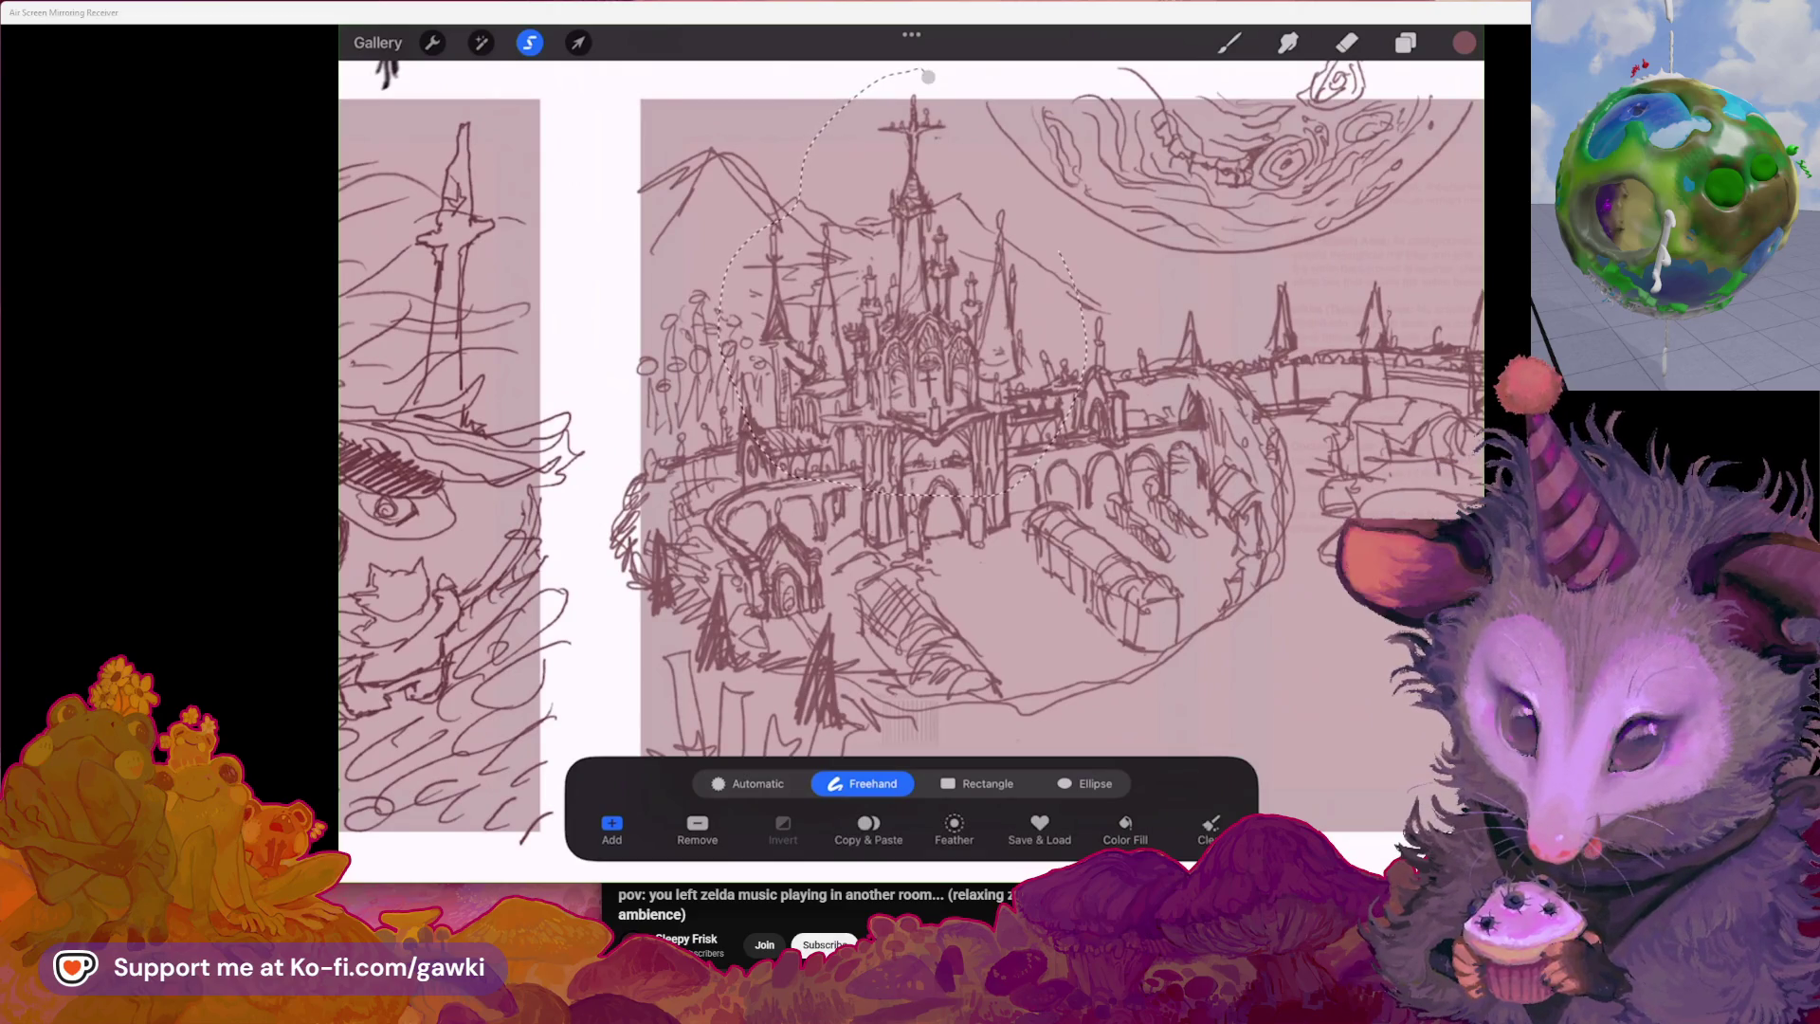
scroll(910, 427, "down", 2)
Abandon the spire lasso, briefly start a new freehand selection, then return to drawing
key("ctrl+z")
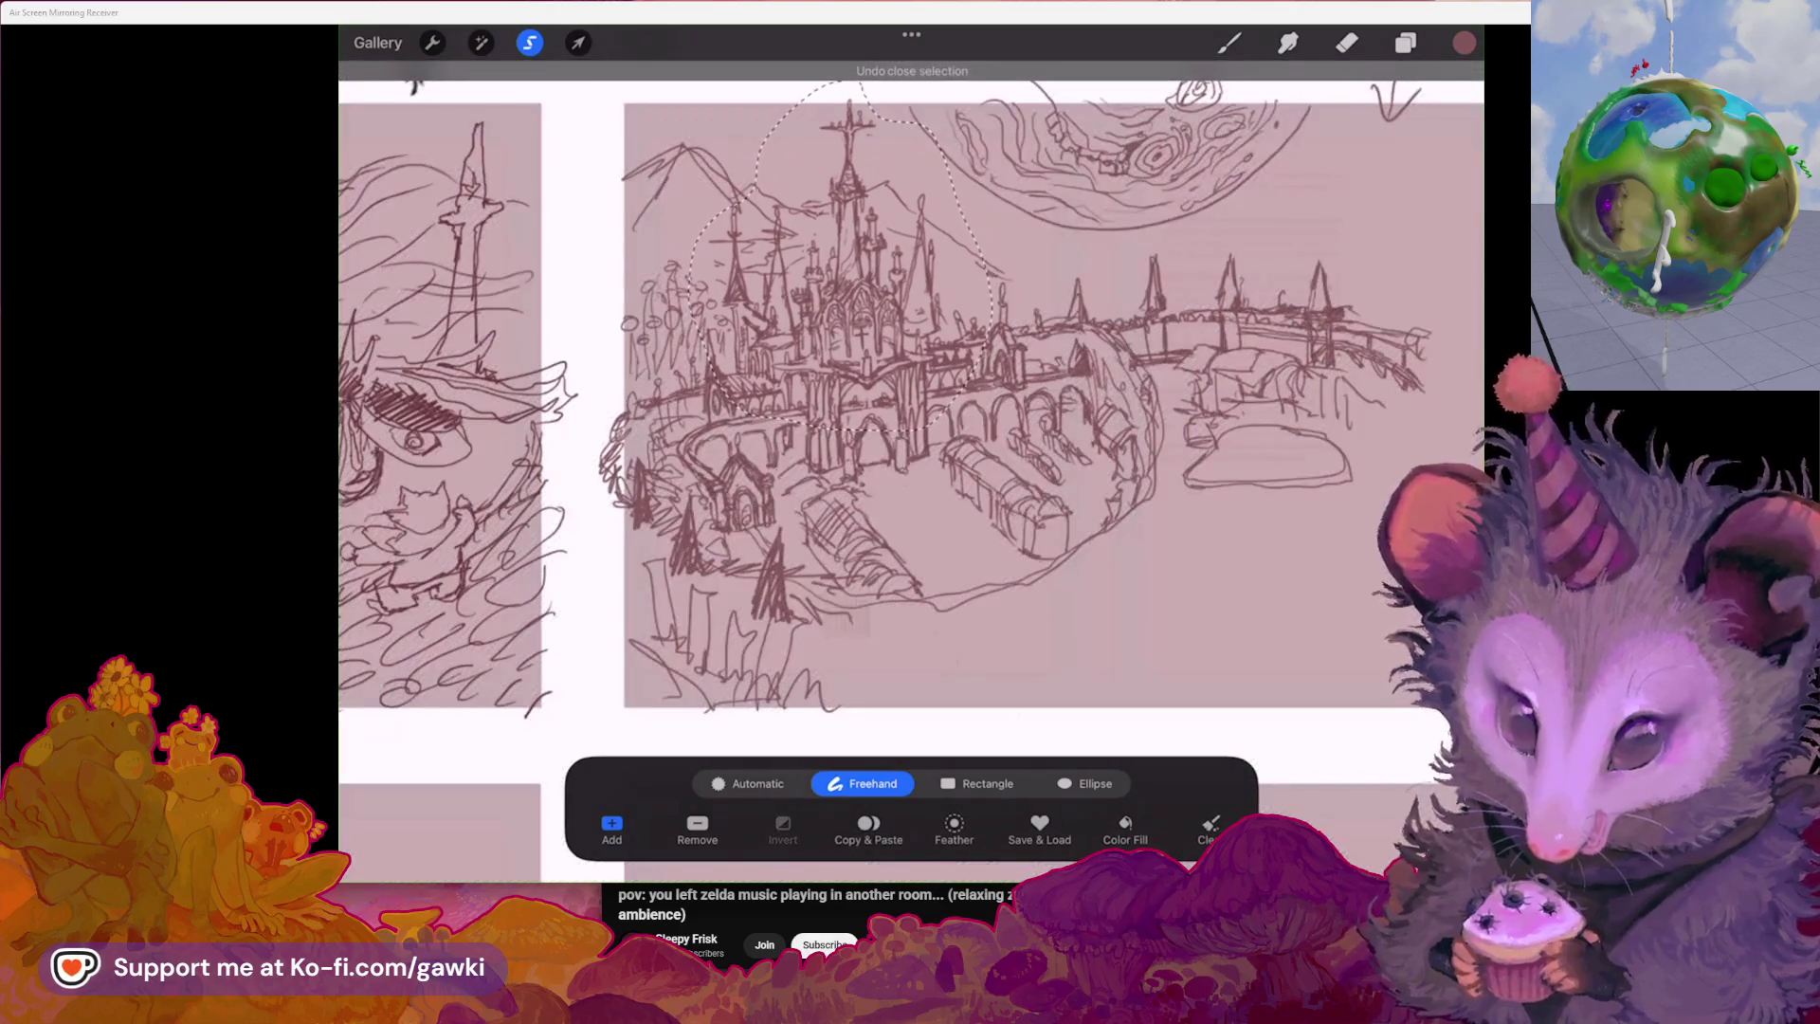
key("b")
scroll(910, 426, "up", 1)
scroll(911, 428, "up", 1)
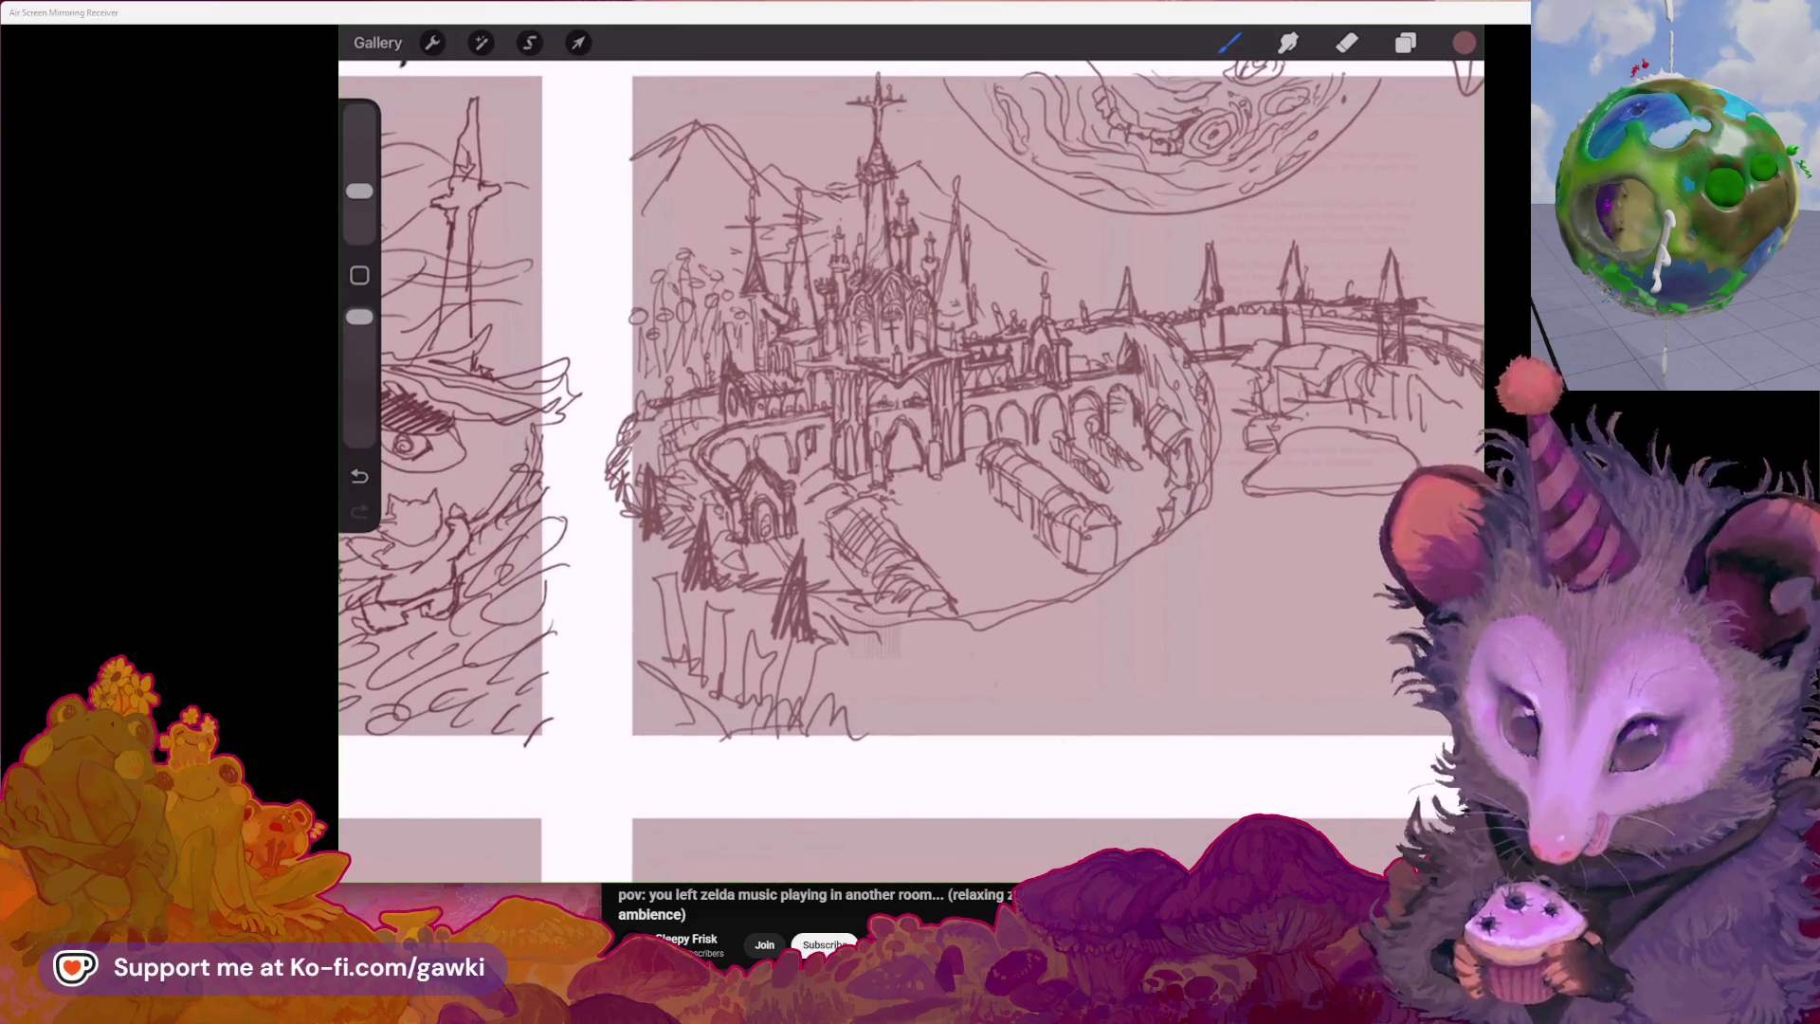
scroll(910, 427, "up", 1)
scroll(910, 427, "up", 1)
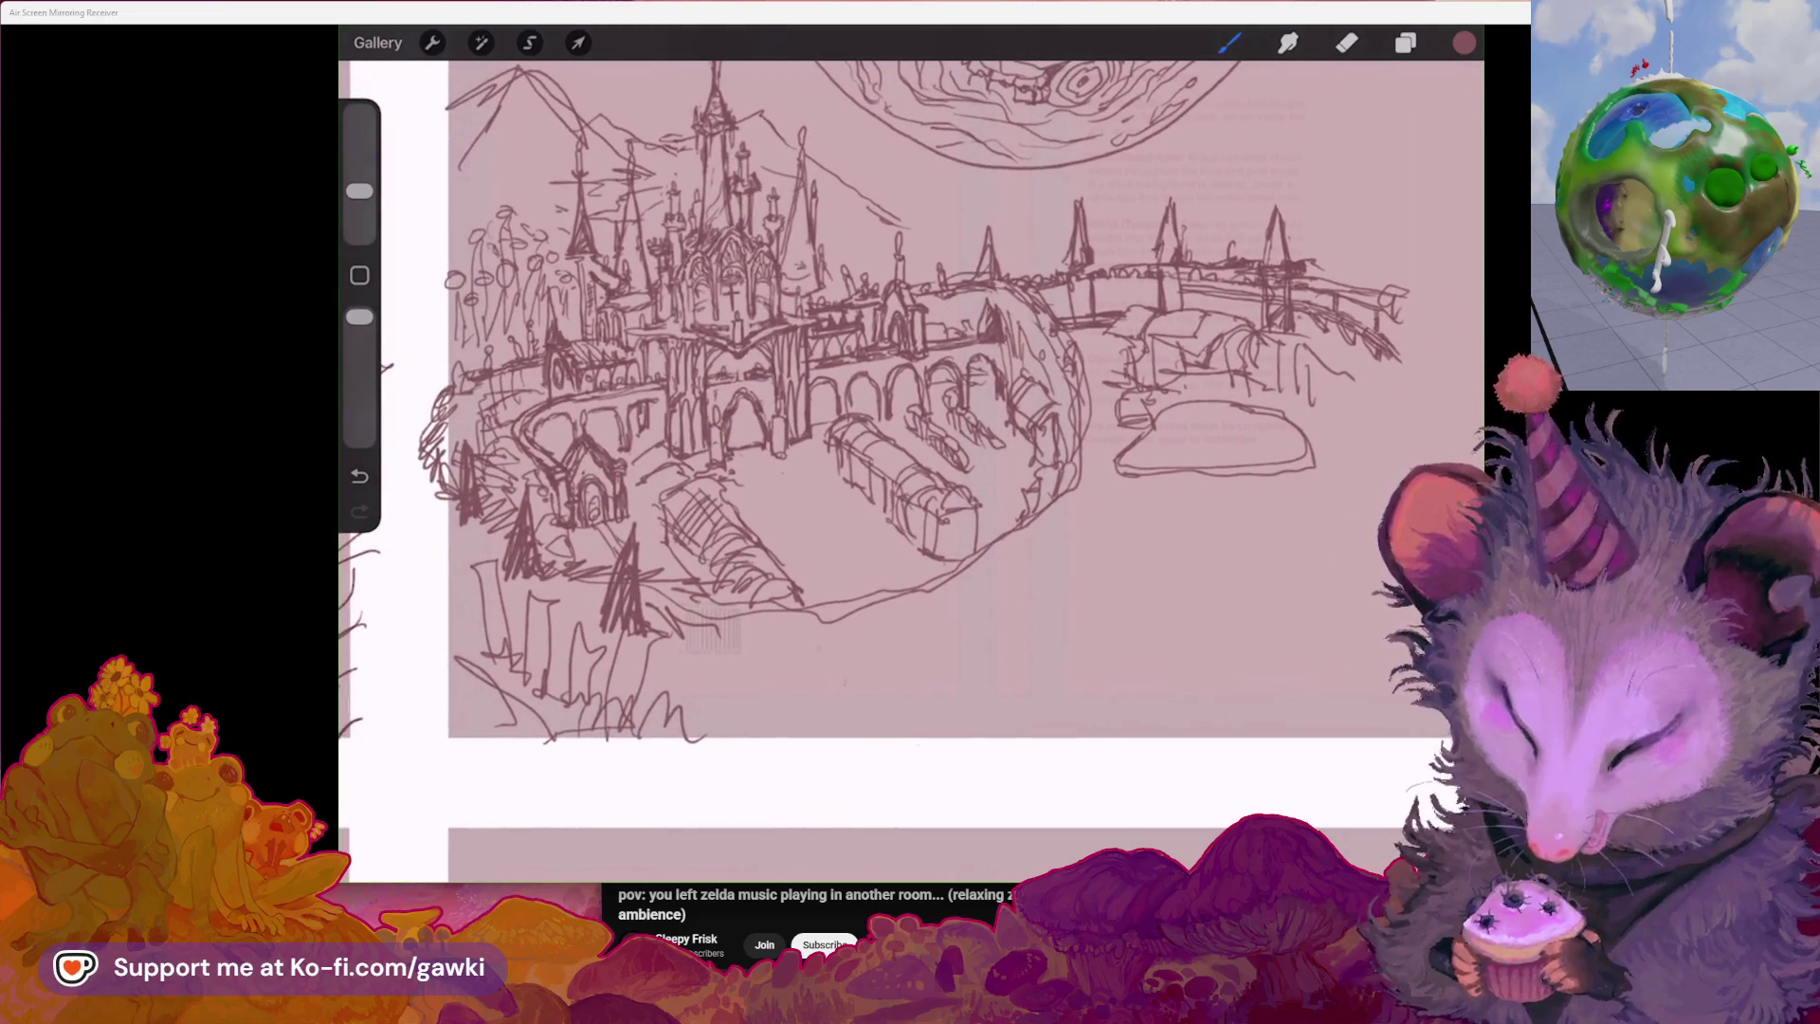
scroll(911, 427, "up", 1)
scroll(910, 427, "up", 1)
scroll(910, 427, "up", 1)
scroll(911, 426, "up", 1)
scroll(910, 427, "down", 2)
scroll(911, 427, "down", 2)
scroll(911, 428, "down", 1)
scroll(910, 427, "down", 1)
scroll(911, 469, "right", 2)
scroll(910, 469, "right", 2)
scroll(911, 428, "up", 2)
left_click(529, 42)
scroll(910, 426, "up", 1)
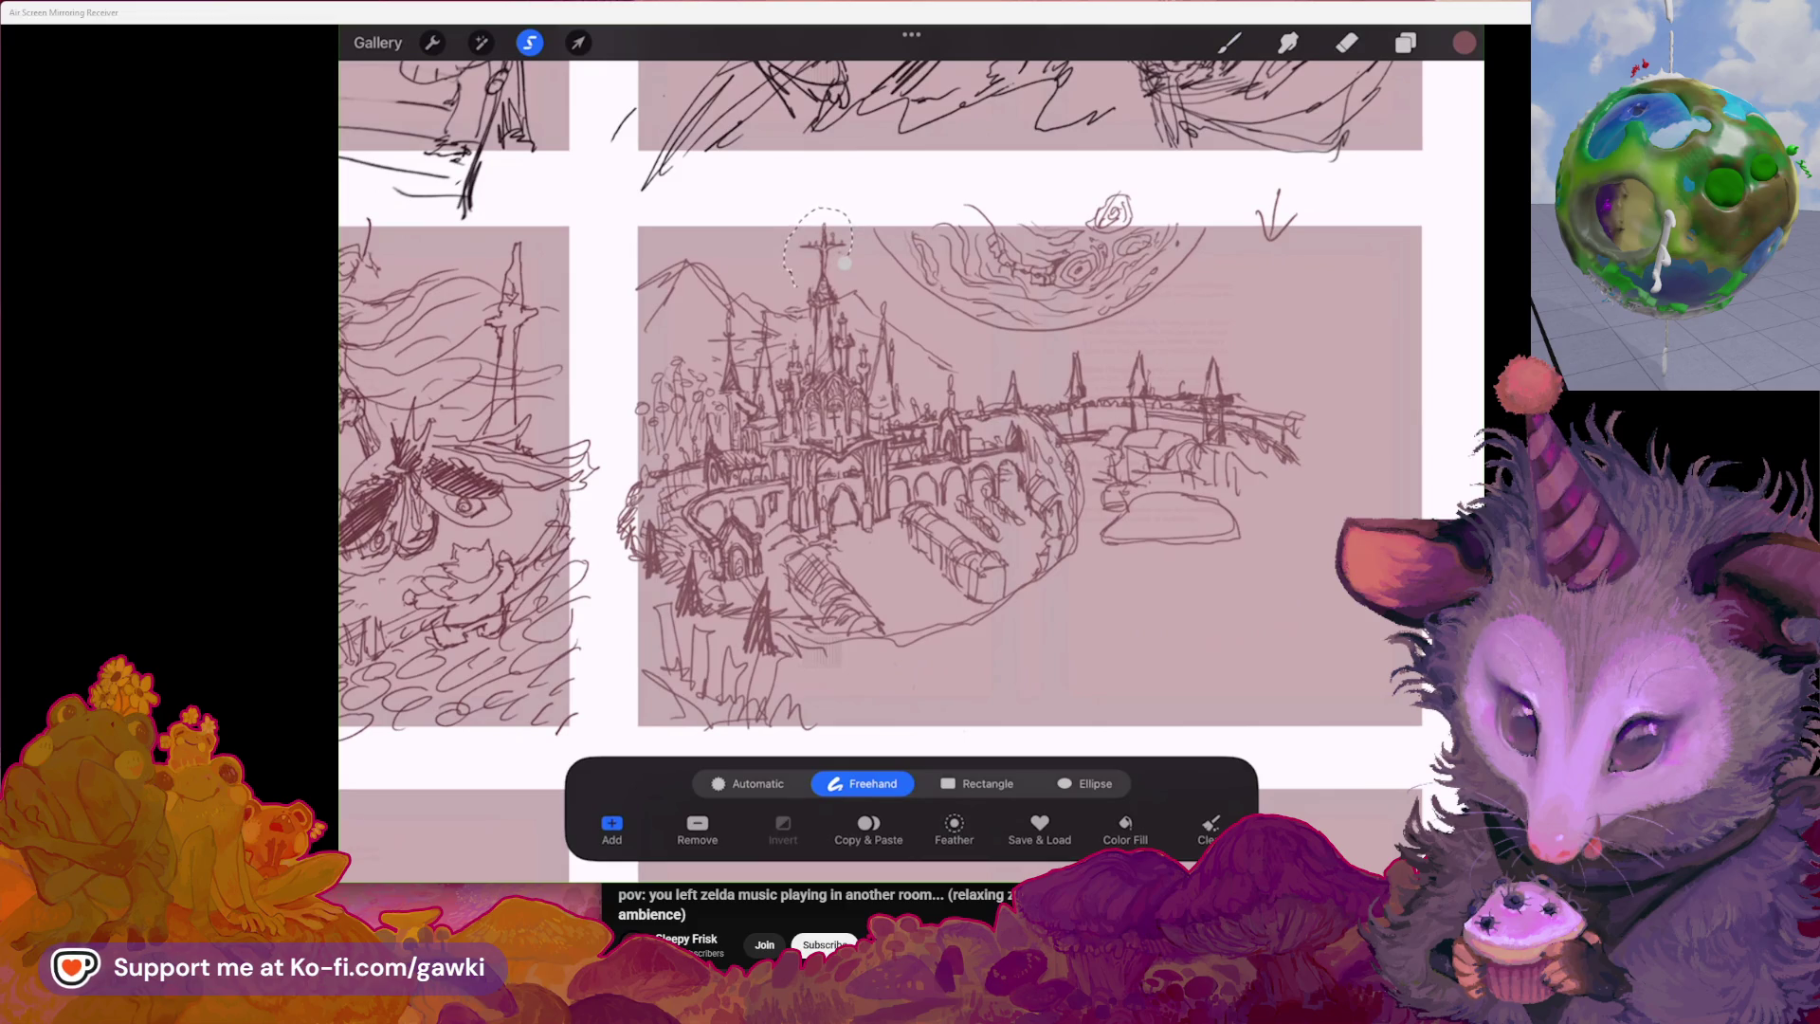
left_click(1228, 42)
scroll(910, 428, "right", 3)
scroll(910, 426, "right", 2)
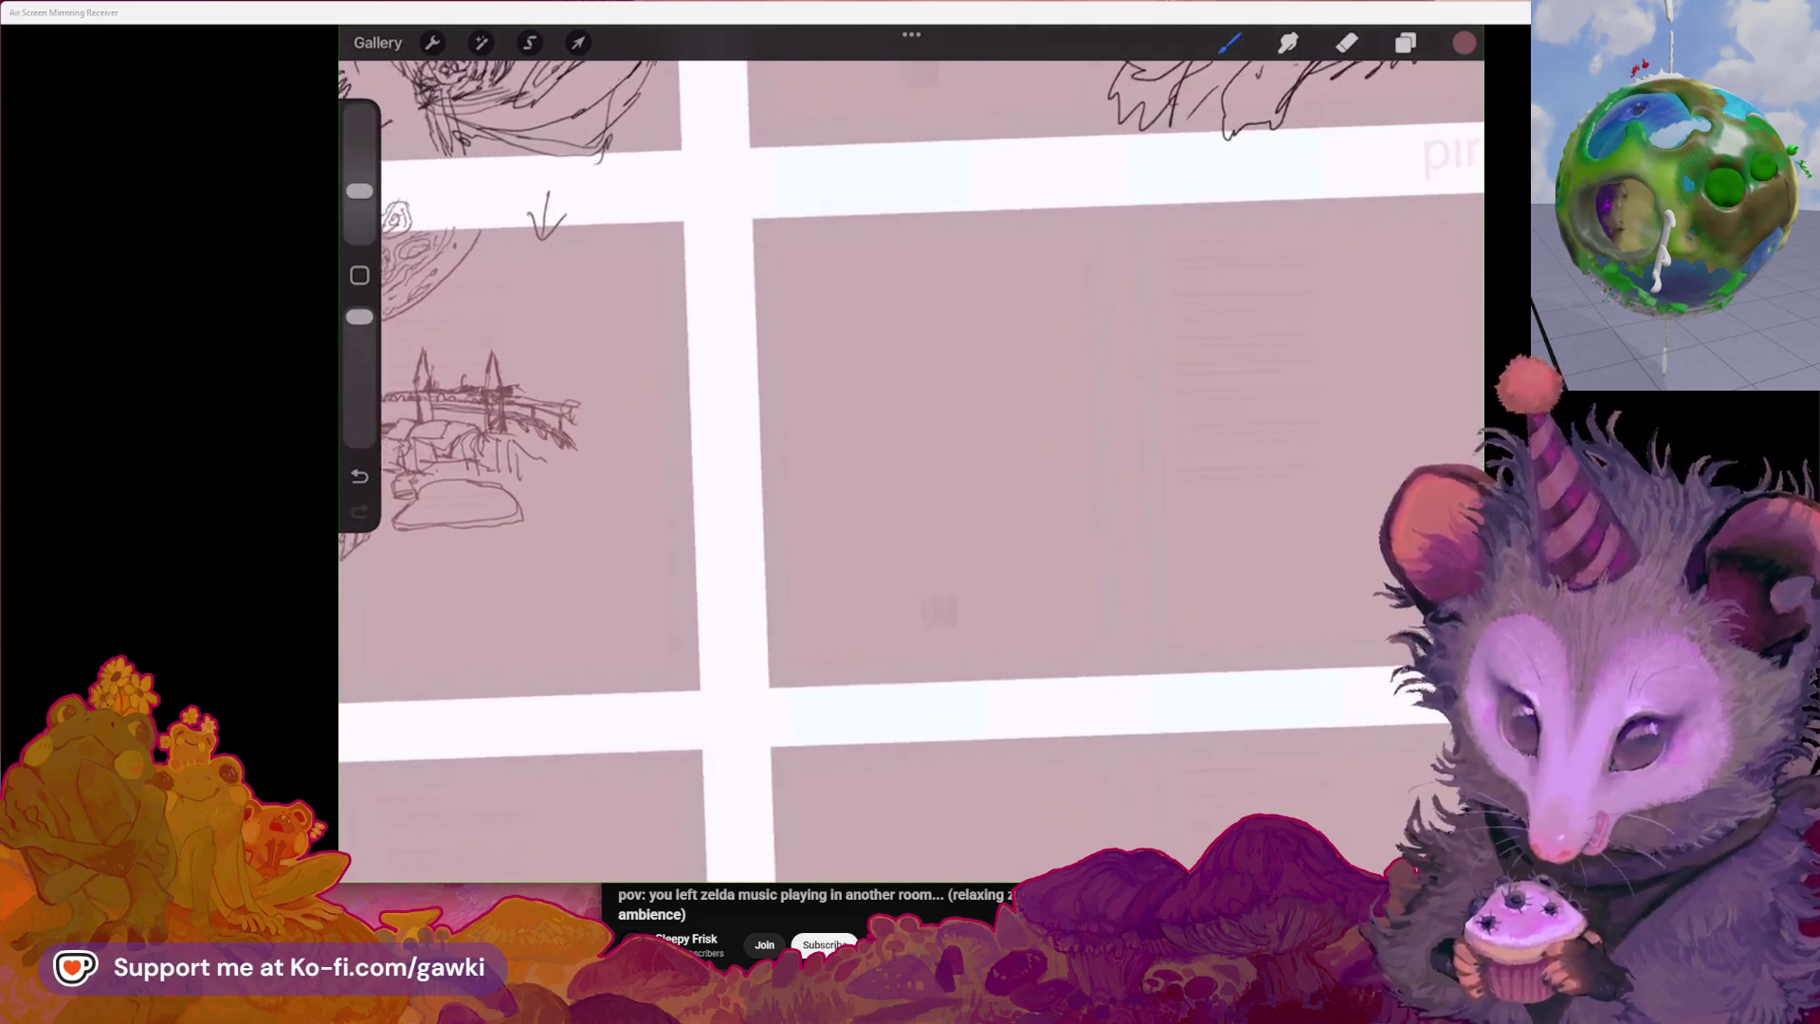
scroll(911, 426, "right", 2)
Sketch the spire's vertical outlines and an oval top on the empty panel, undoing stray diagonals
left_click(1229, 42)
left_click(1229, 42)
scroll(910, 427, "up", 2)
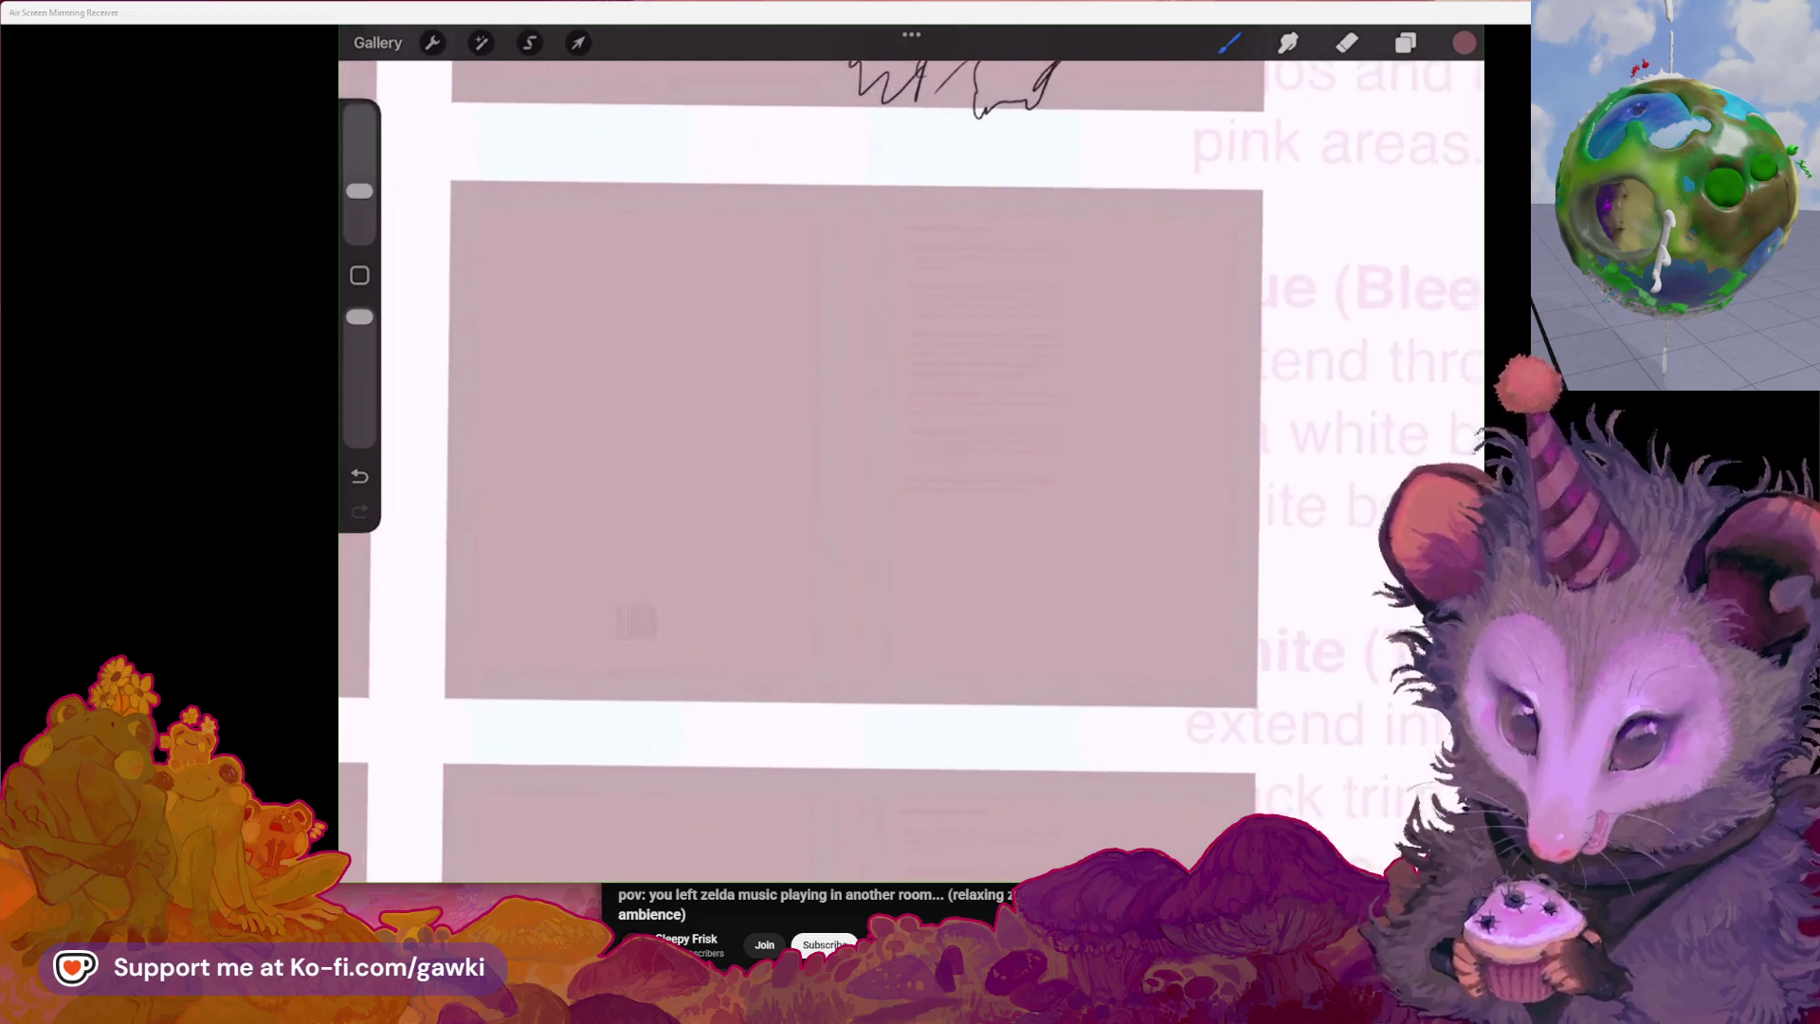
scroll(833, 471, "left", 2)
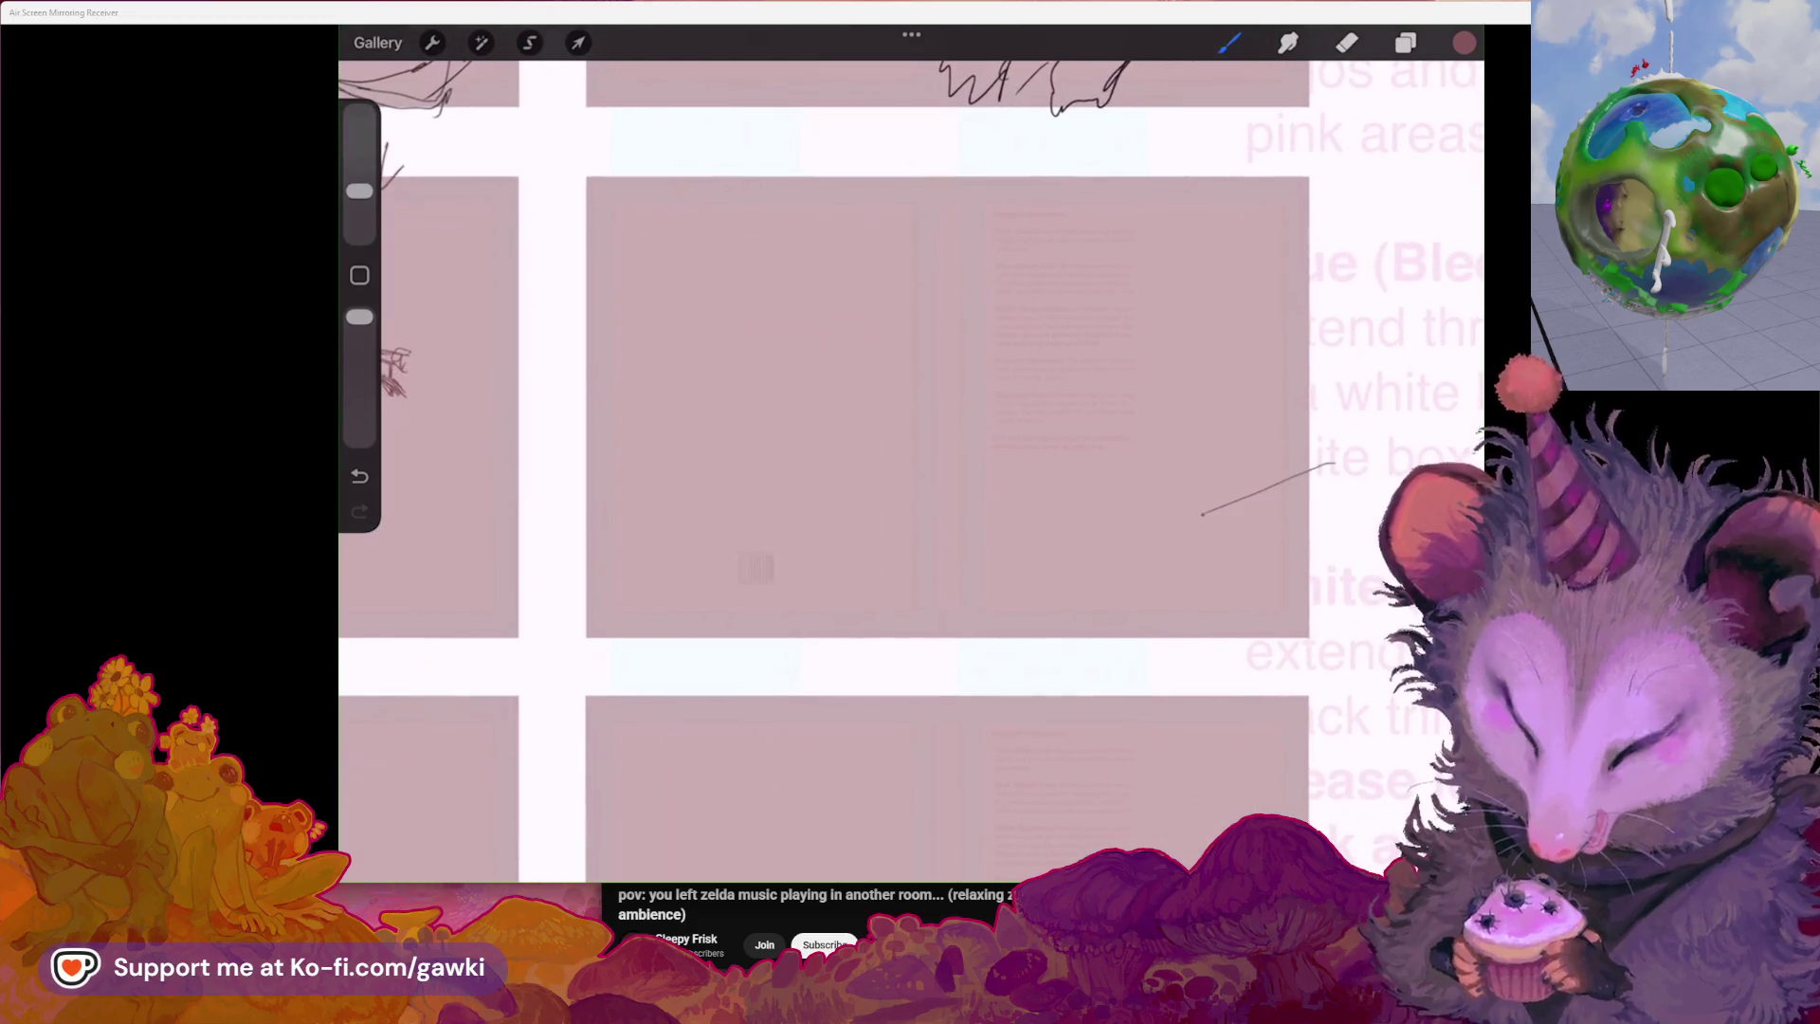
key("ctrl+z")
left_click_drag(1334, 462, 958, 633)
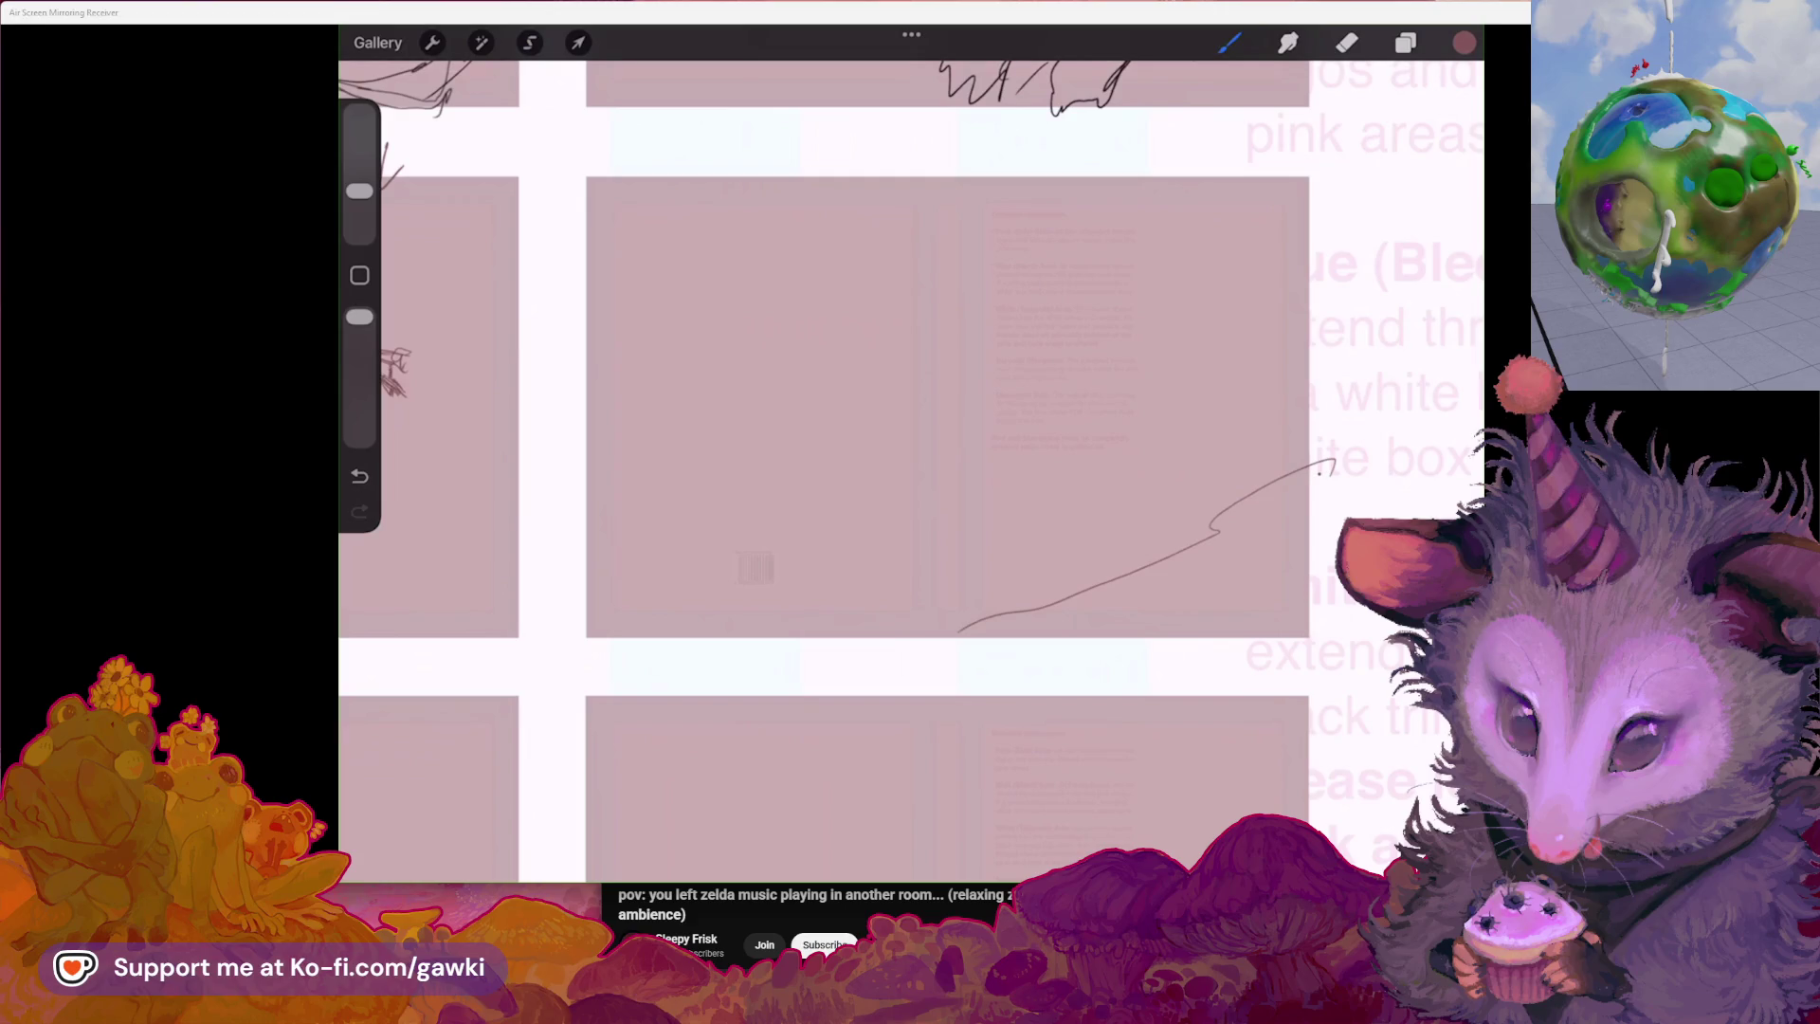
left_click_drag(1330, 469, 959, 643)
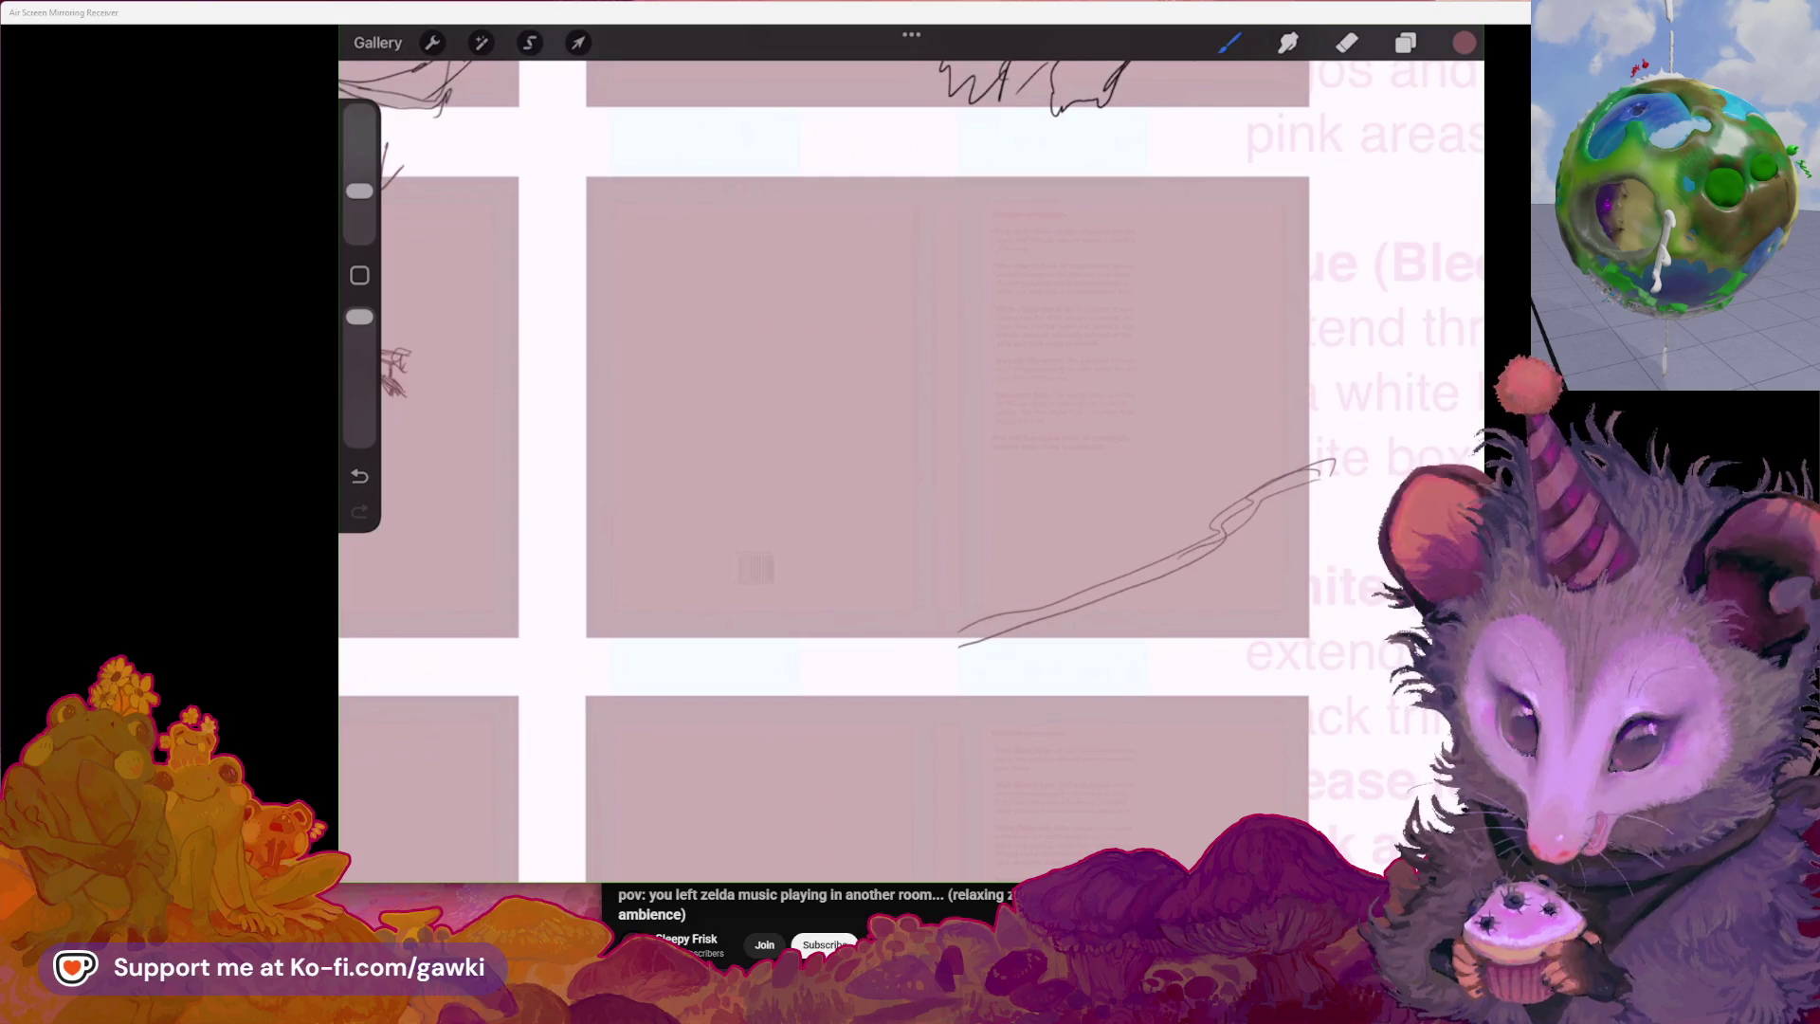
key("ctrl+z")
scroll(782, 426, "up", 3)
left_click_drag(1181, 495, 1187, 336)
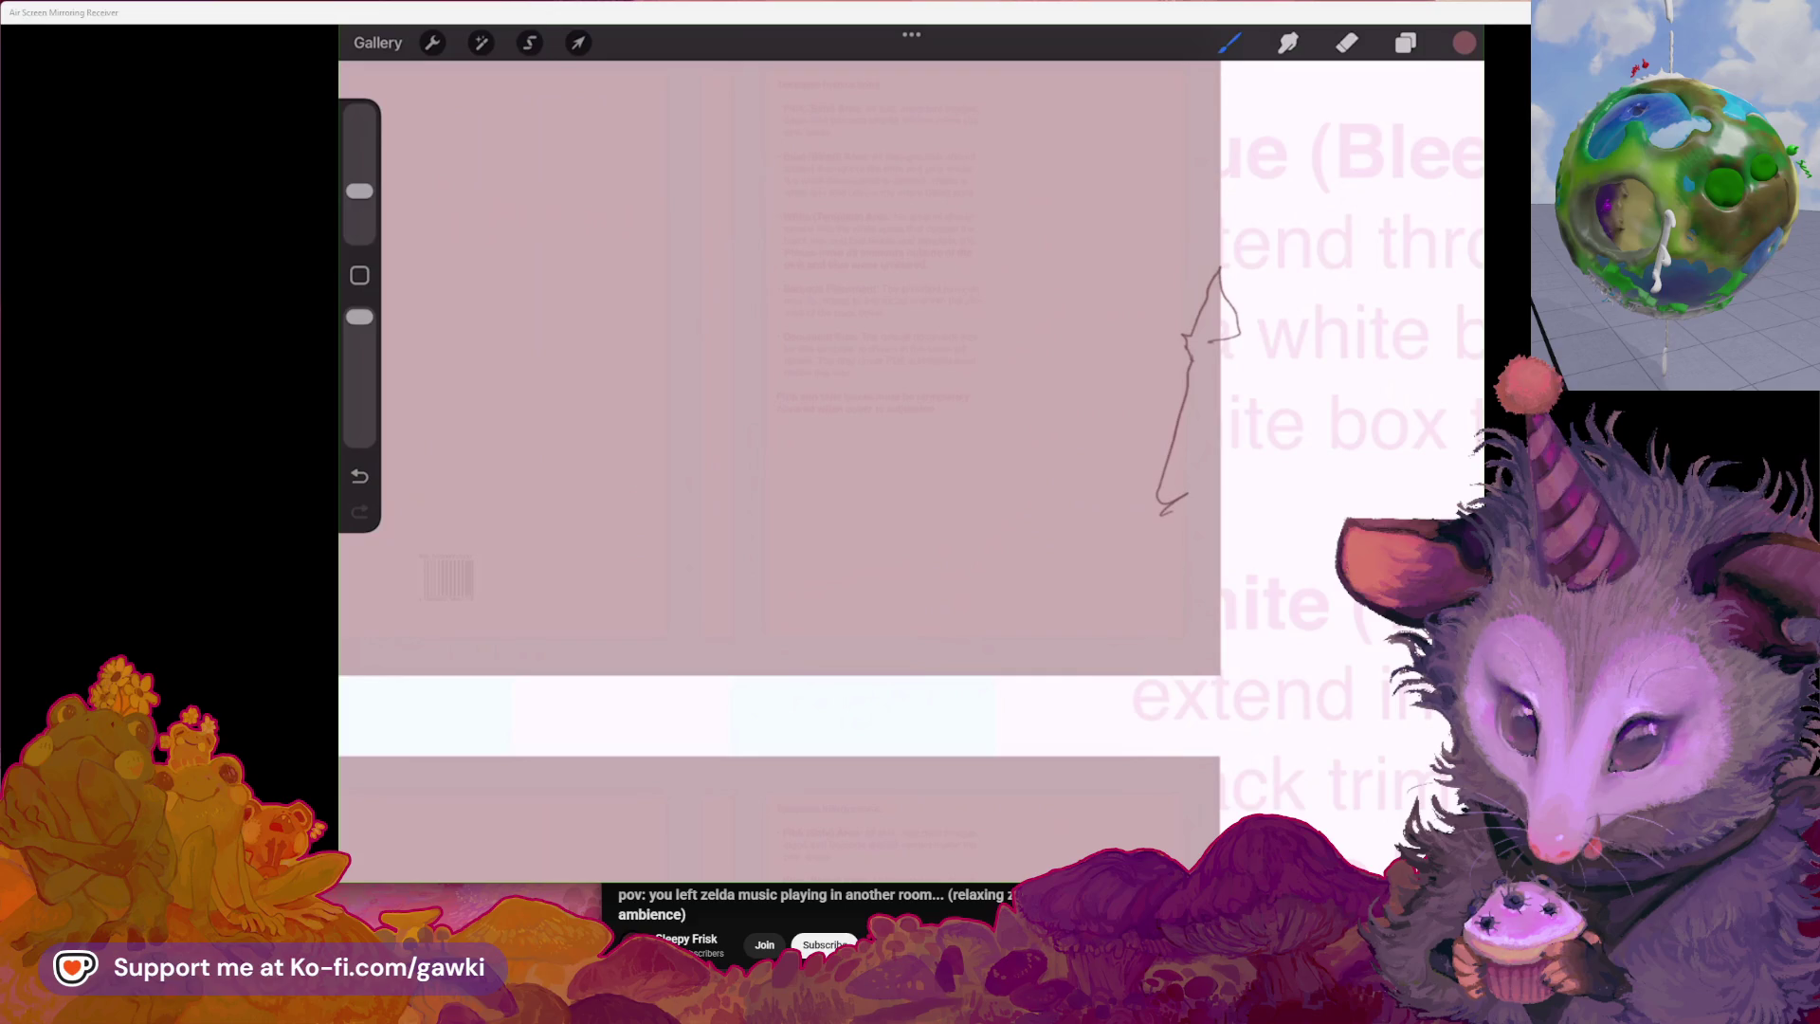
left_click_drag(1179, 201, 1152, 367)
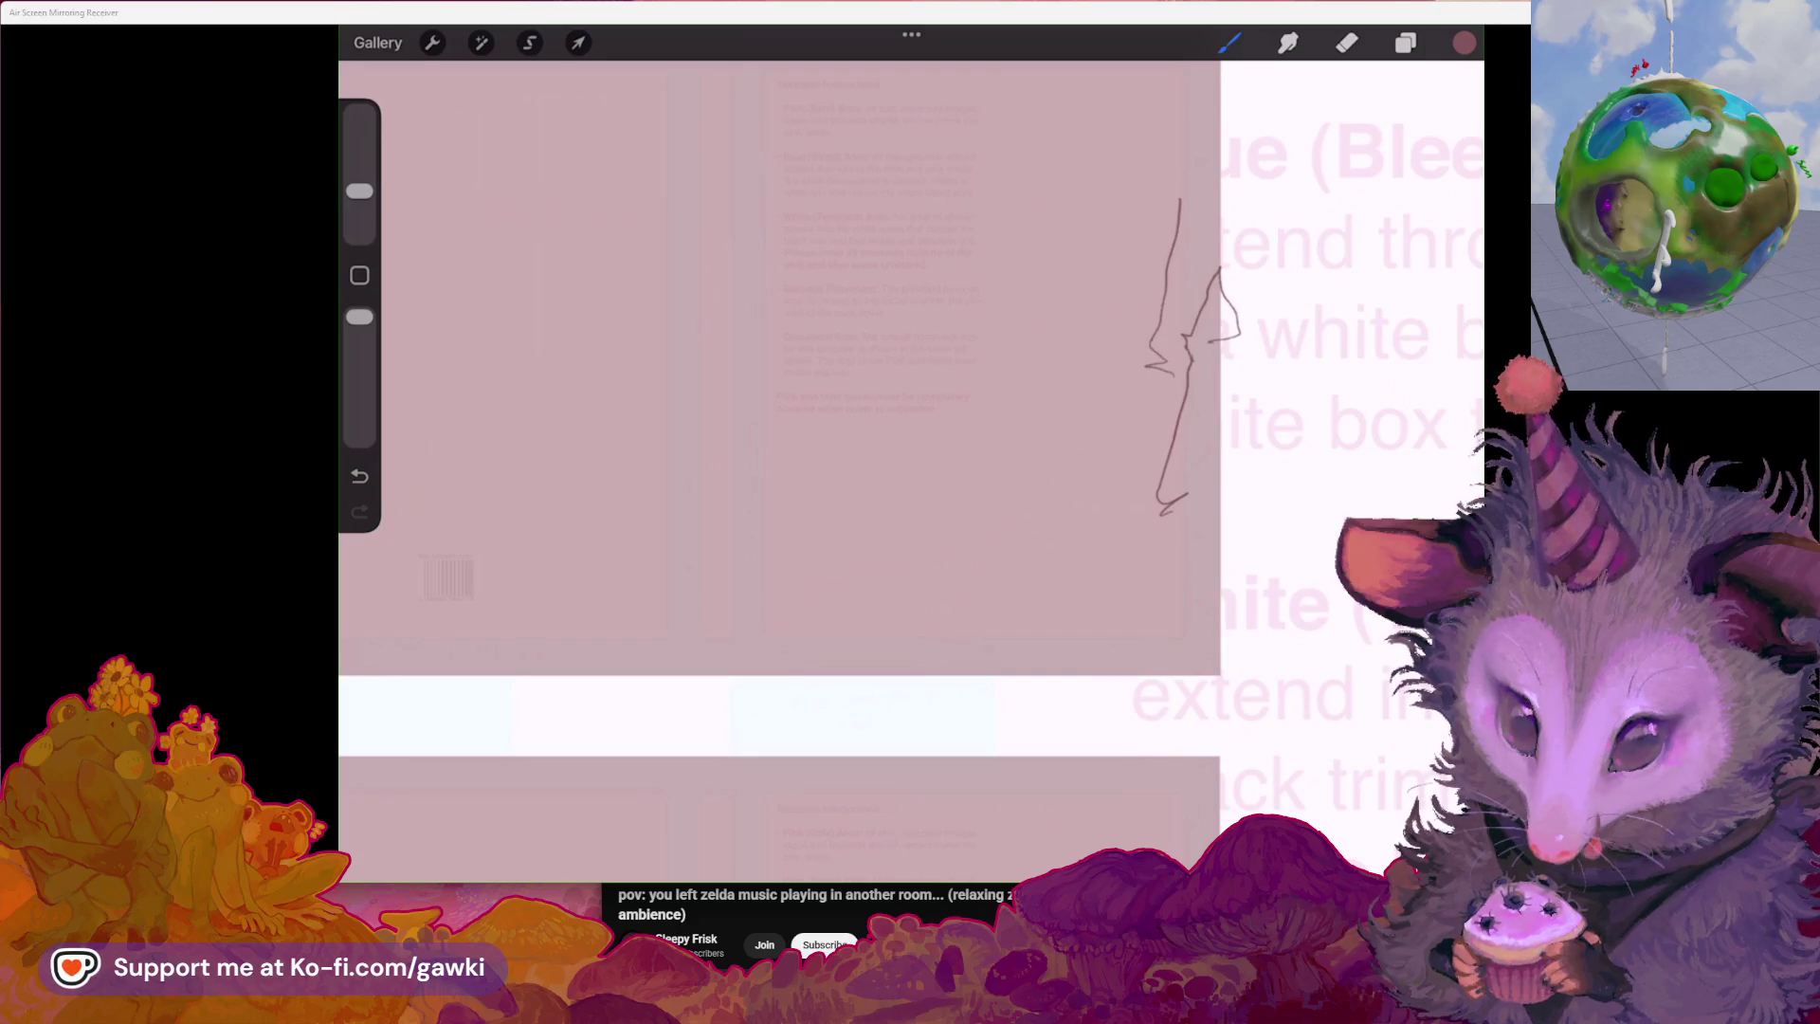
scroll(796, 455, "up", 2)
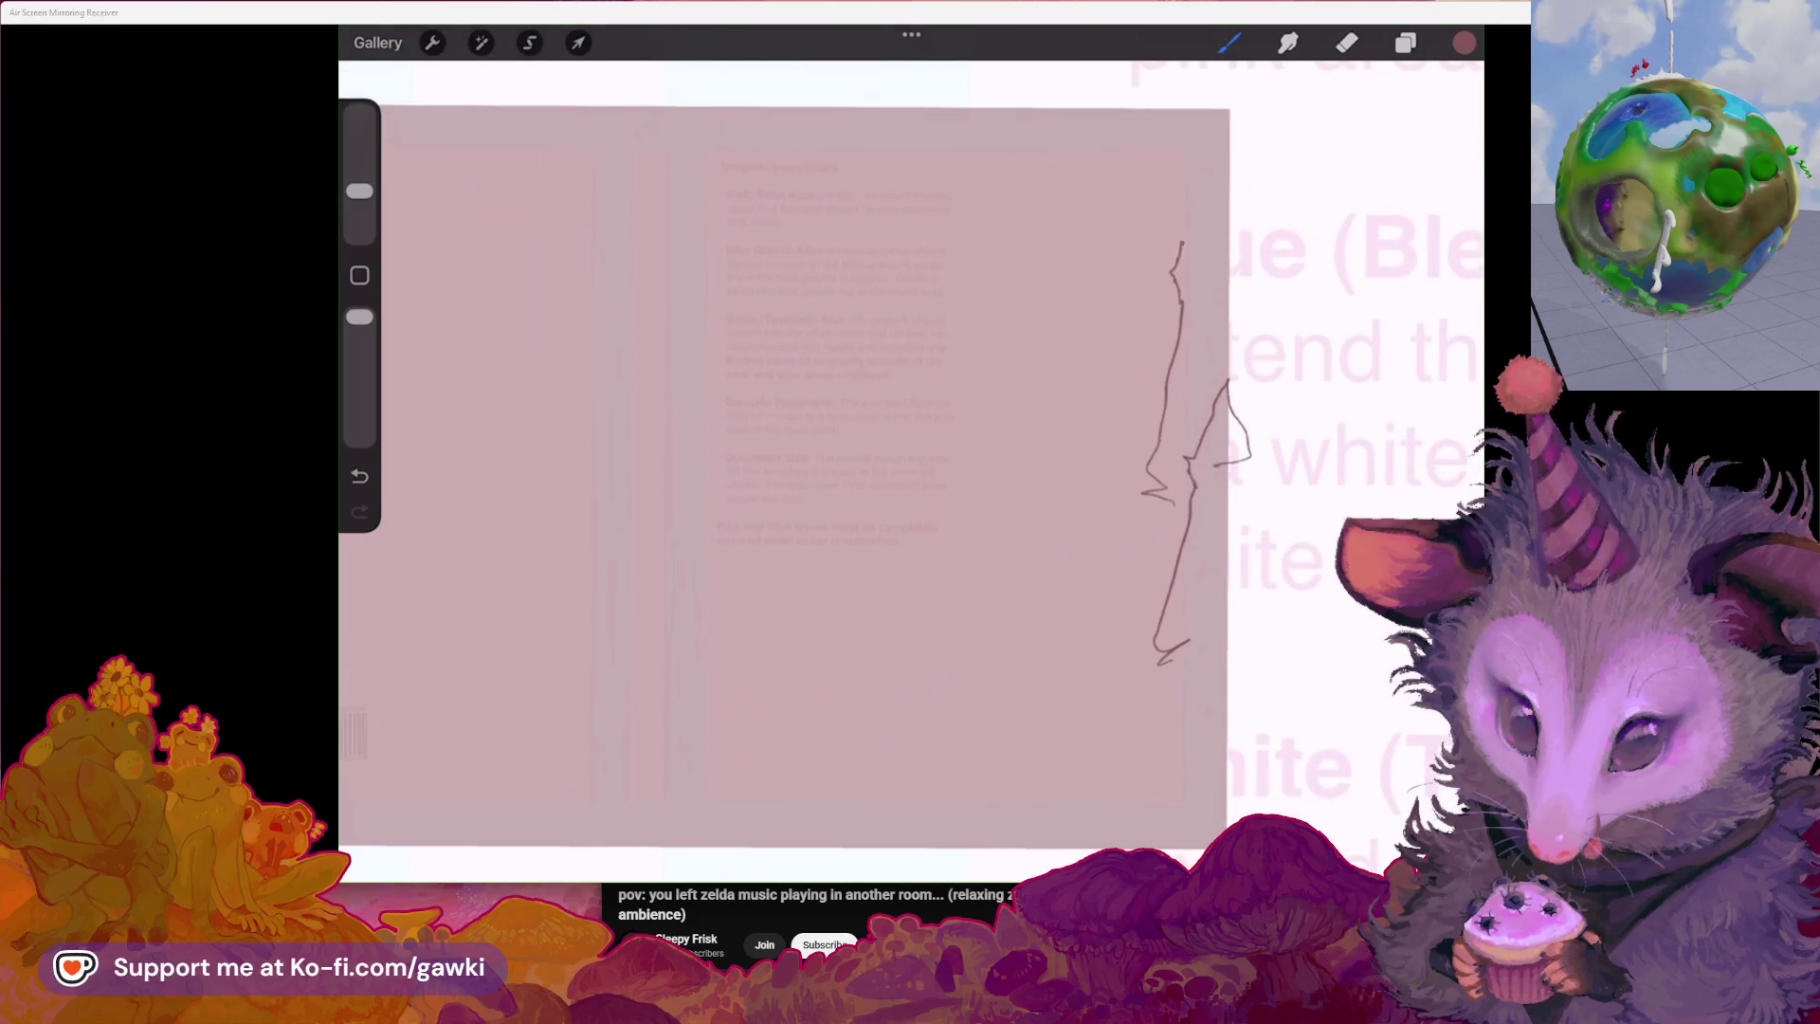
left_click_drag(1183, 245, 1160, 341)
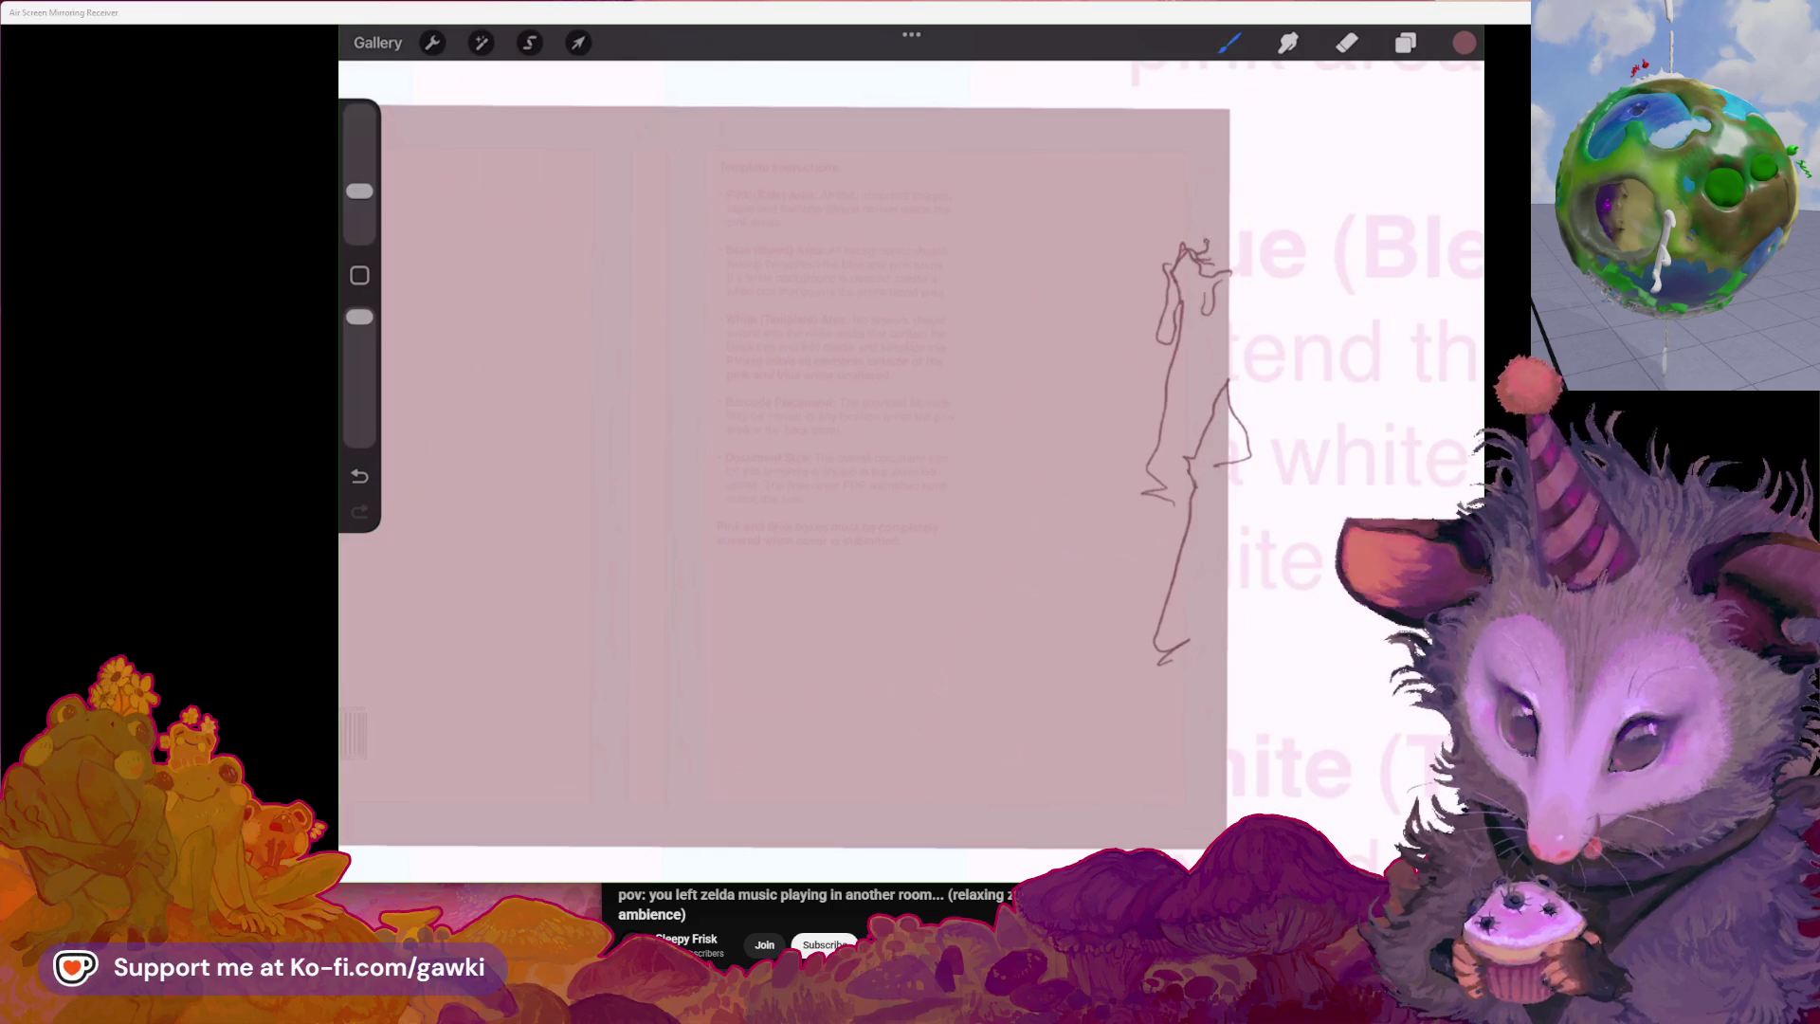
key("ctrl+z")
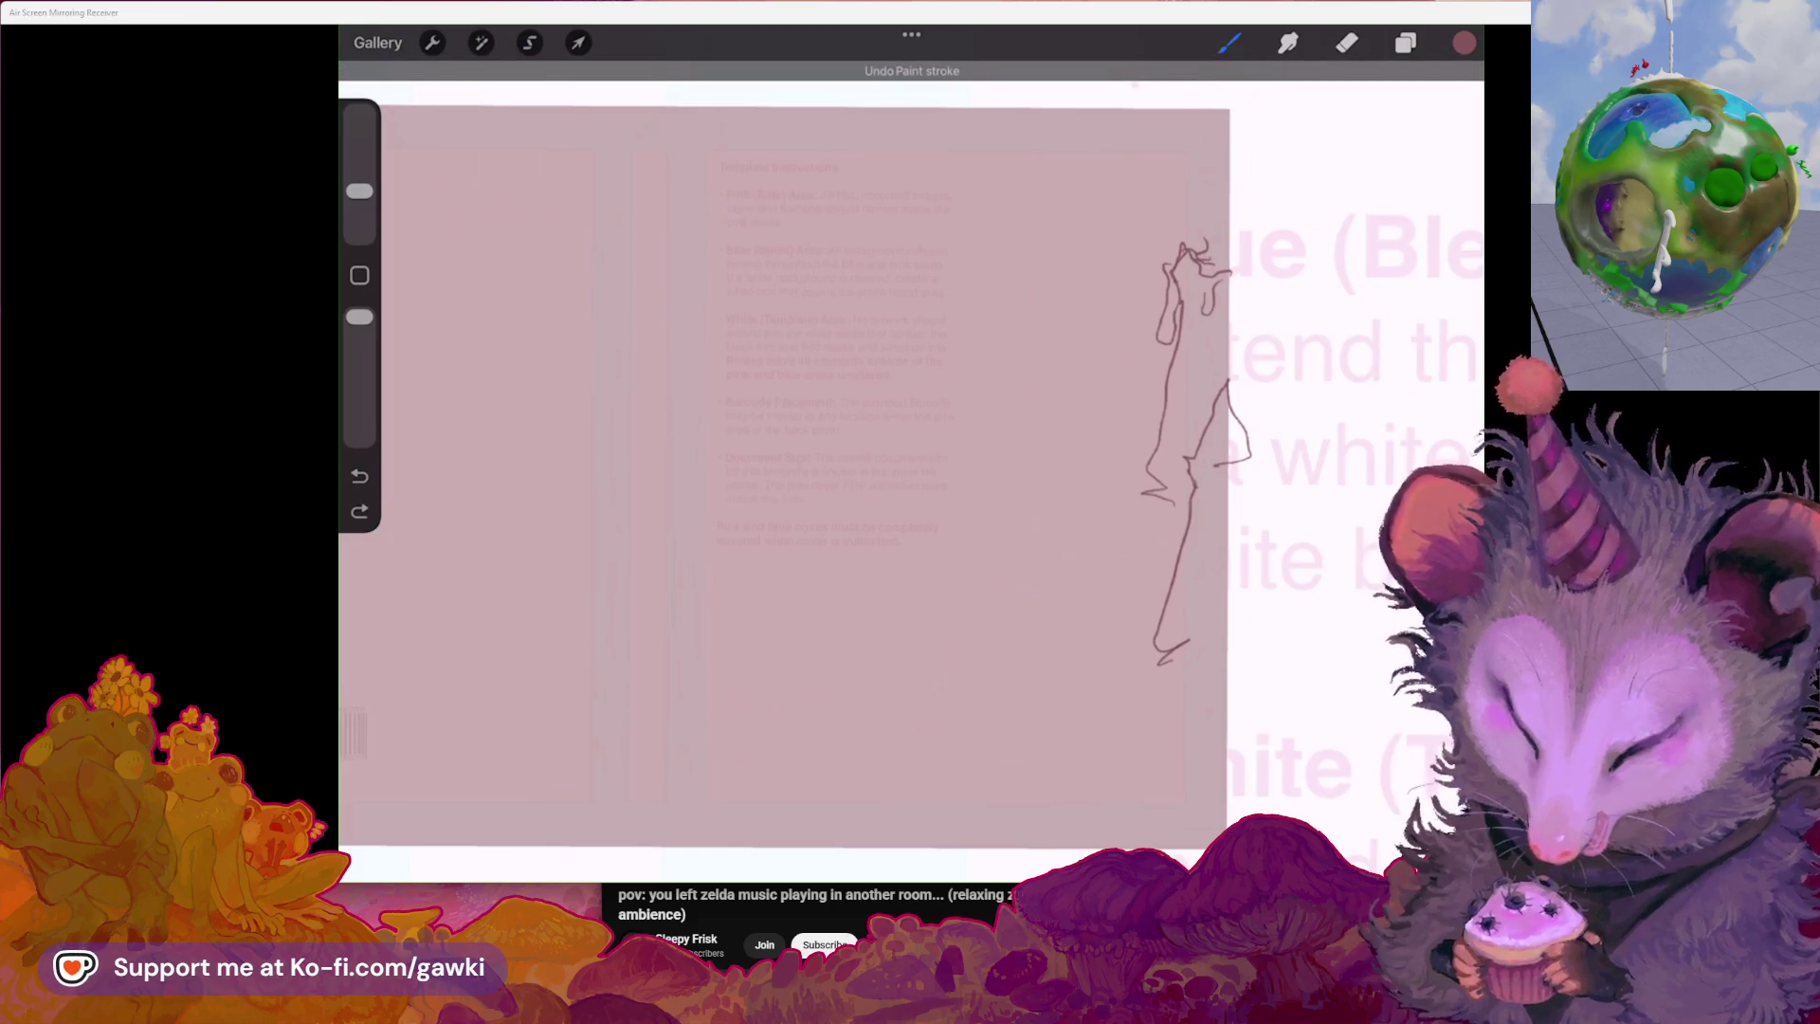
mouse_move(1209, 203)
left_mouse_down()
mouse_move(1203, 239)
mouse_move(1251, 268)
left_mouse_up()
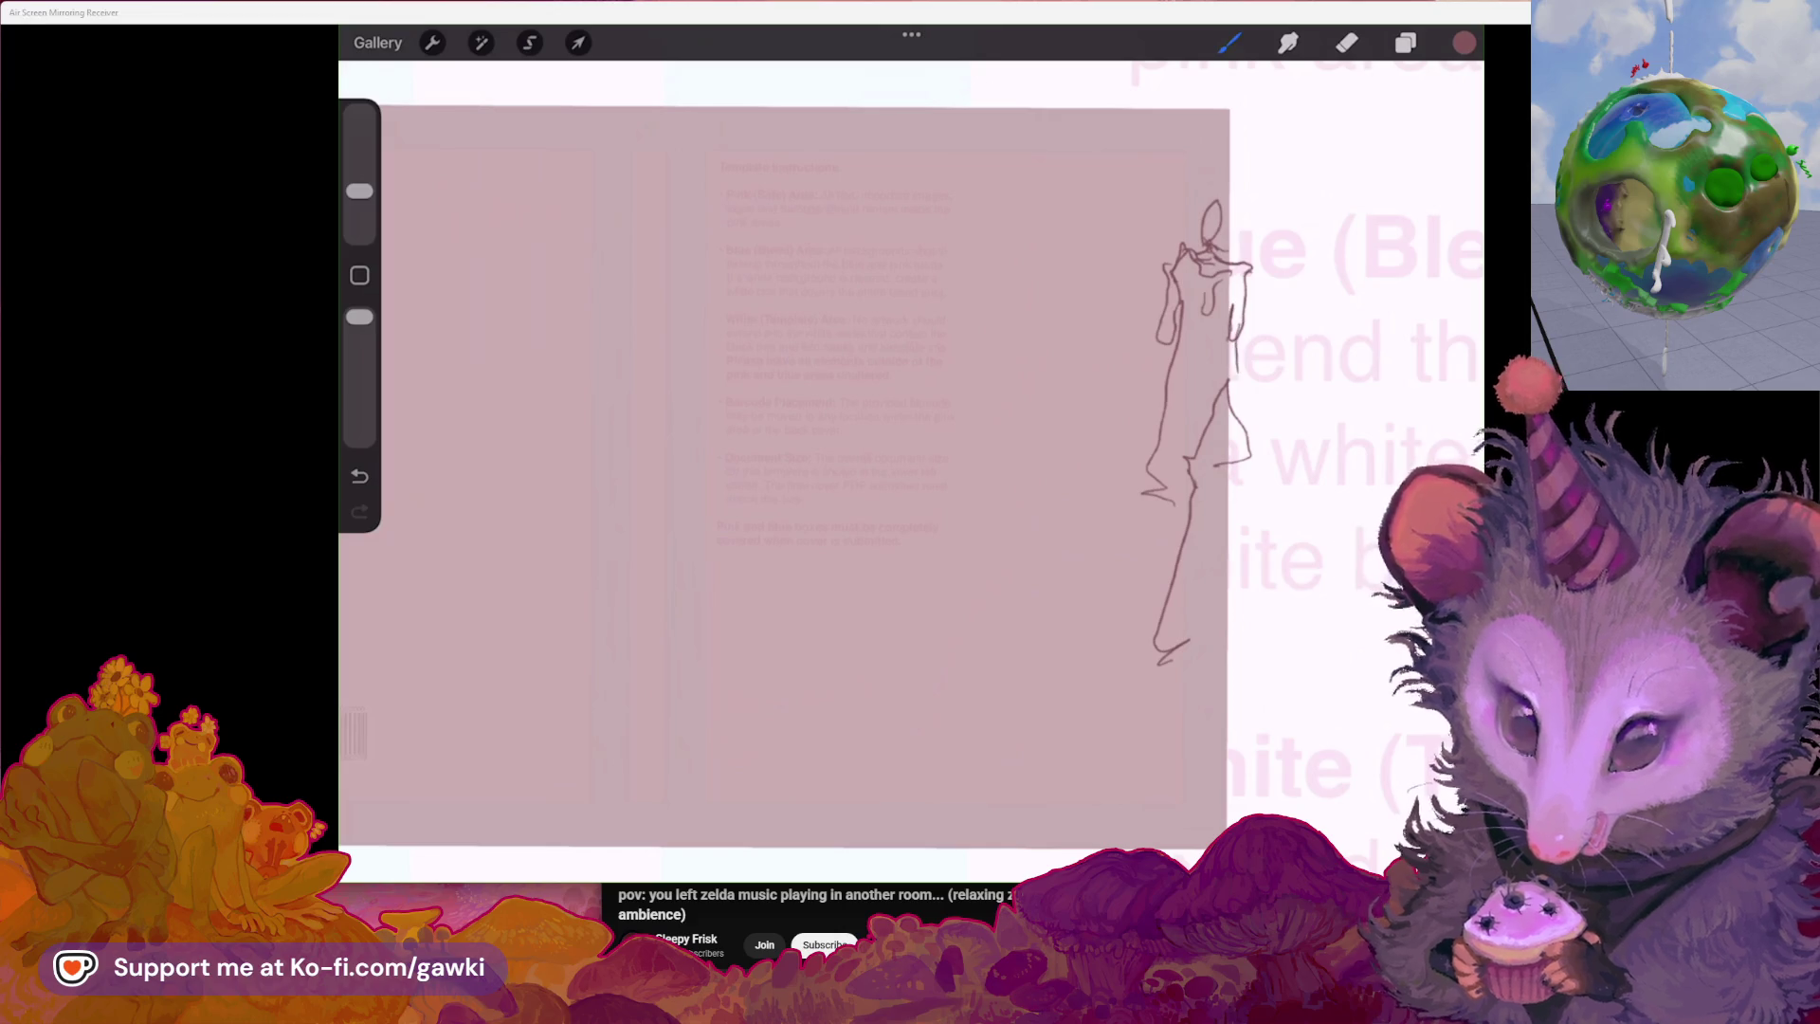
Refine the spire top with erasing and short strokes, undoing unwanted diagonal lines
key("e")
key("ctrl+z")
key("b")
scroll(825, 469, "down", 3)
key("e")
left_click_drag(1231, 381, 1206, 409)
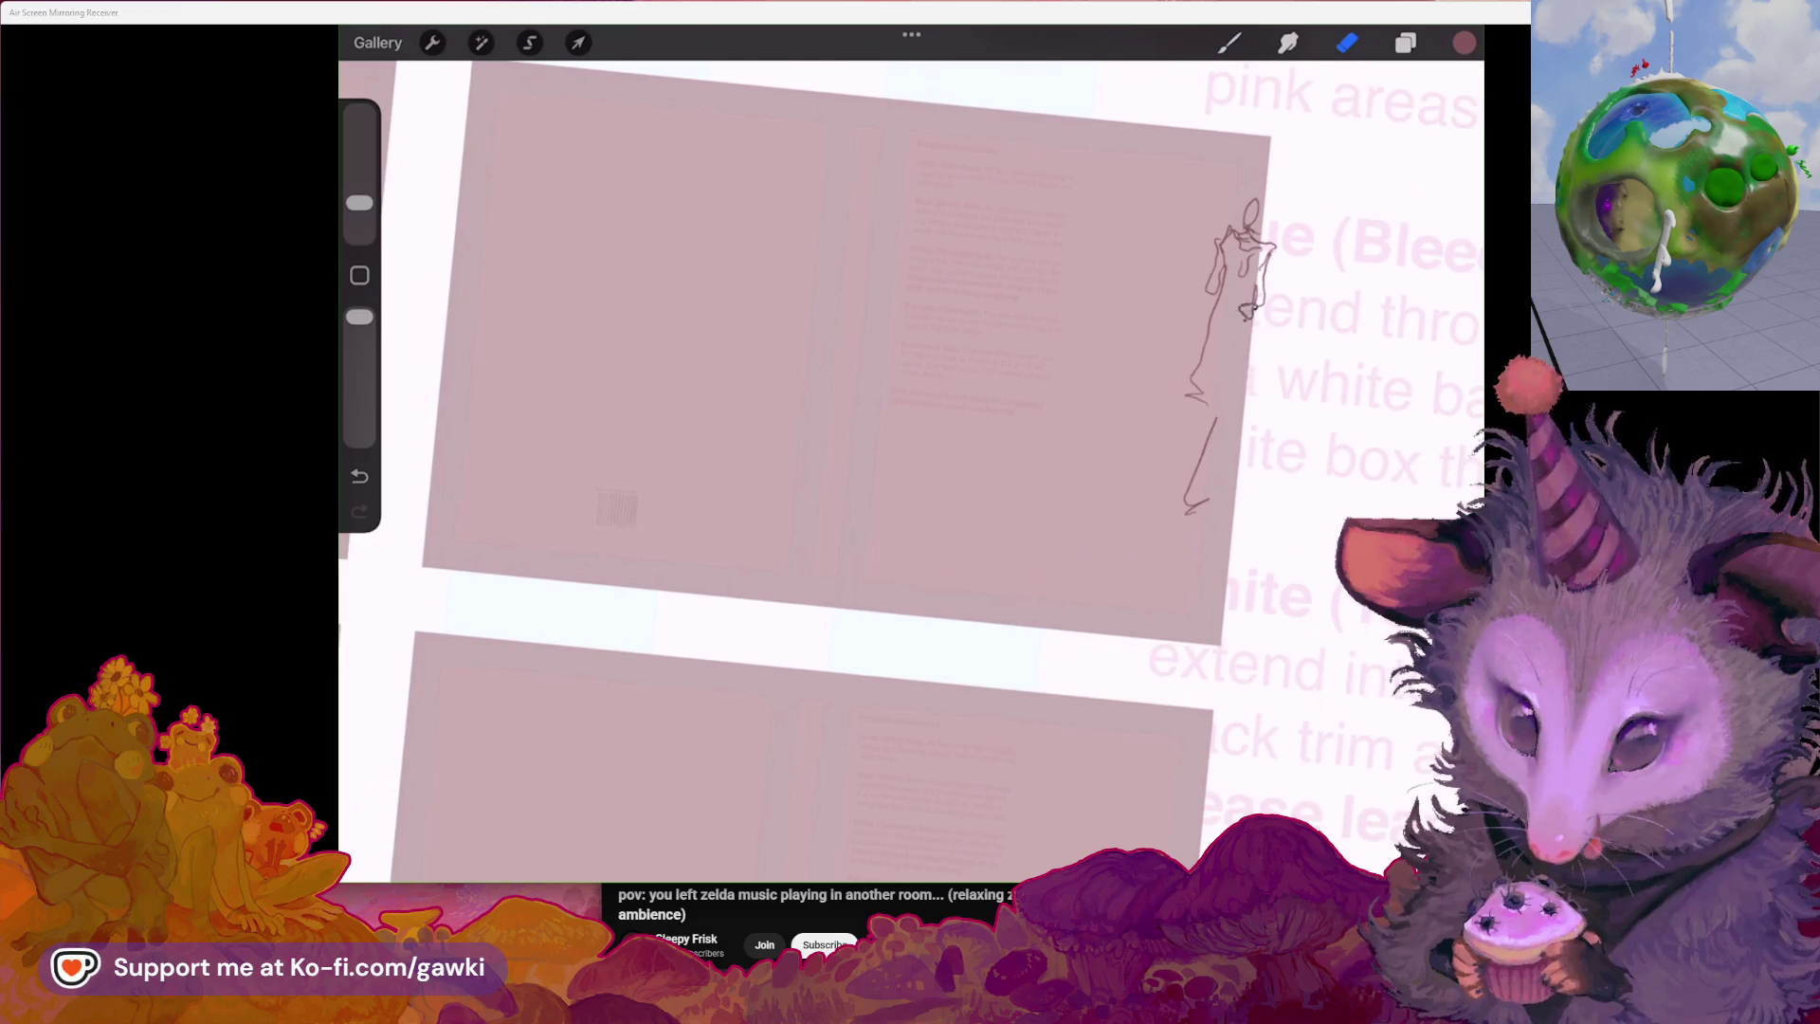
scroll(826, 456, "up", 2)
key("b")
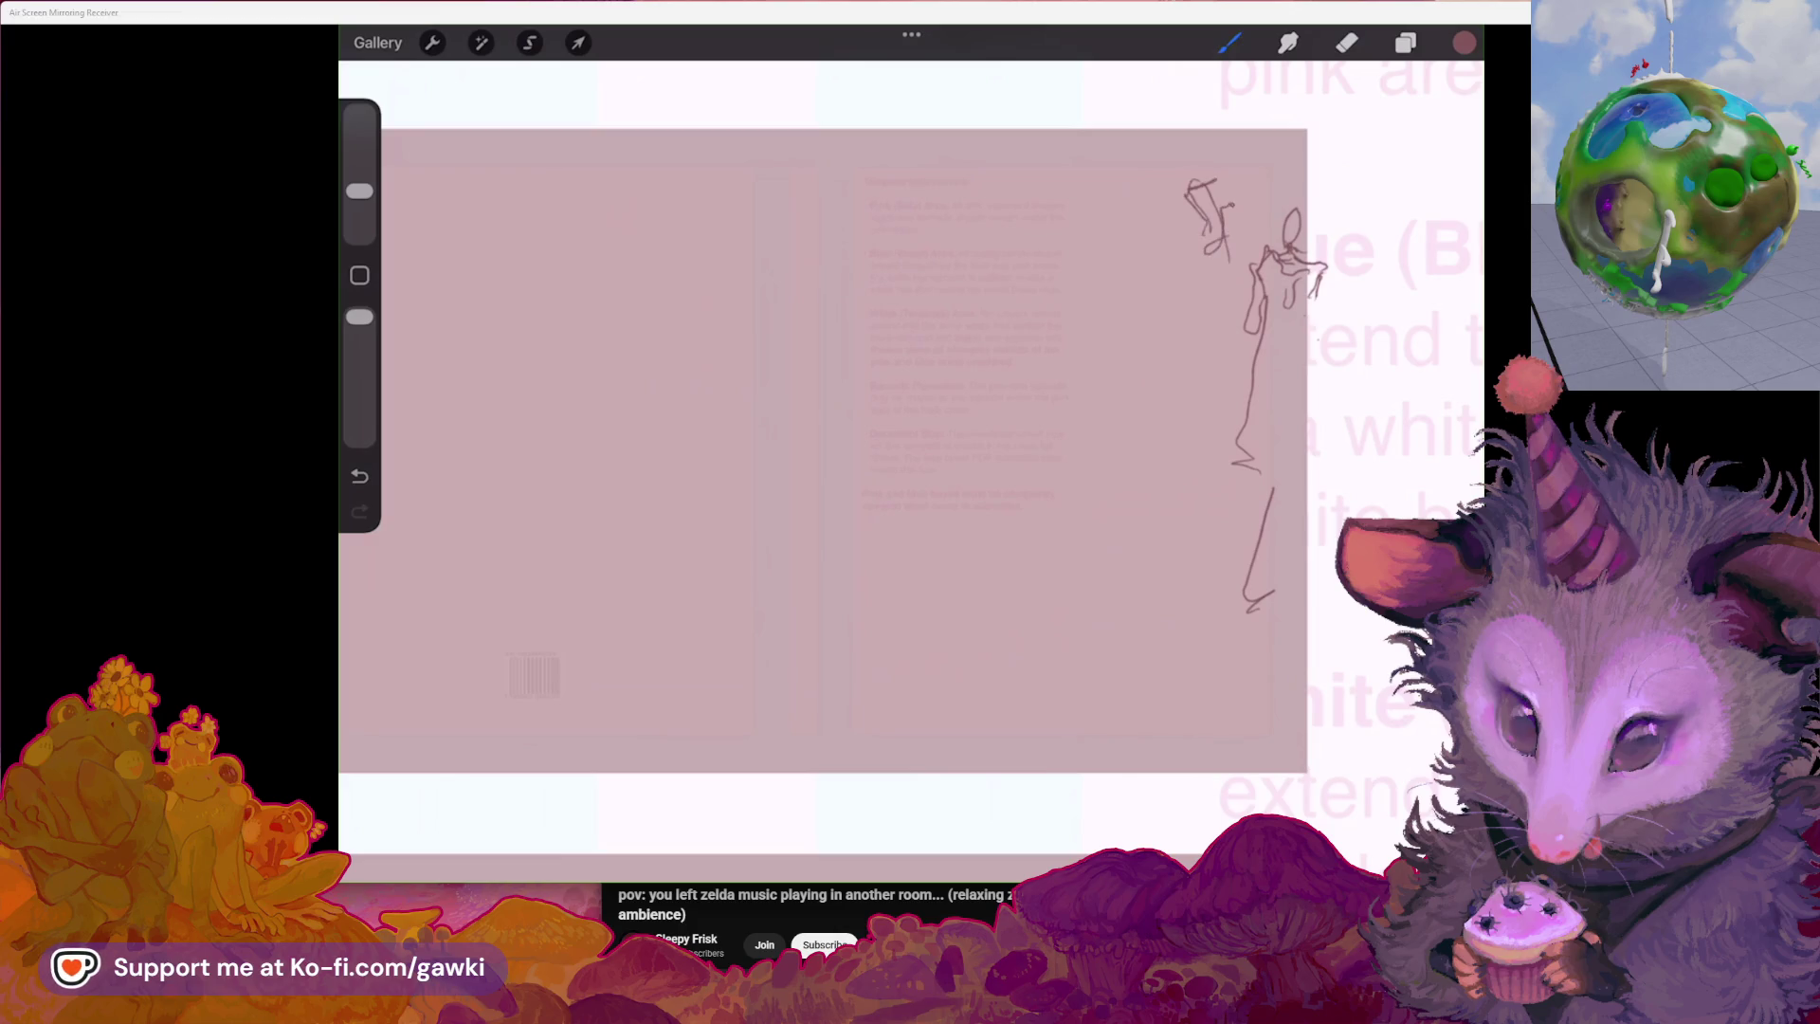
mouse_move(1249, 167)
left_mouse_down()
mouse_move(1247, 192)
mouse_move(1293, 227)
left_mouse_up()
key("e")
scroll(853, 427, "up", 2)
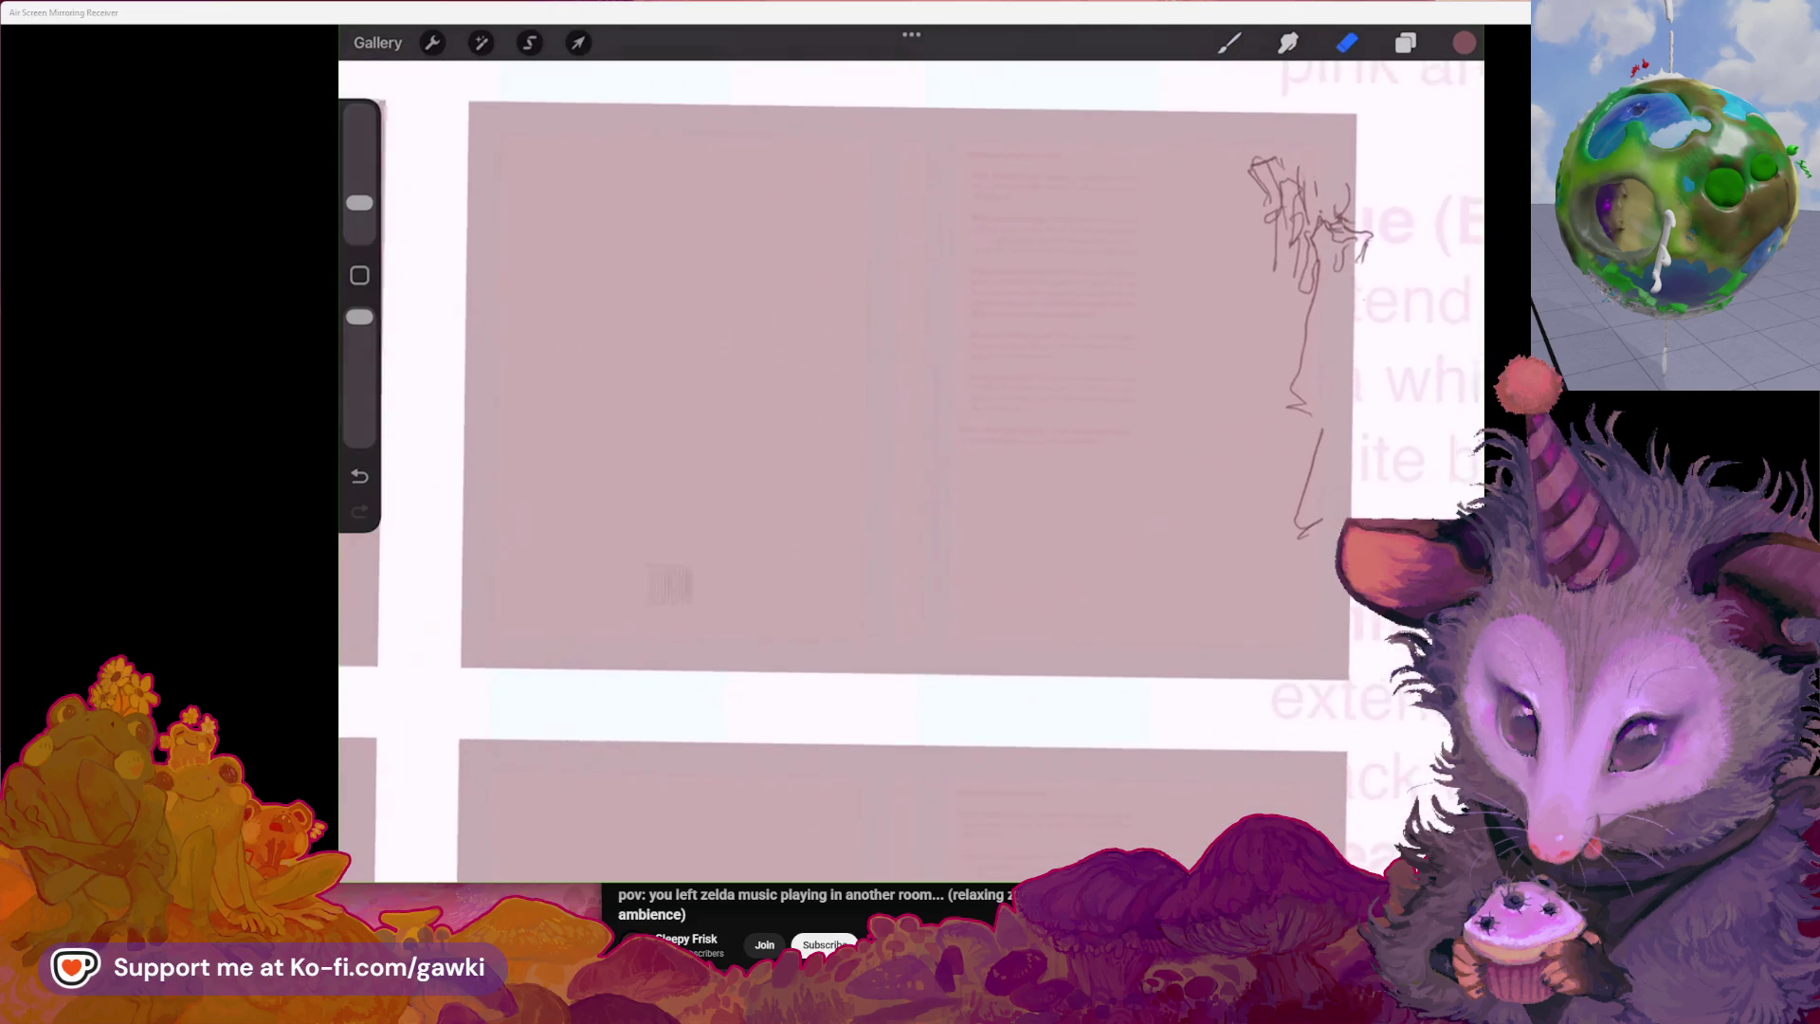
key("b")
scroll(853, 428, "up", 1)
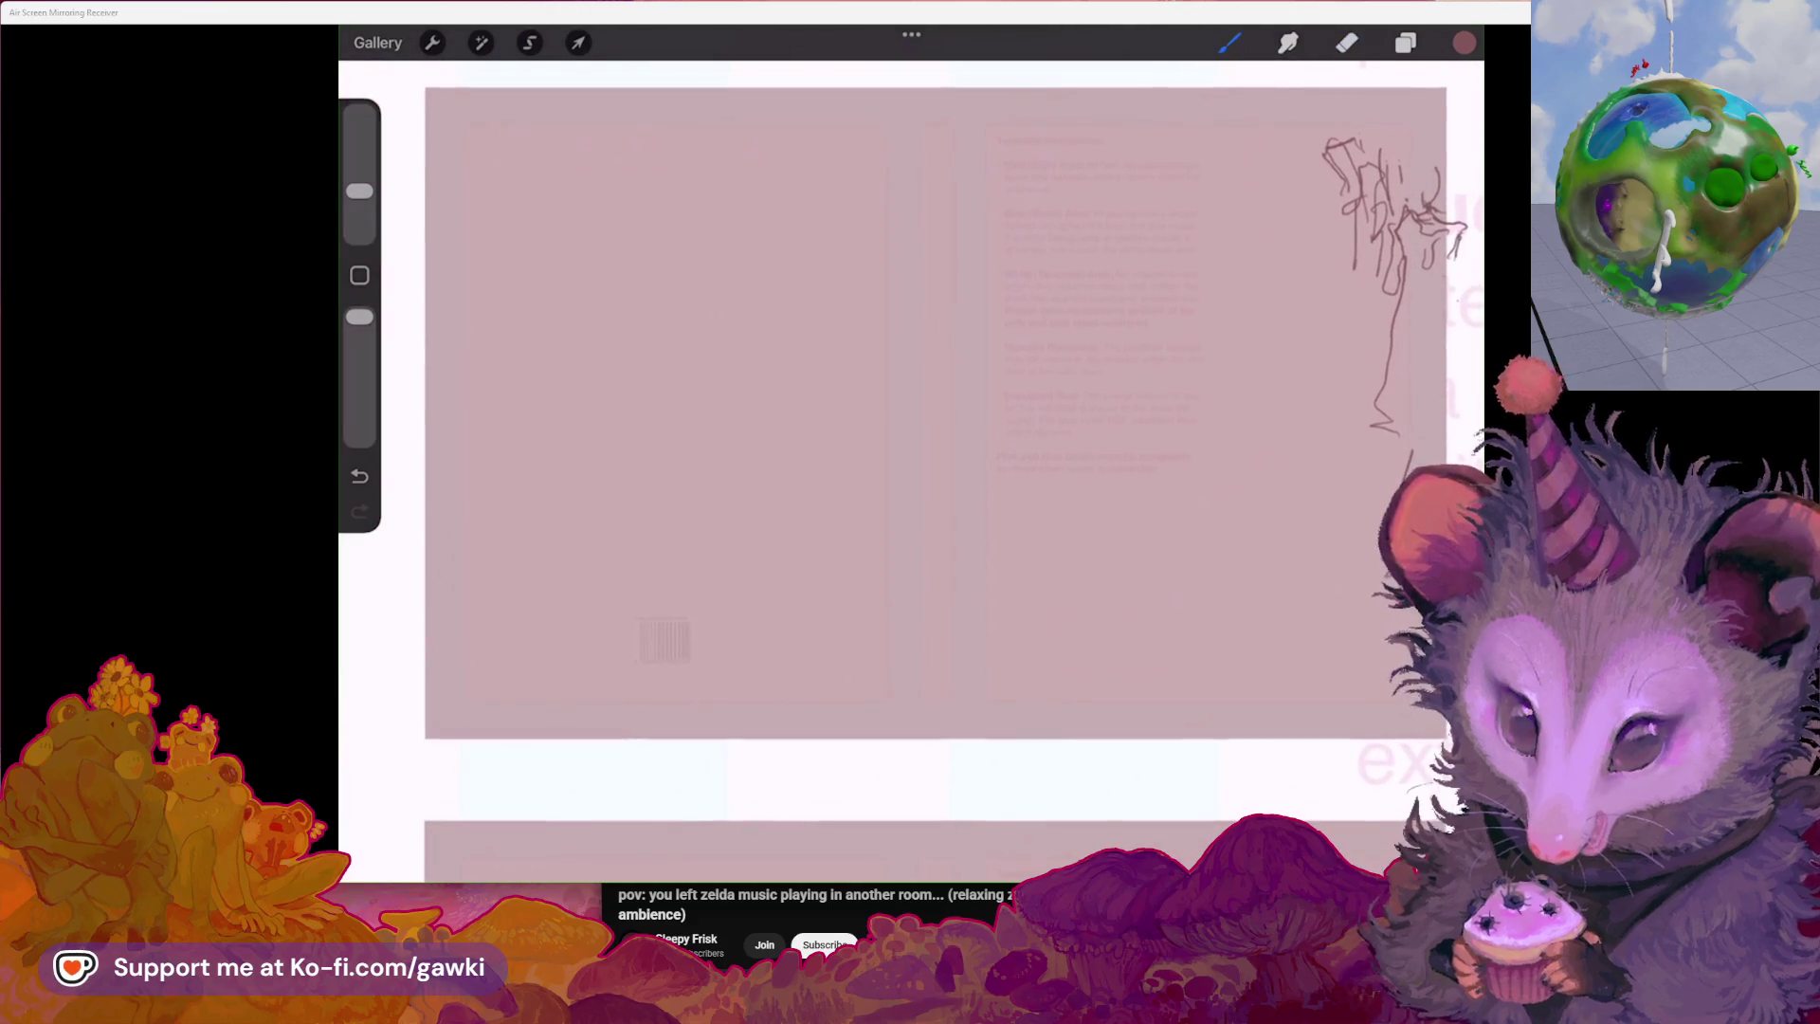
left_click_drag(970, 469, 1023, 493)
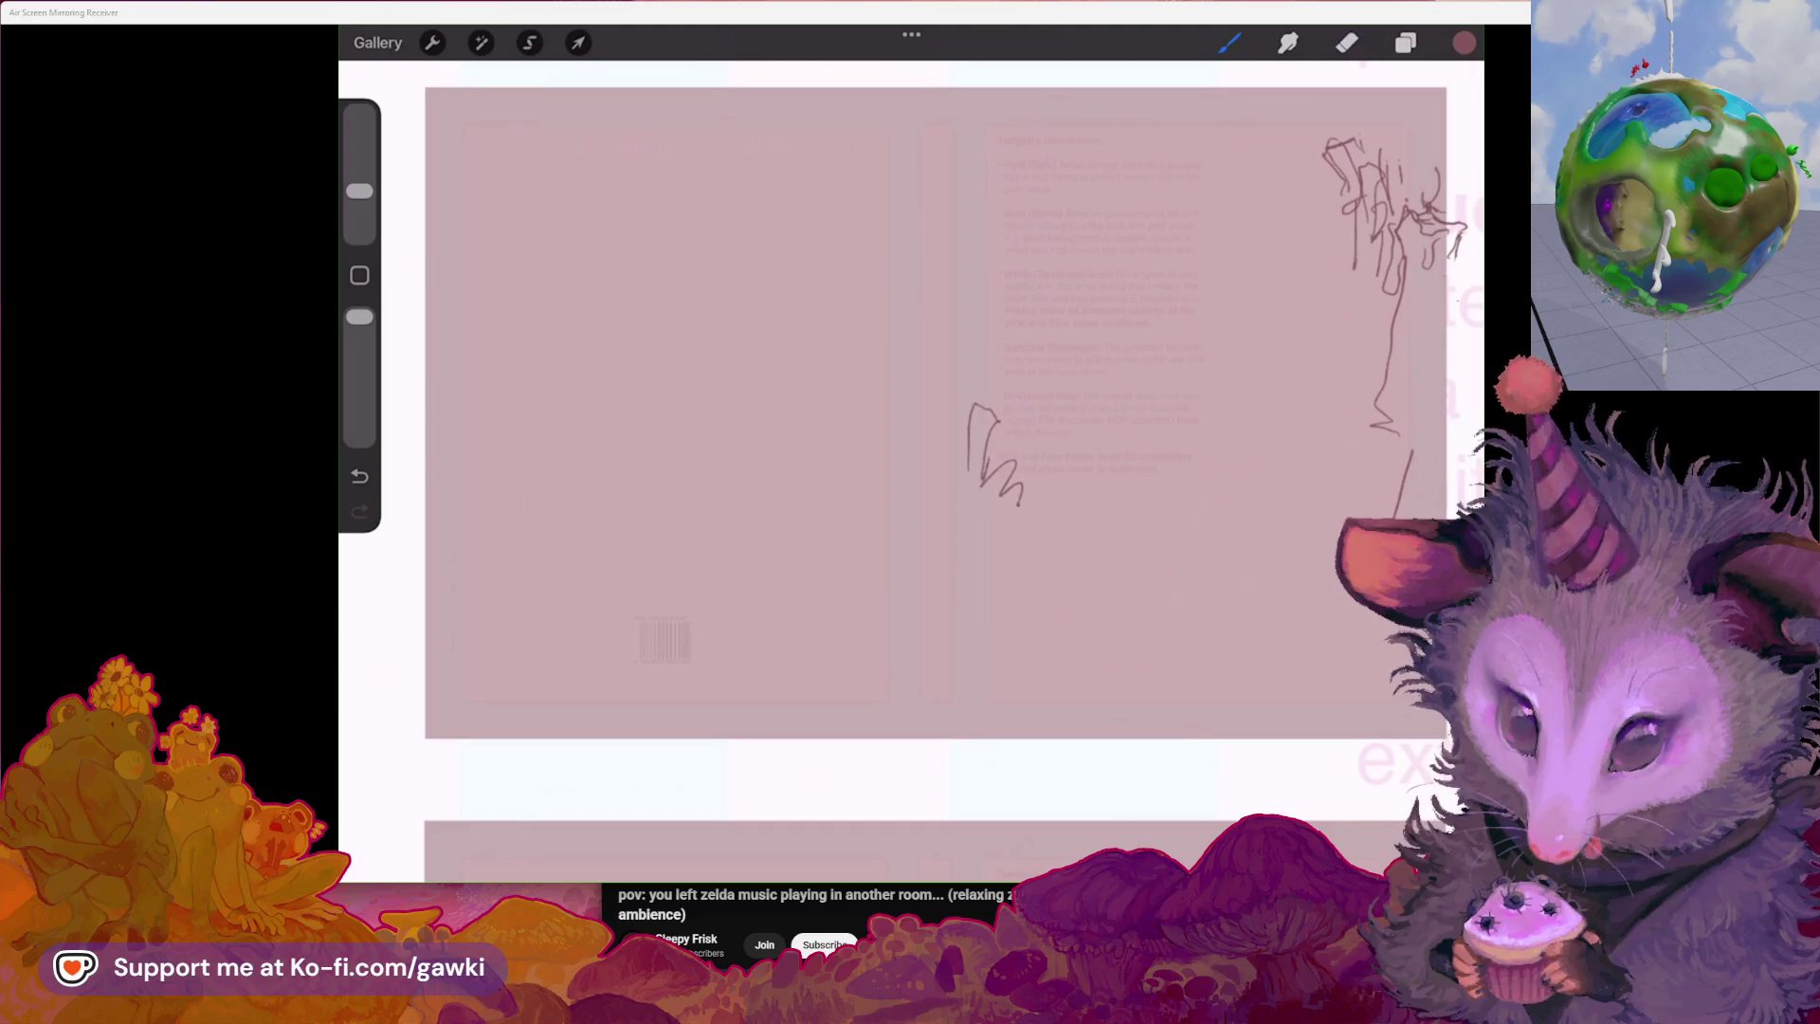
scroll(911, 427, "up", 1)
left_click_drag(1020, 268, 927, 399)
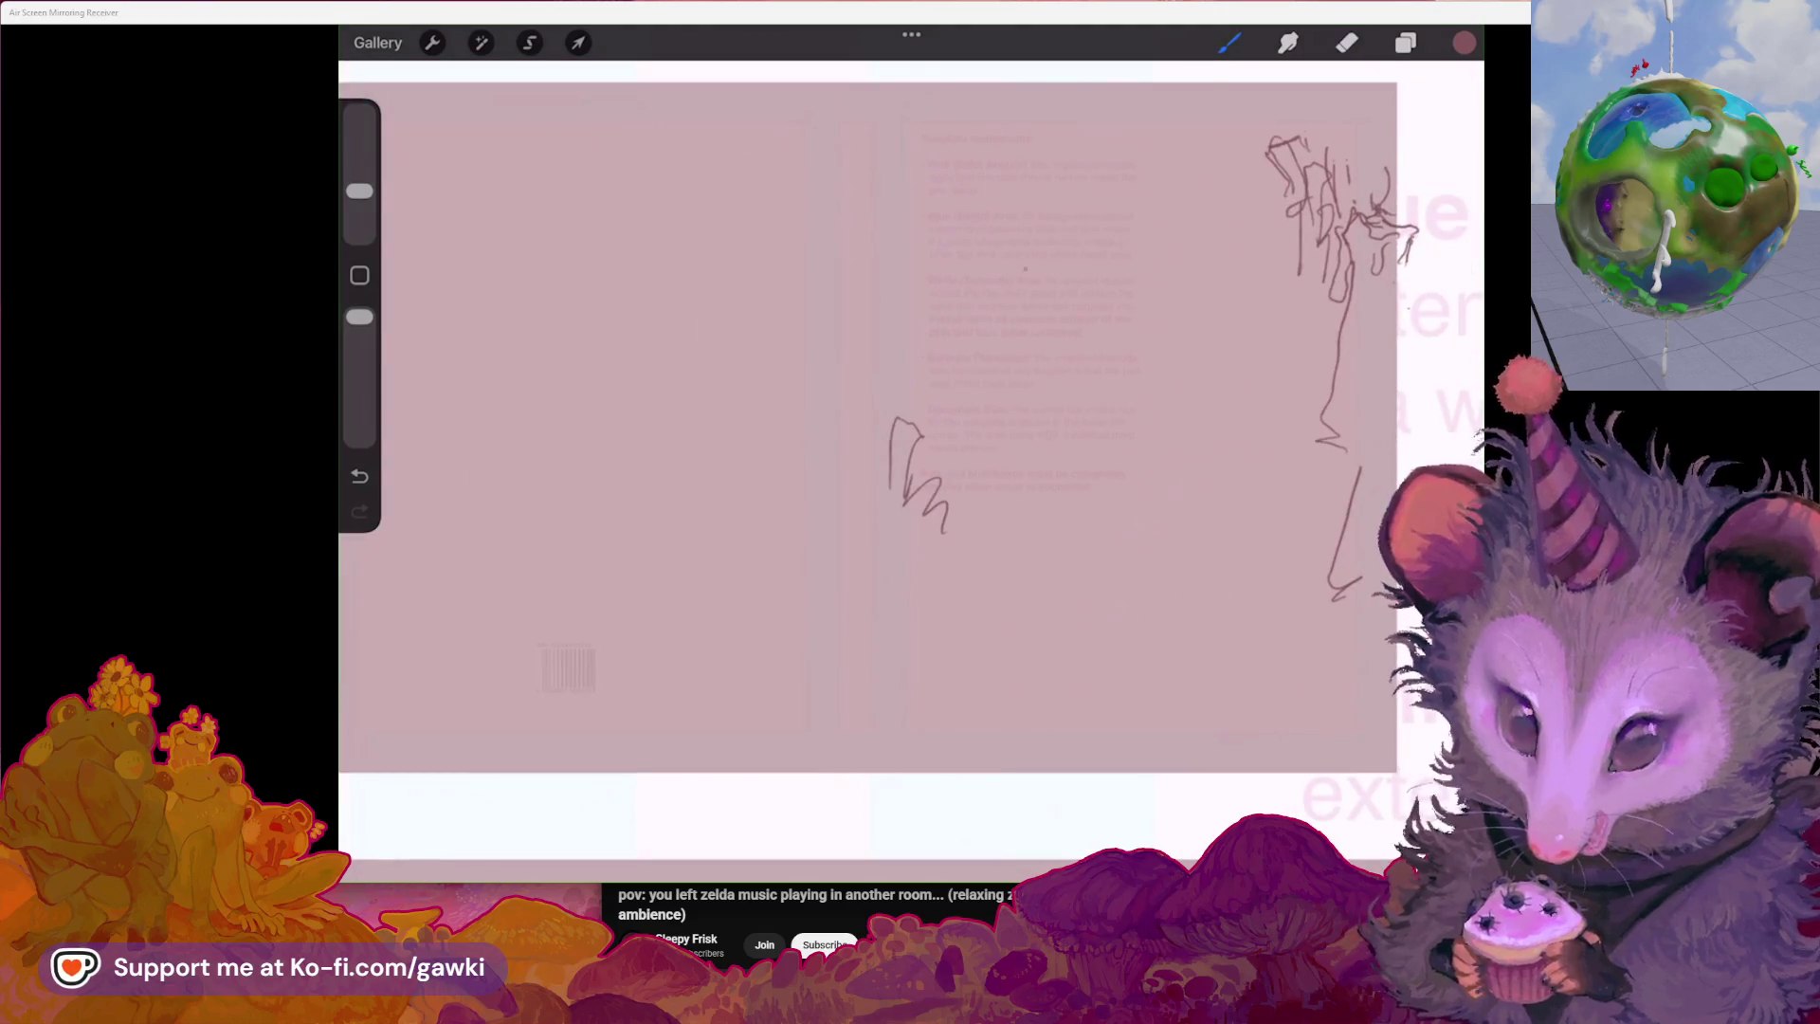
key("ctrl+z")
scroll(855, 427, "down", 1)
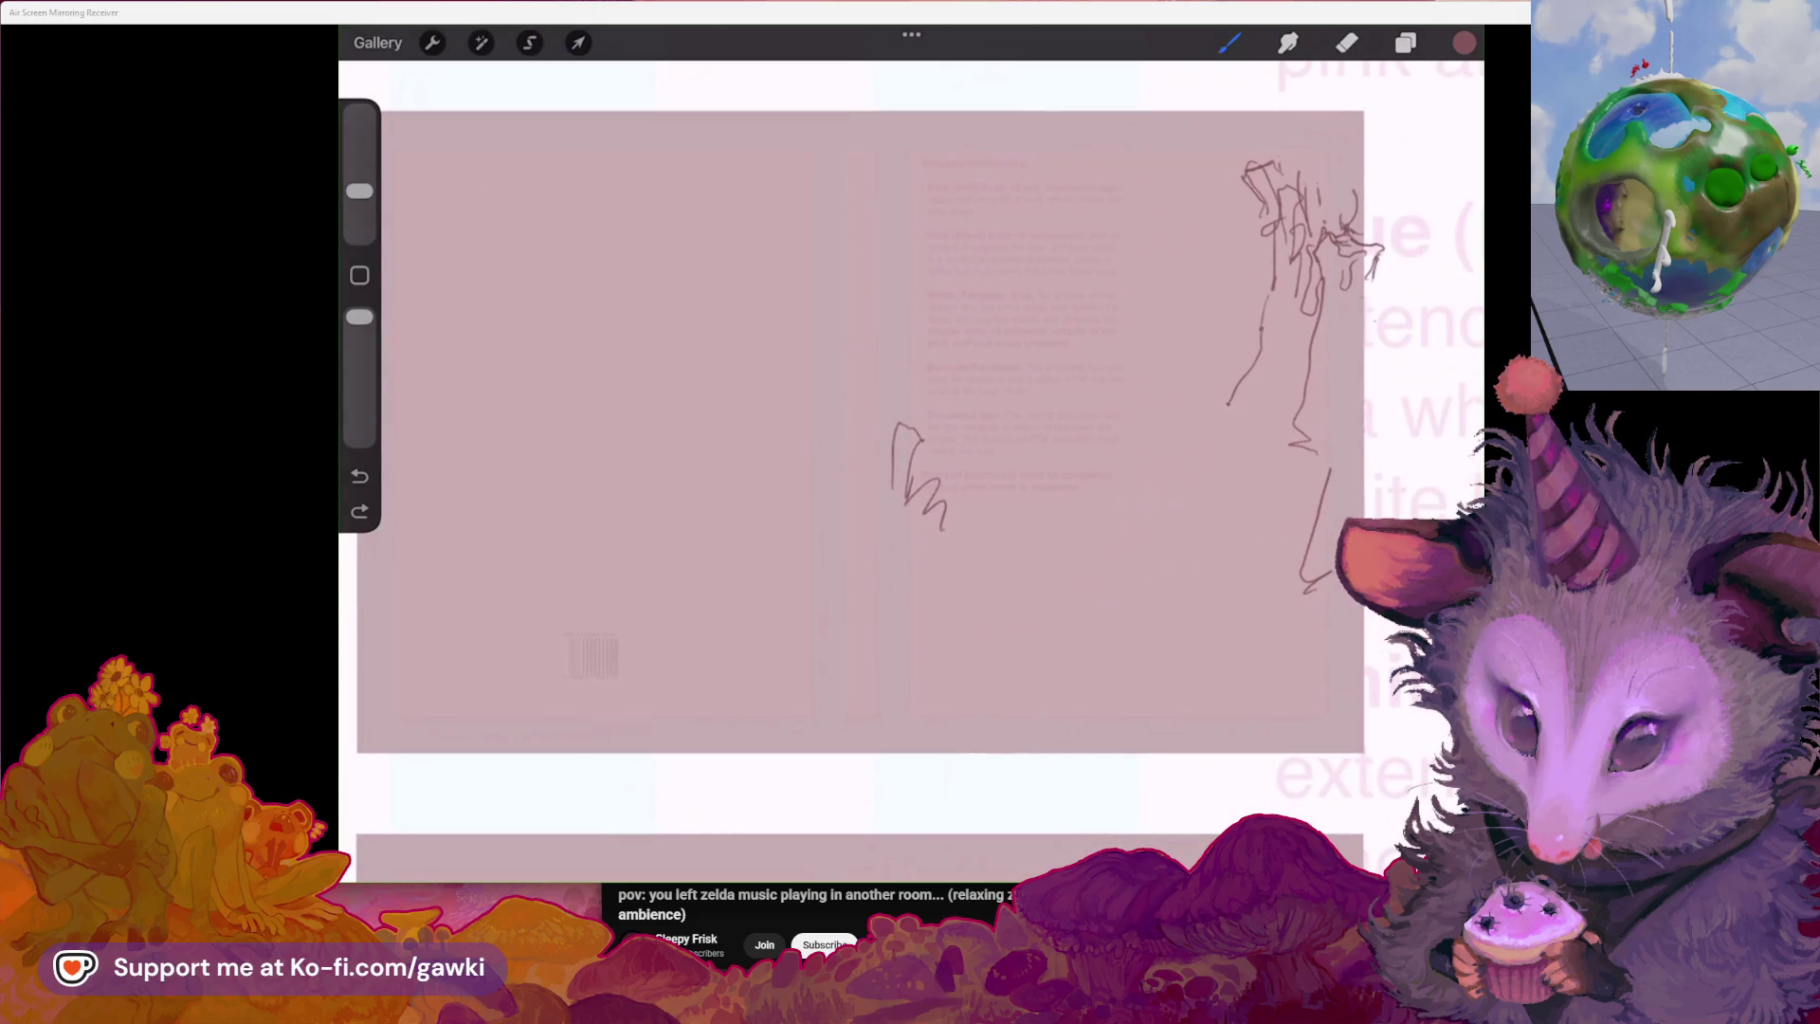
key("ctrl+z")
key("ctrl+z")
Redraw the spire's long side and base strokes, erasing the small scribbles below it
left_click_drag(1251, 270, 1220, 472)
left_click_drag(855, 496, 940, 431)
left_click_drag(940, 498, 960, 519)
mouse_move(853, 428)
left_mouse_down()
mouse_move(840, 377)
mouse_move(785, 416)
left_mouse_up()
left_click(1228, 42)
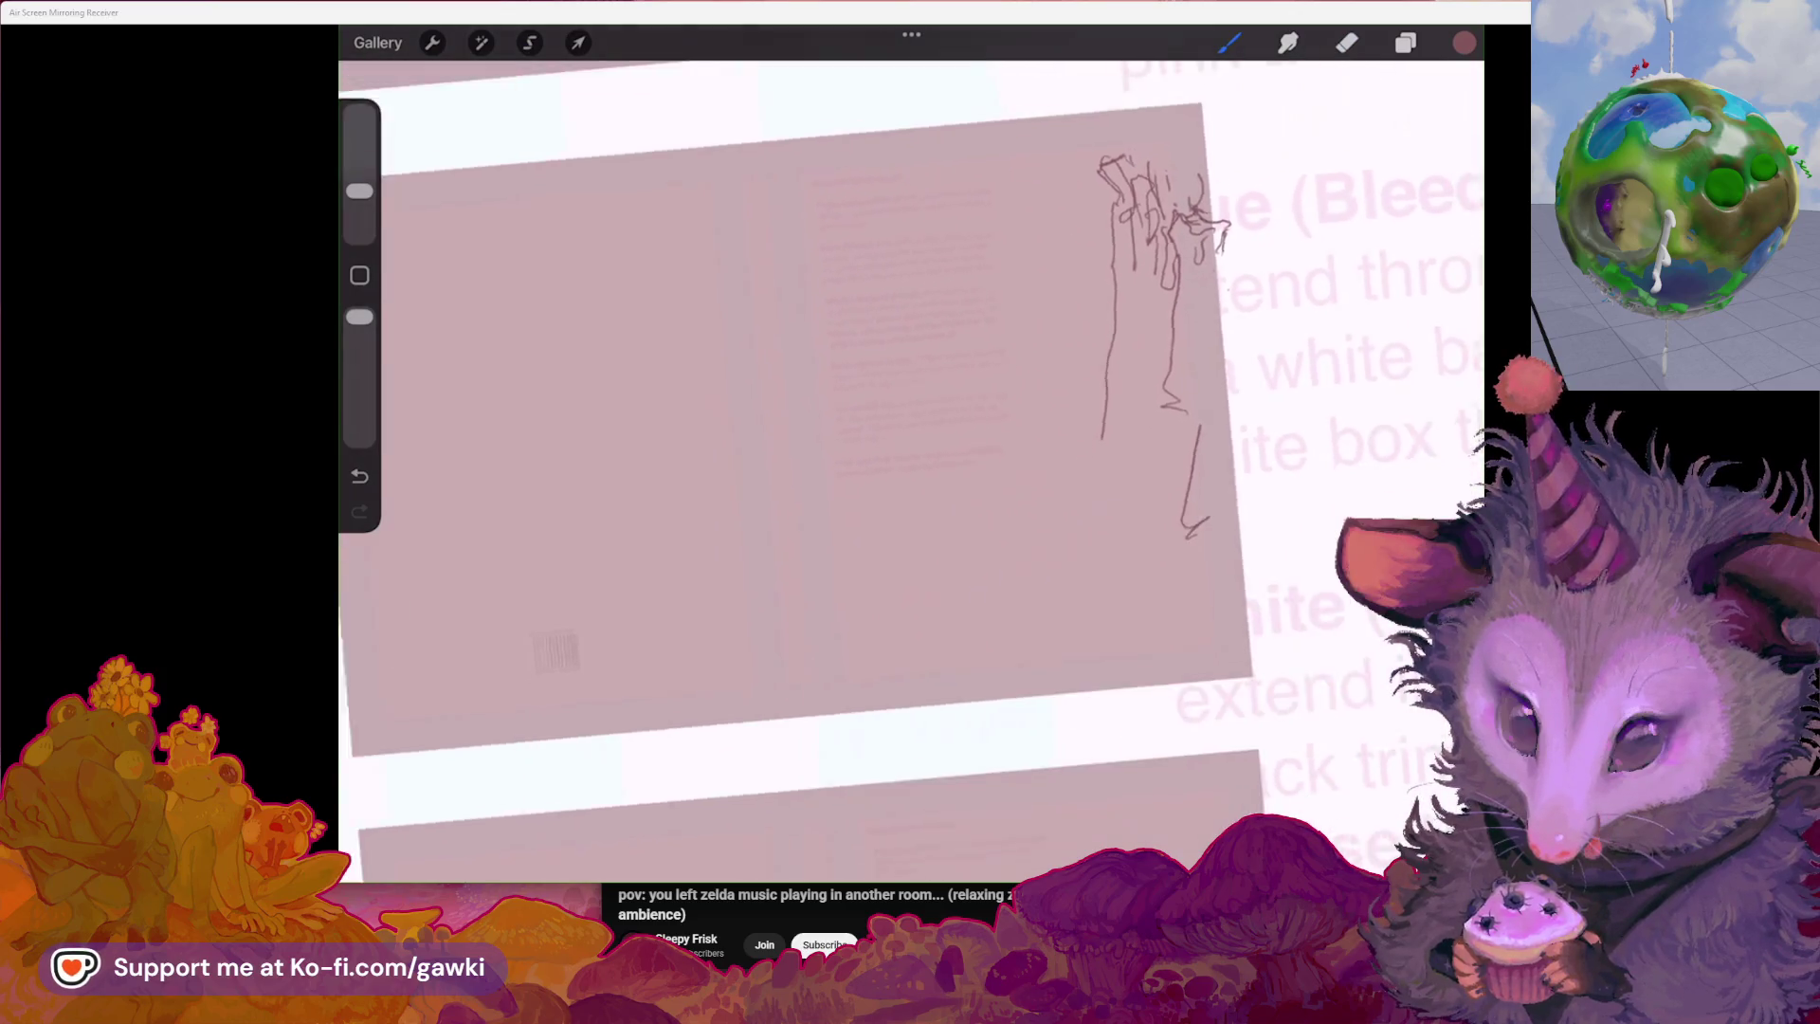
key("ctrl+z")
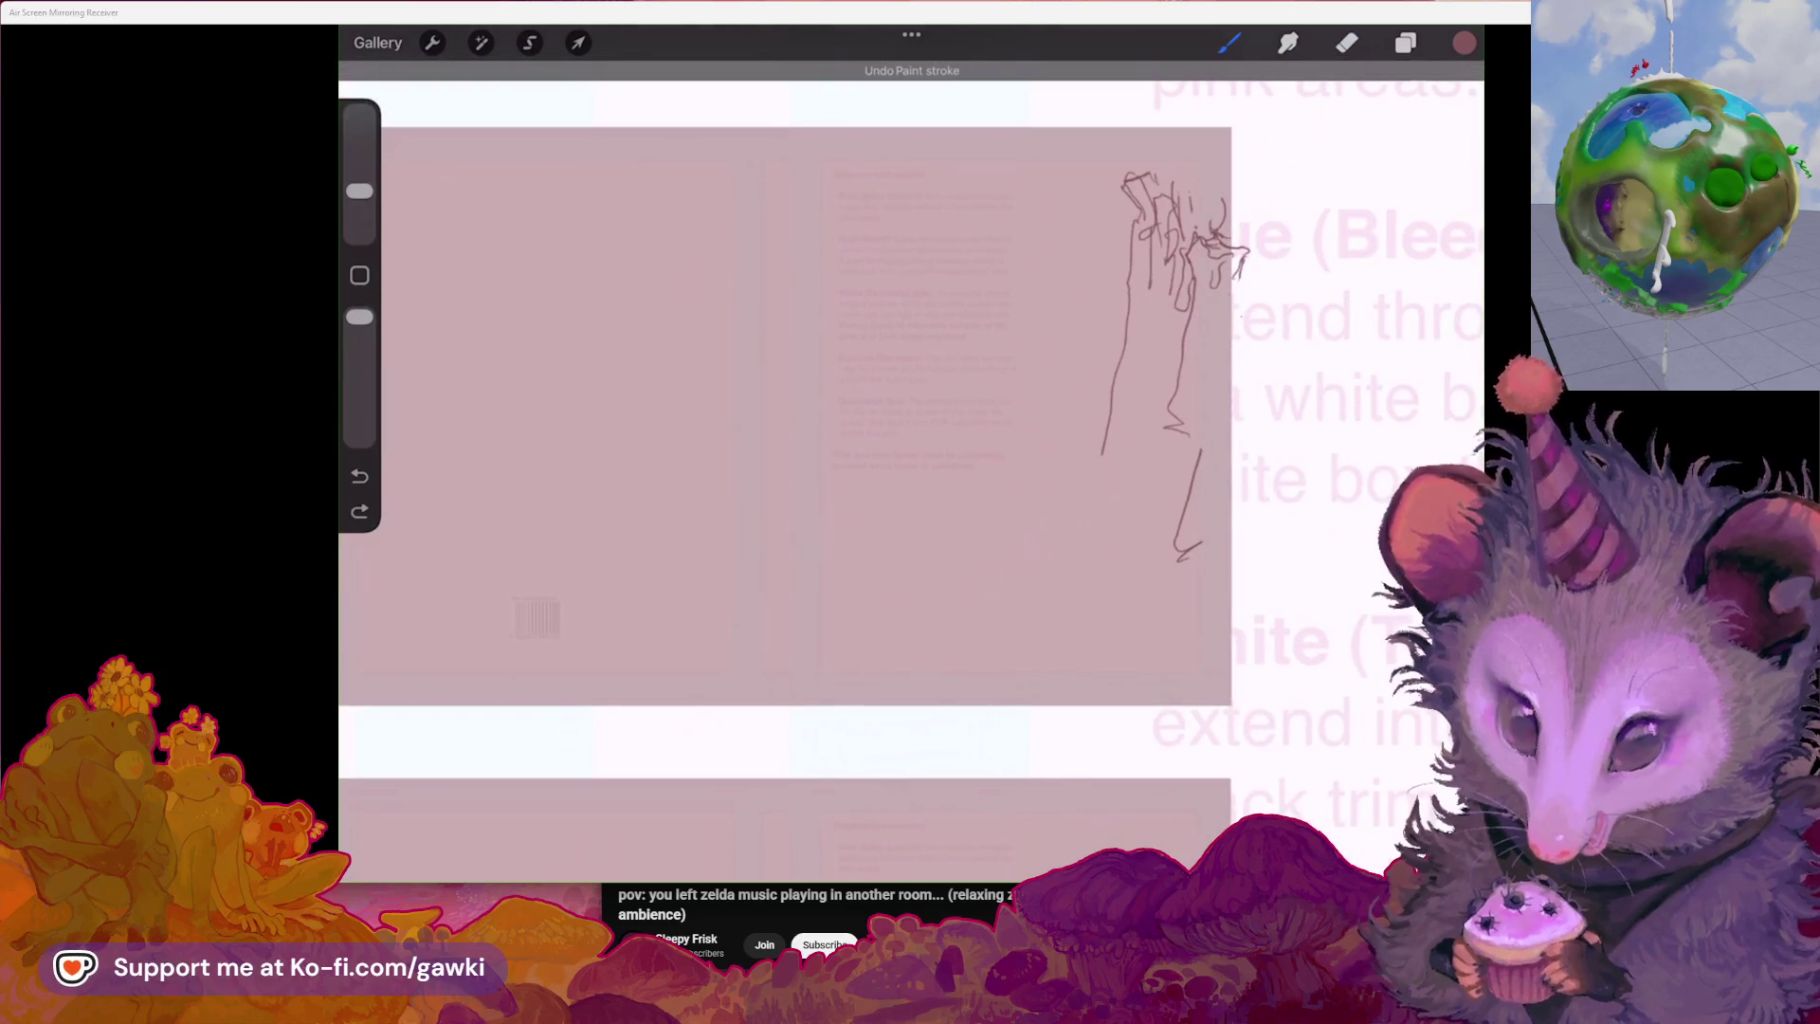
left_click_drag(896, 573, 992, 654)
key("ctrl+z")
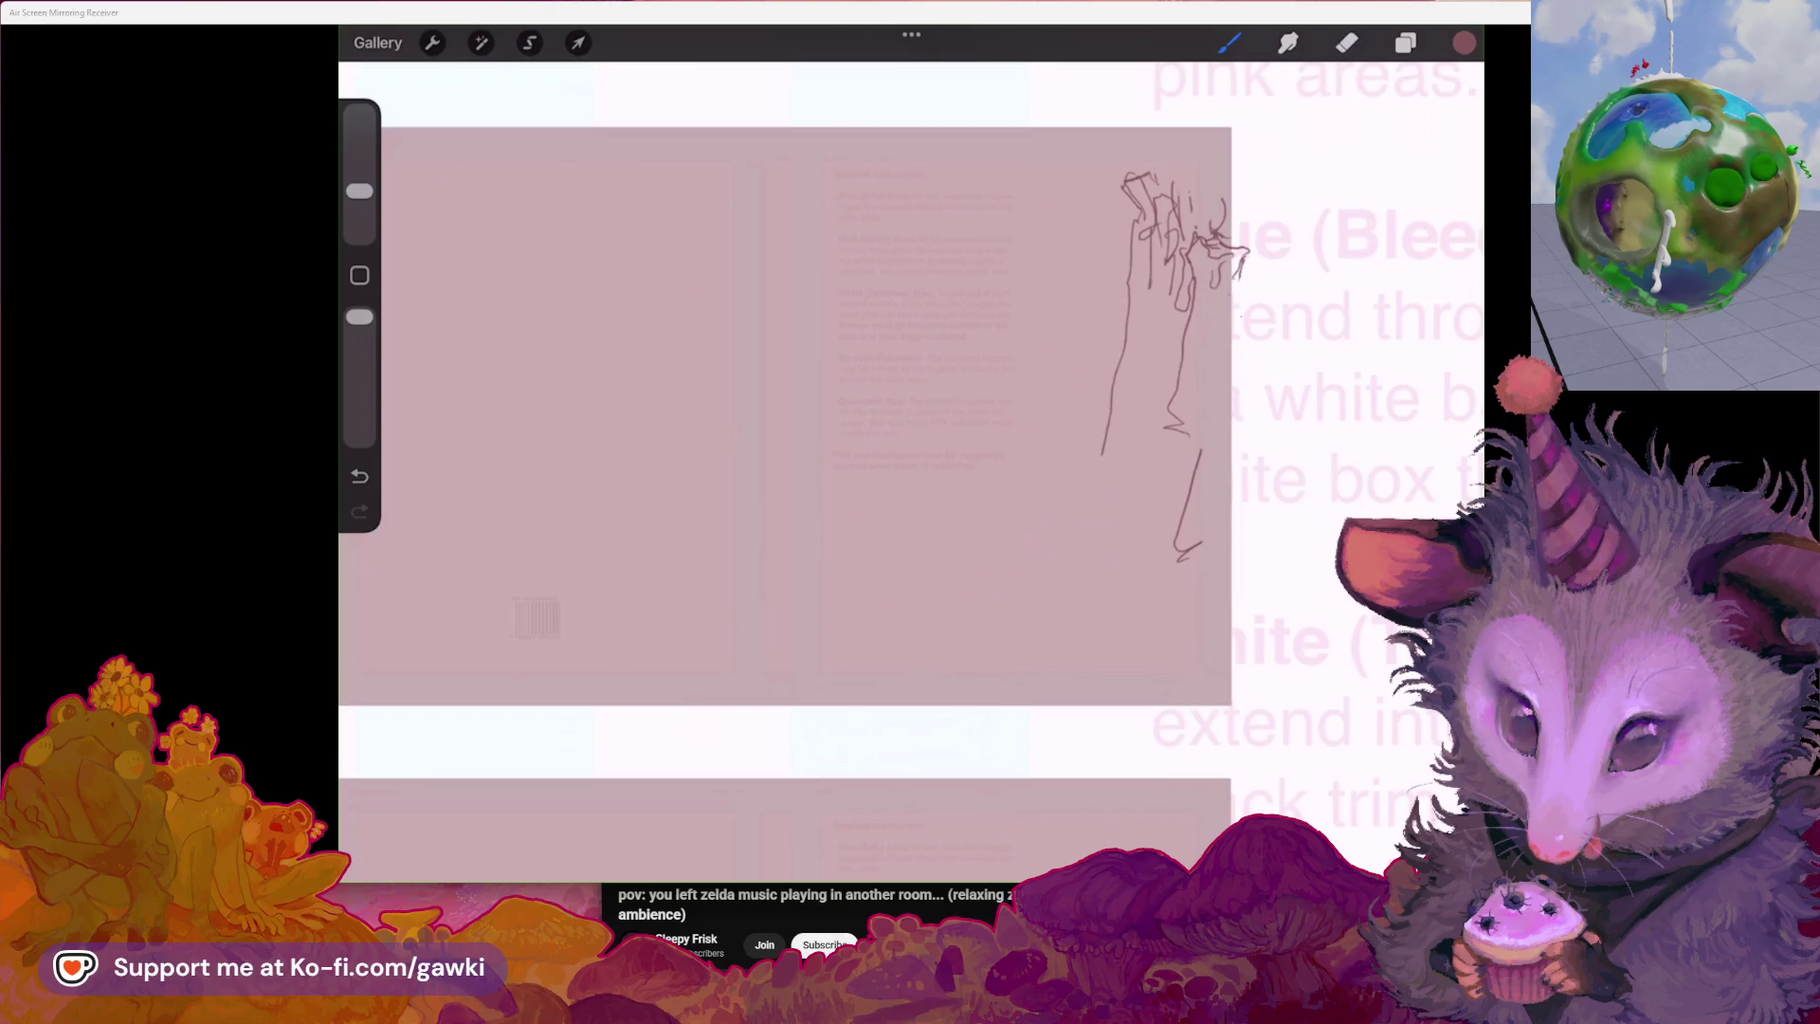
left_click_drag(1104, 444, 1202, 601)
left_click_drag(1096, 452, 1221, 583)
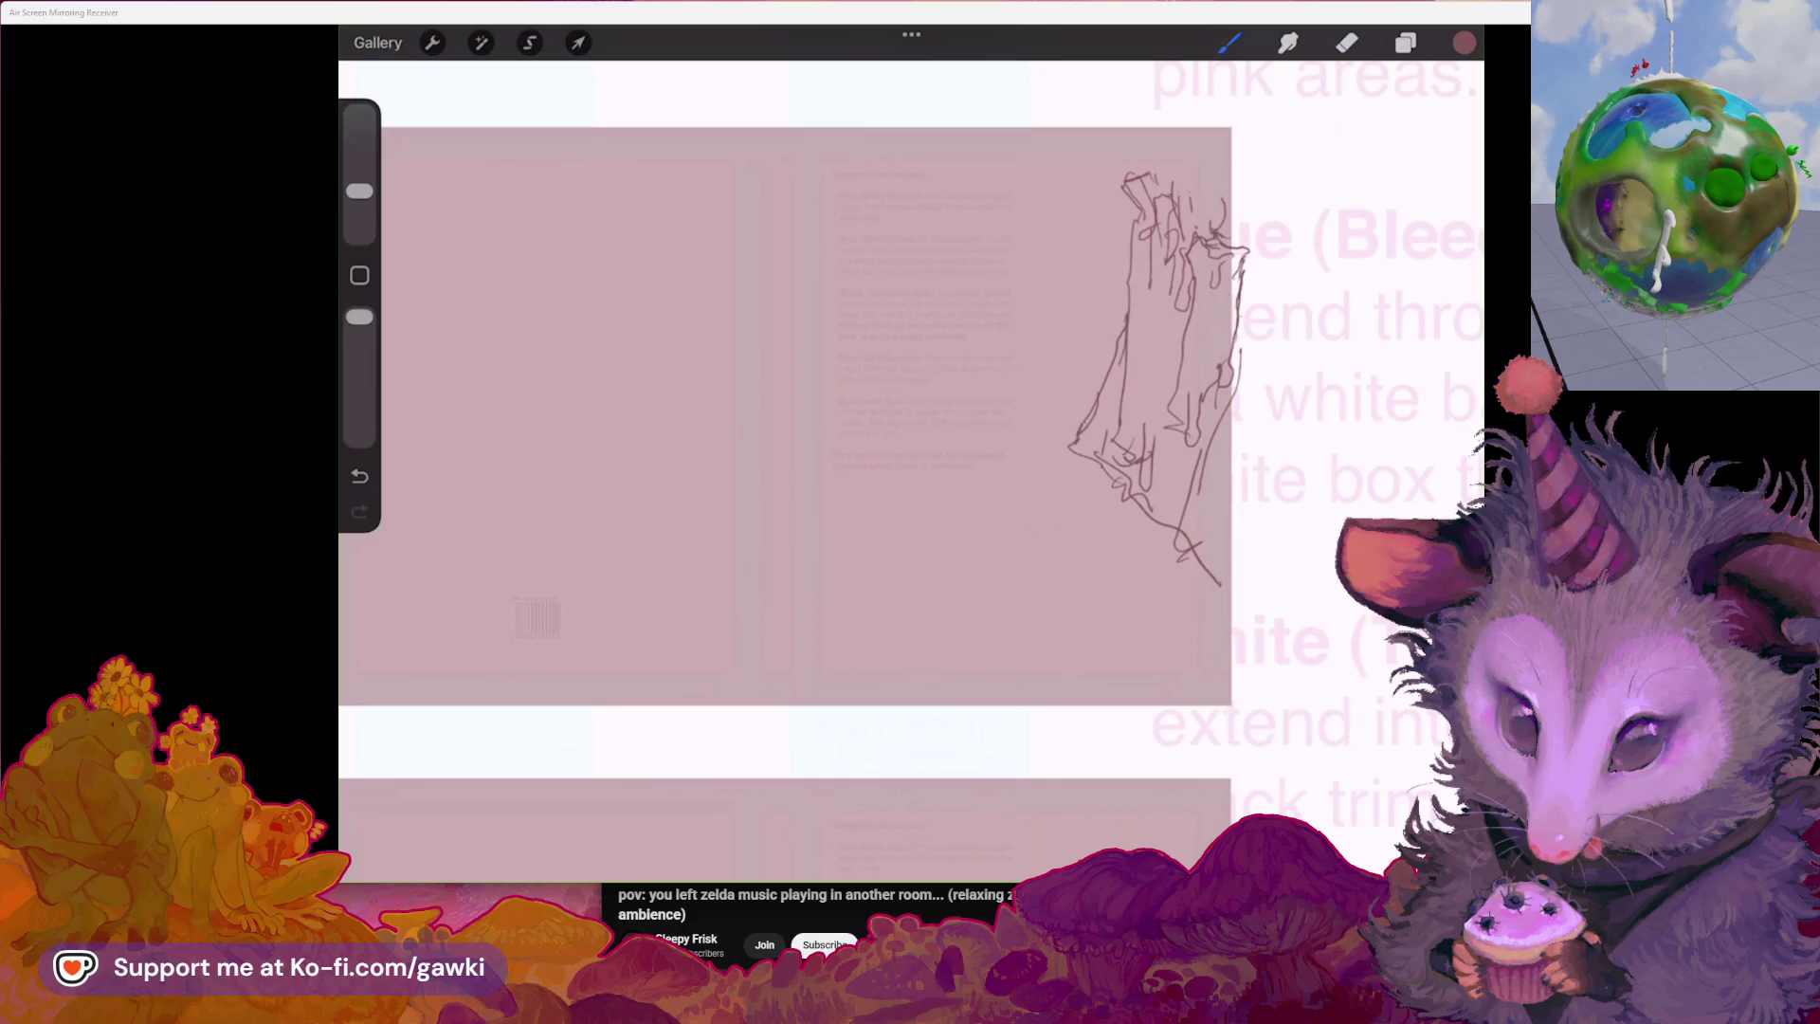
left_click(530, 41)
Select the spire sketch and transform it smaller and slightly tilted
mouse_move(1061, 195)
left_mouse_down()
mouse_move(1242, 144)
mouse_move(1145, 197)
mouse_move(1145, 224)
left_mouse_up()
left_click(578, 42)
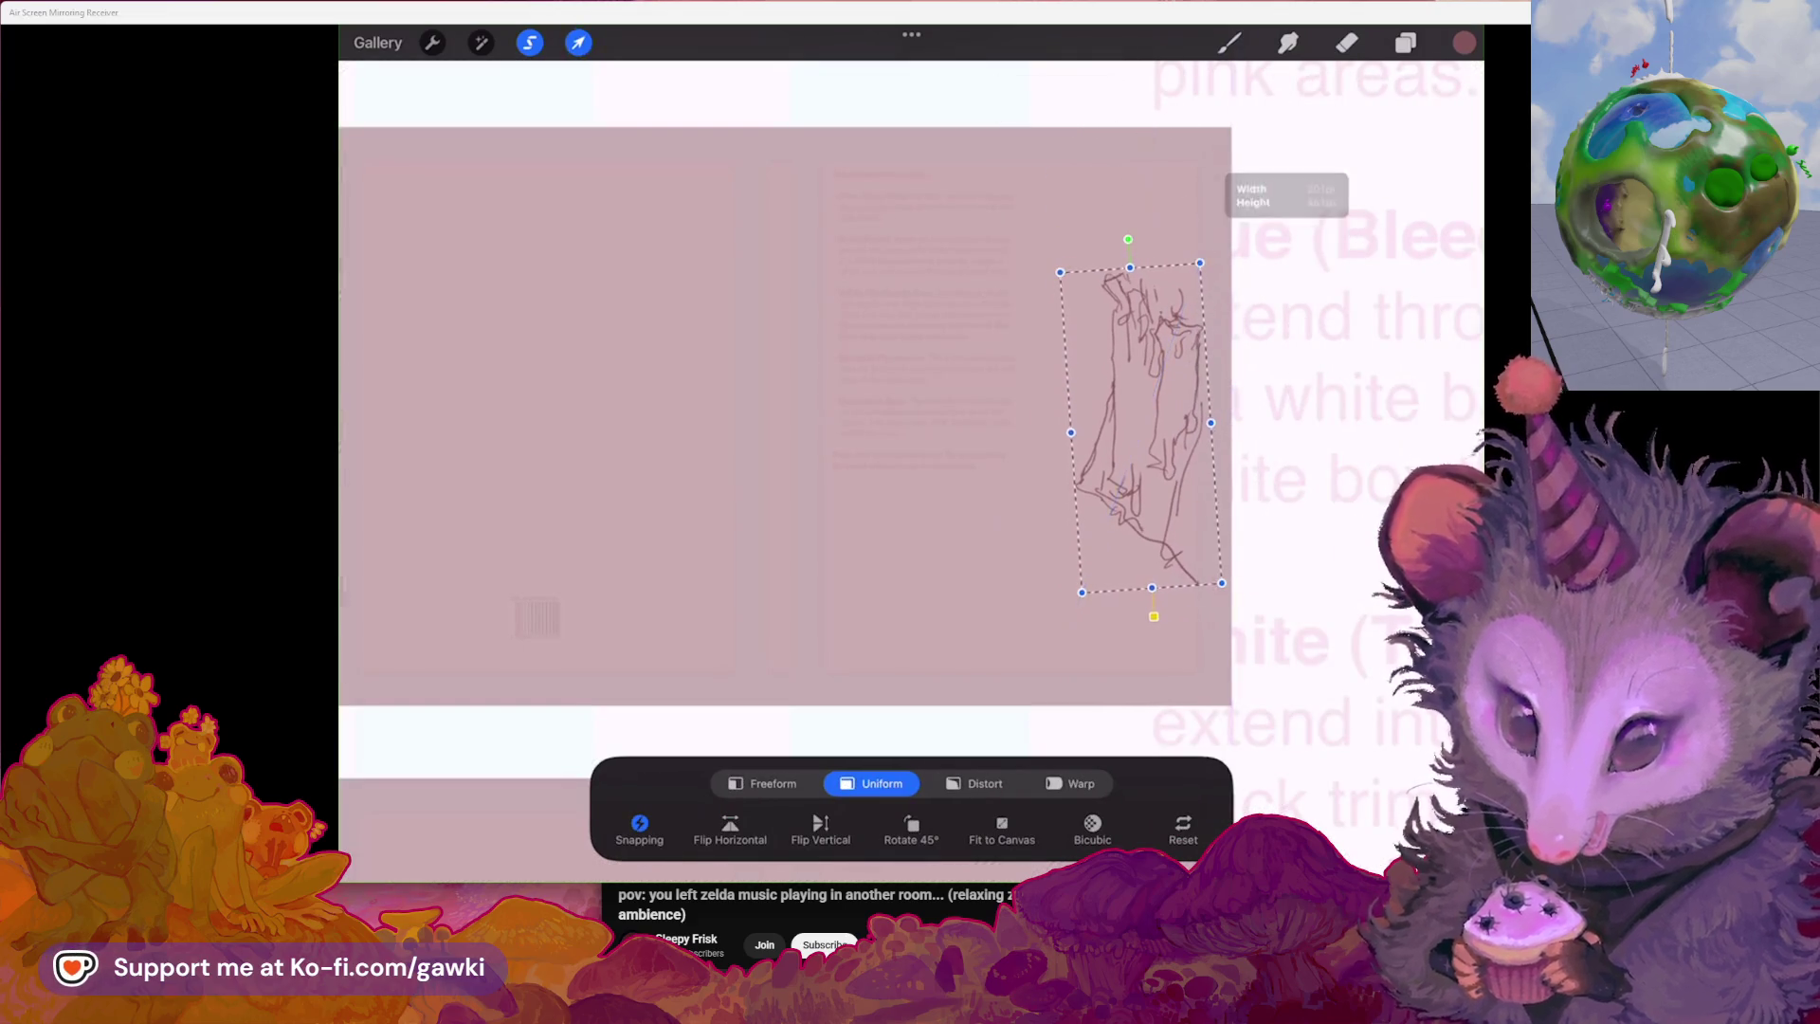
left_click(1228, 42)
scroll(790, 483, "up", 2)
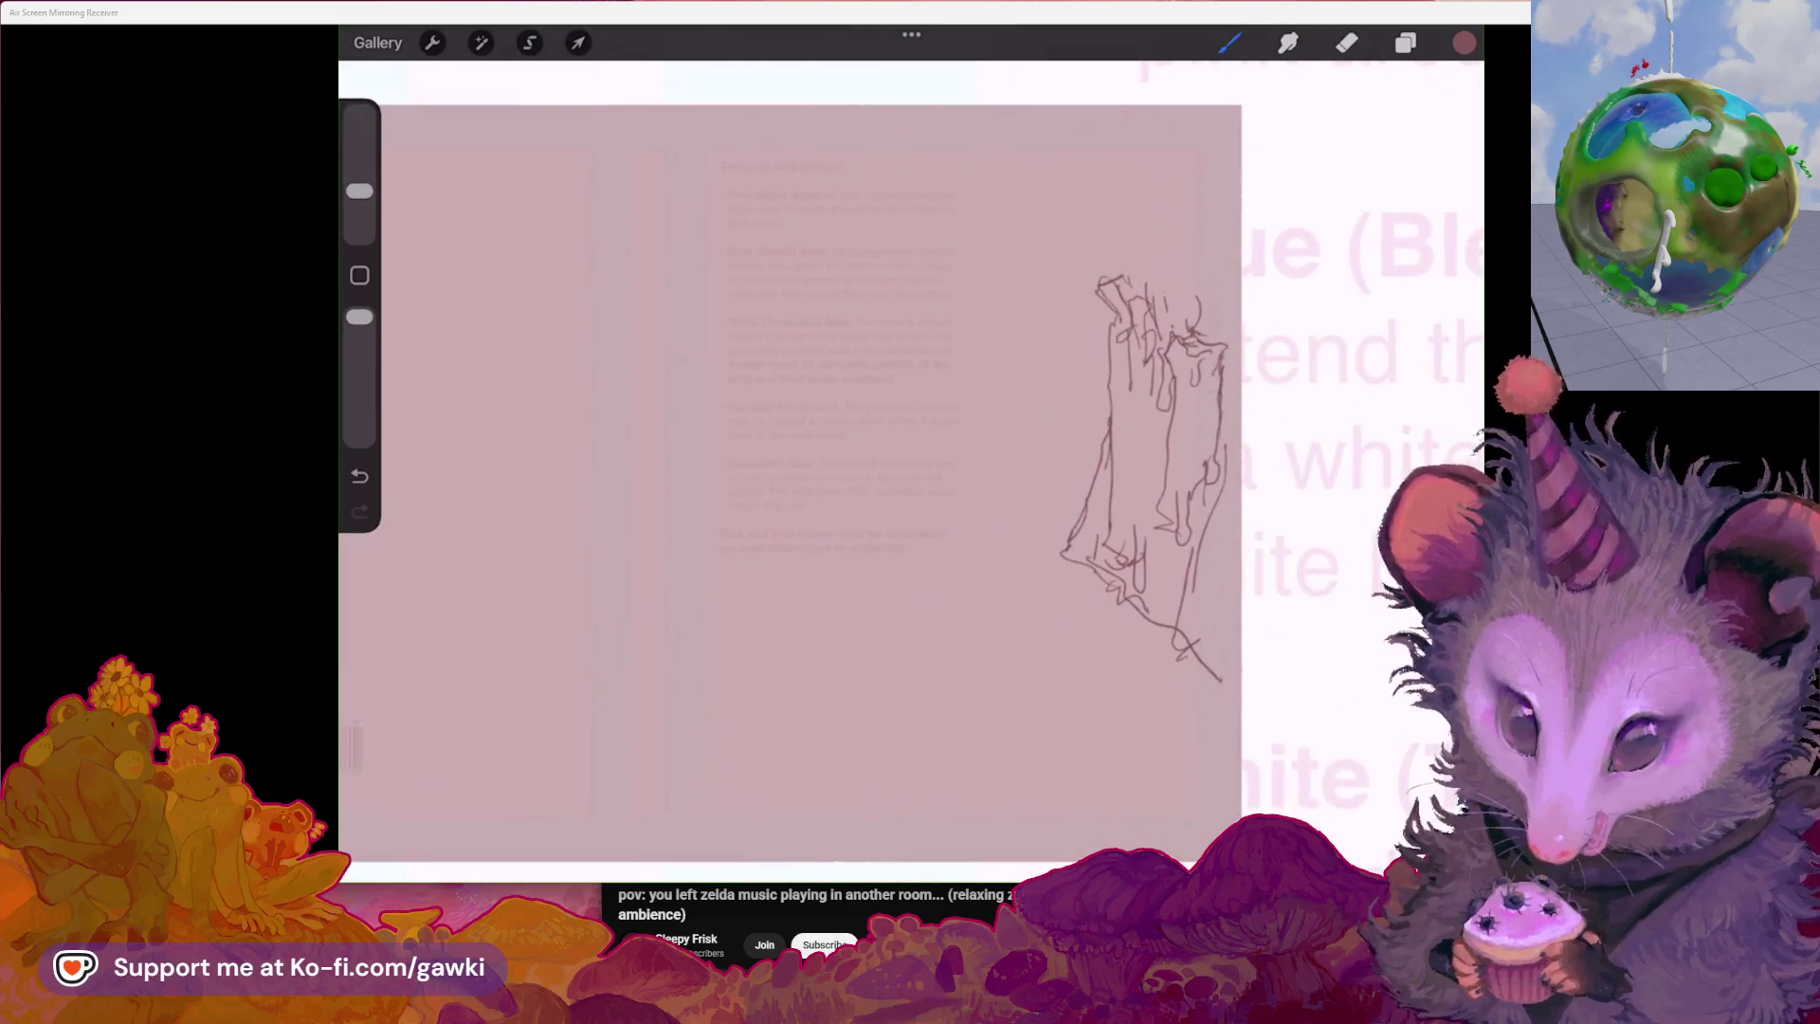
Replace the long curved stroke with a new curved line rising beside the spire
left_click_drag(1055, 266, 1075, 462)
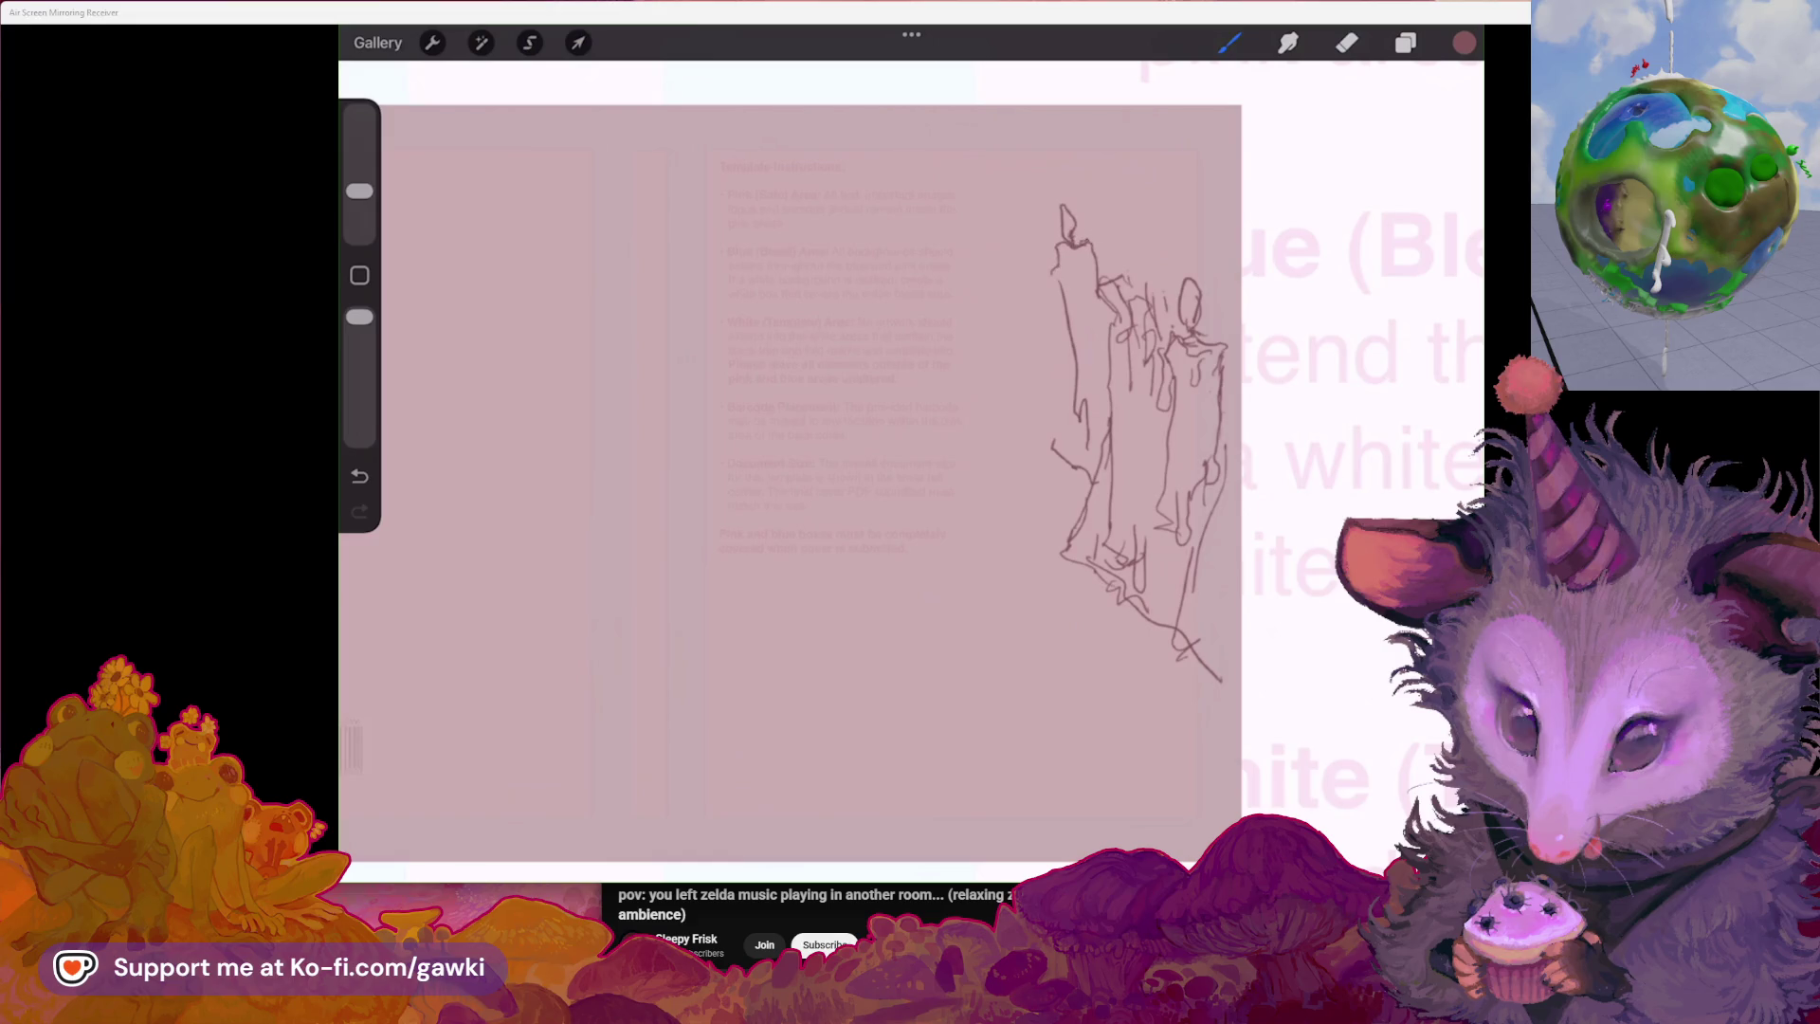
key("ctrl+z")
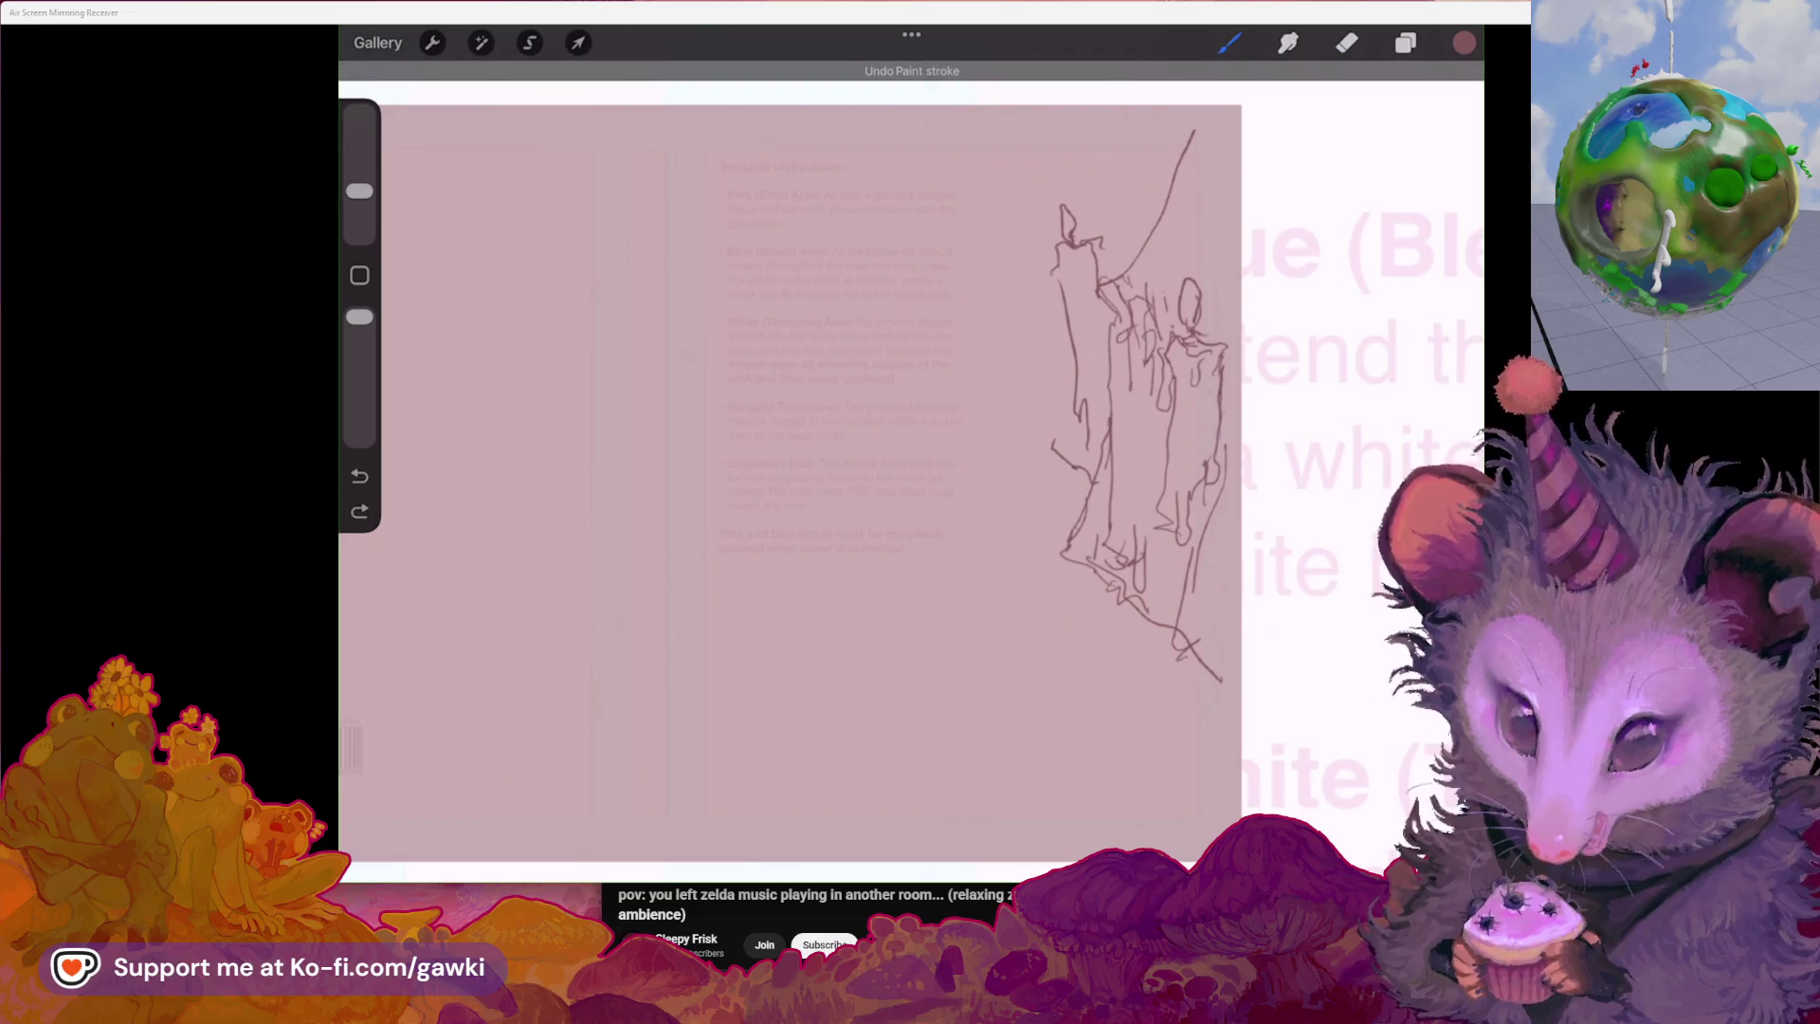
left_click_drag(1260, 145, 1217, 310)
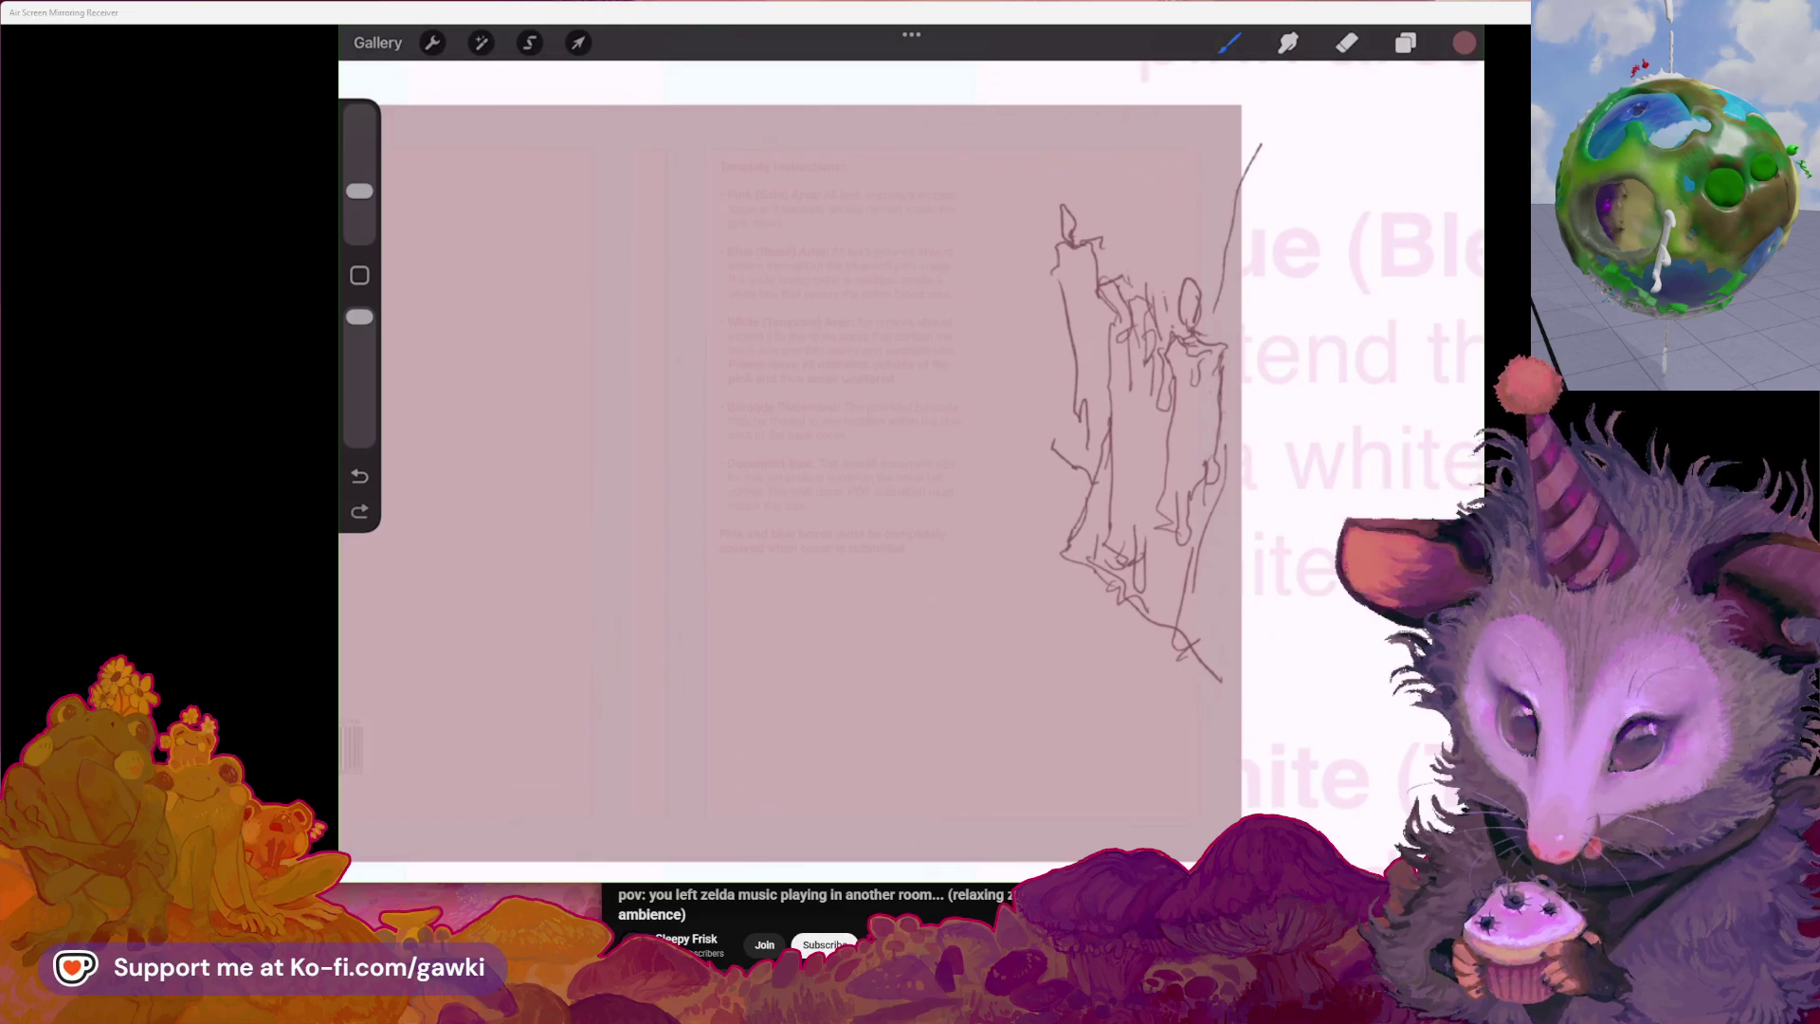
left_click(1346, 42)
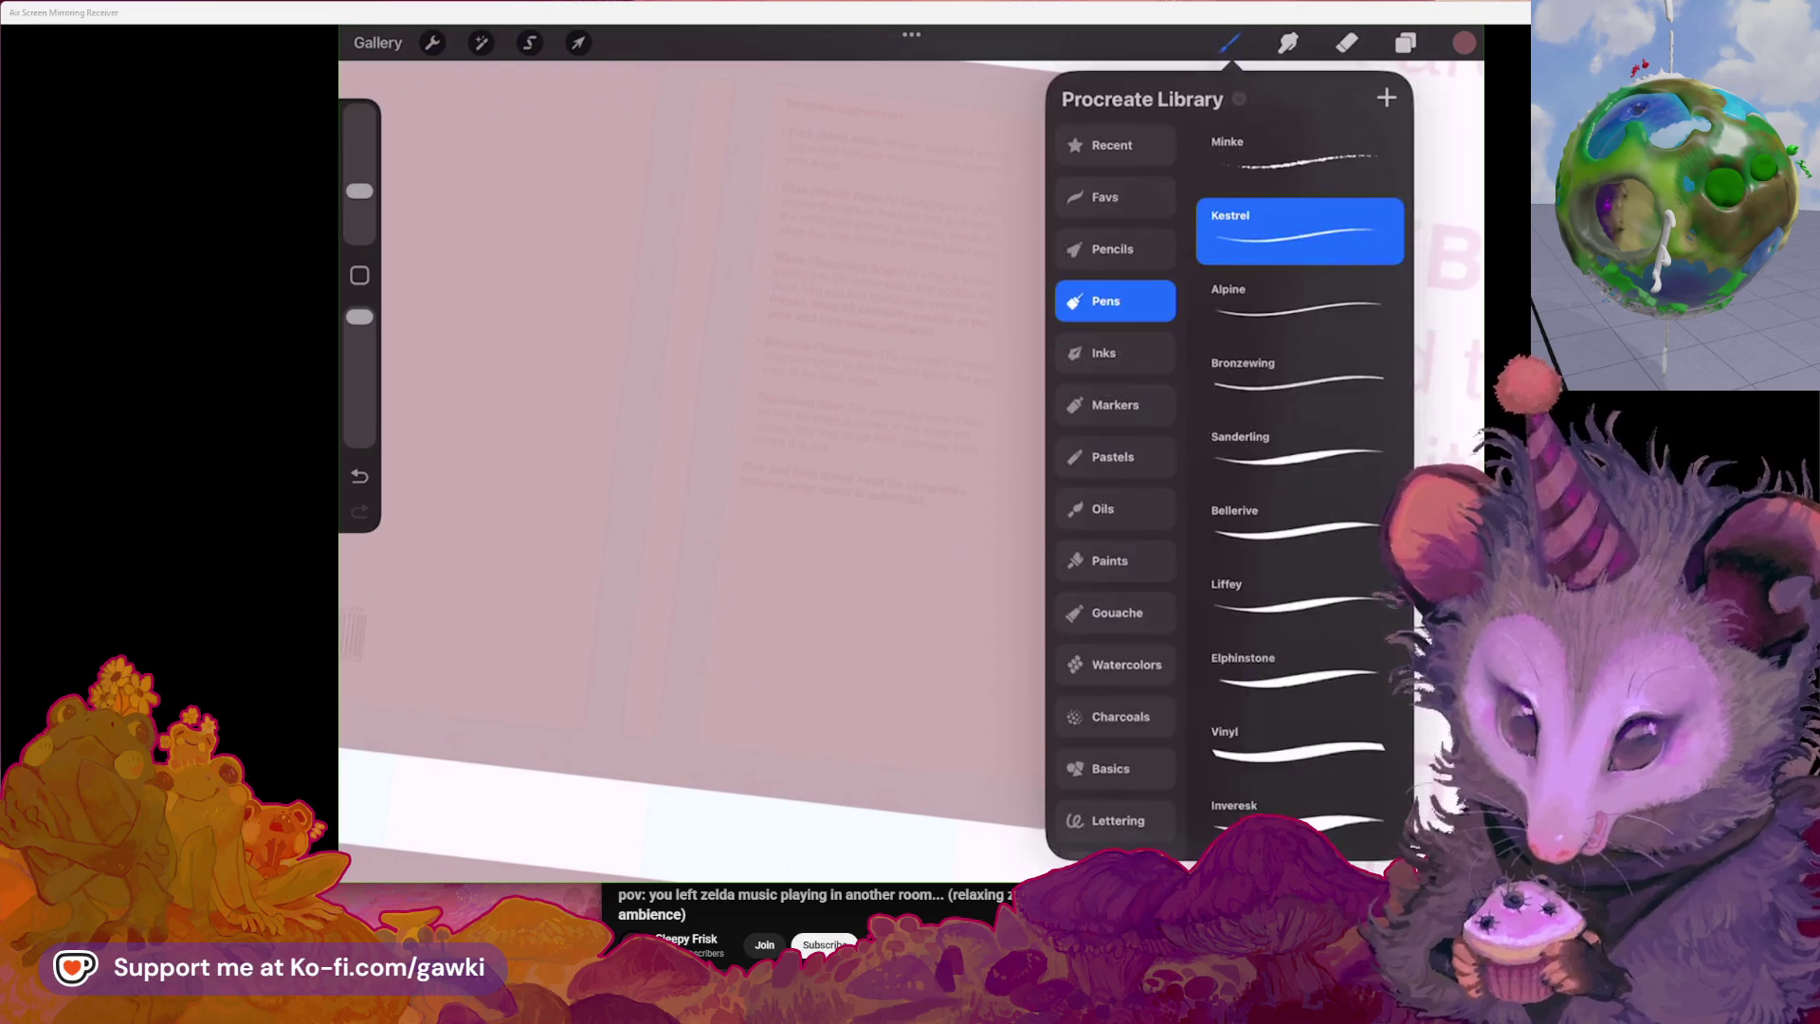
Draw a winding zigzag path below the spire with hatching inside it
left_click(1229, 42)
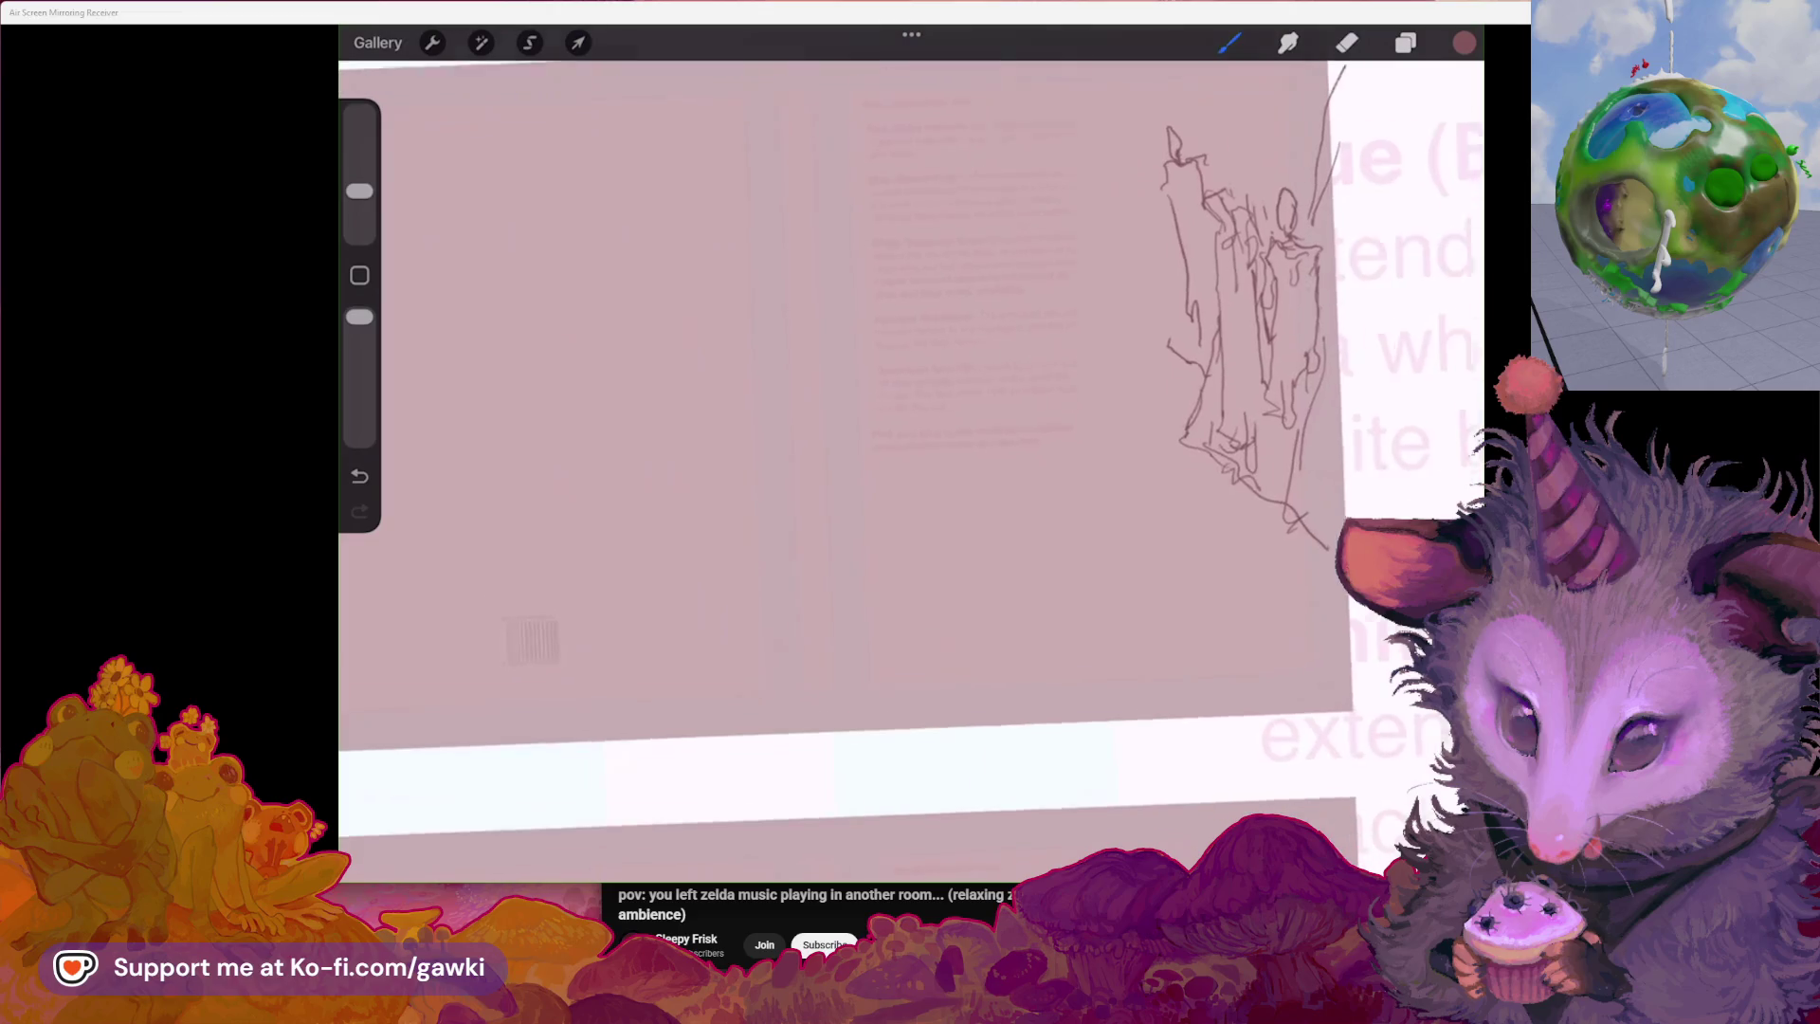
left_click_drag(1001, 386, 1032, 409)
key("ctrl+z")
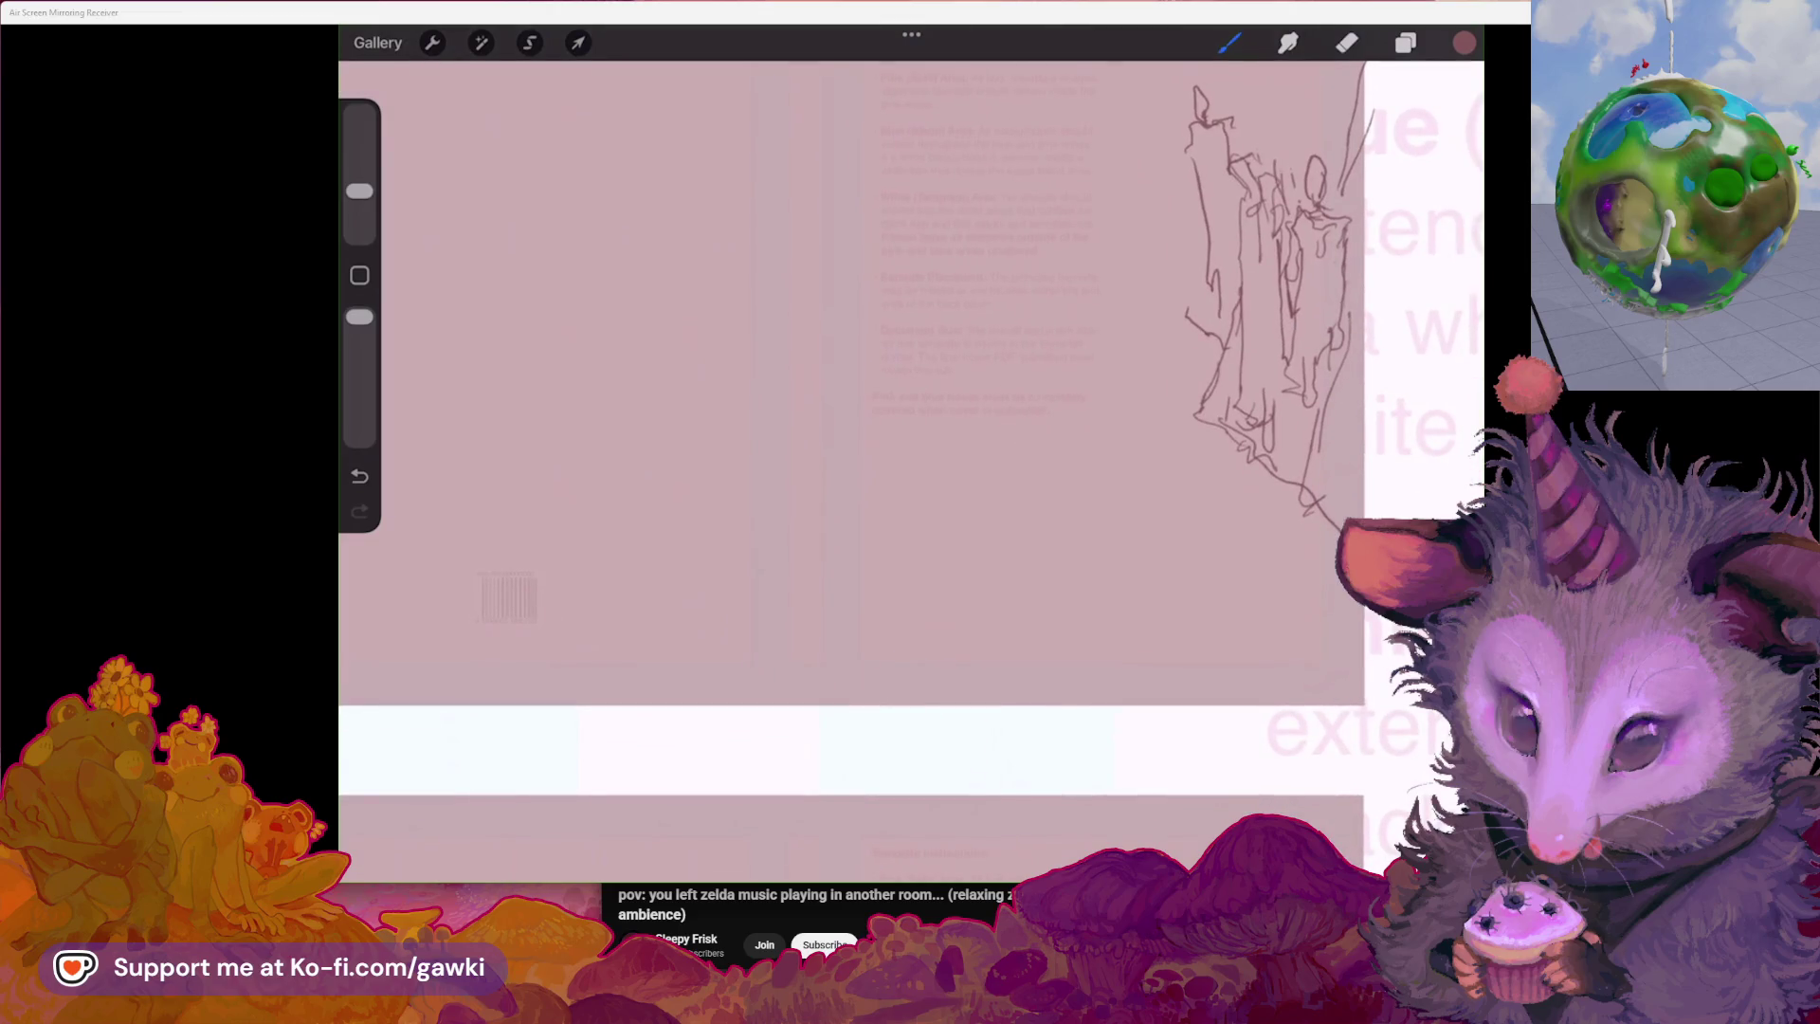
mouse_move(1019, 262)
left_mouse_down()
mouse_move(1080, 272)
mouse_move(1087, 515)
left_mouse_up()
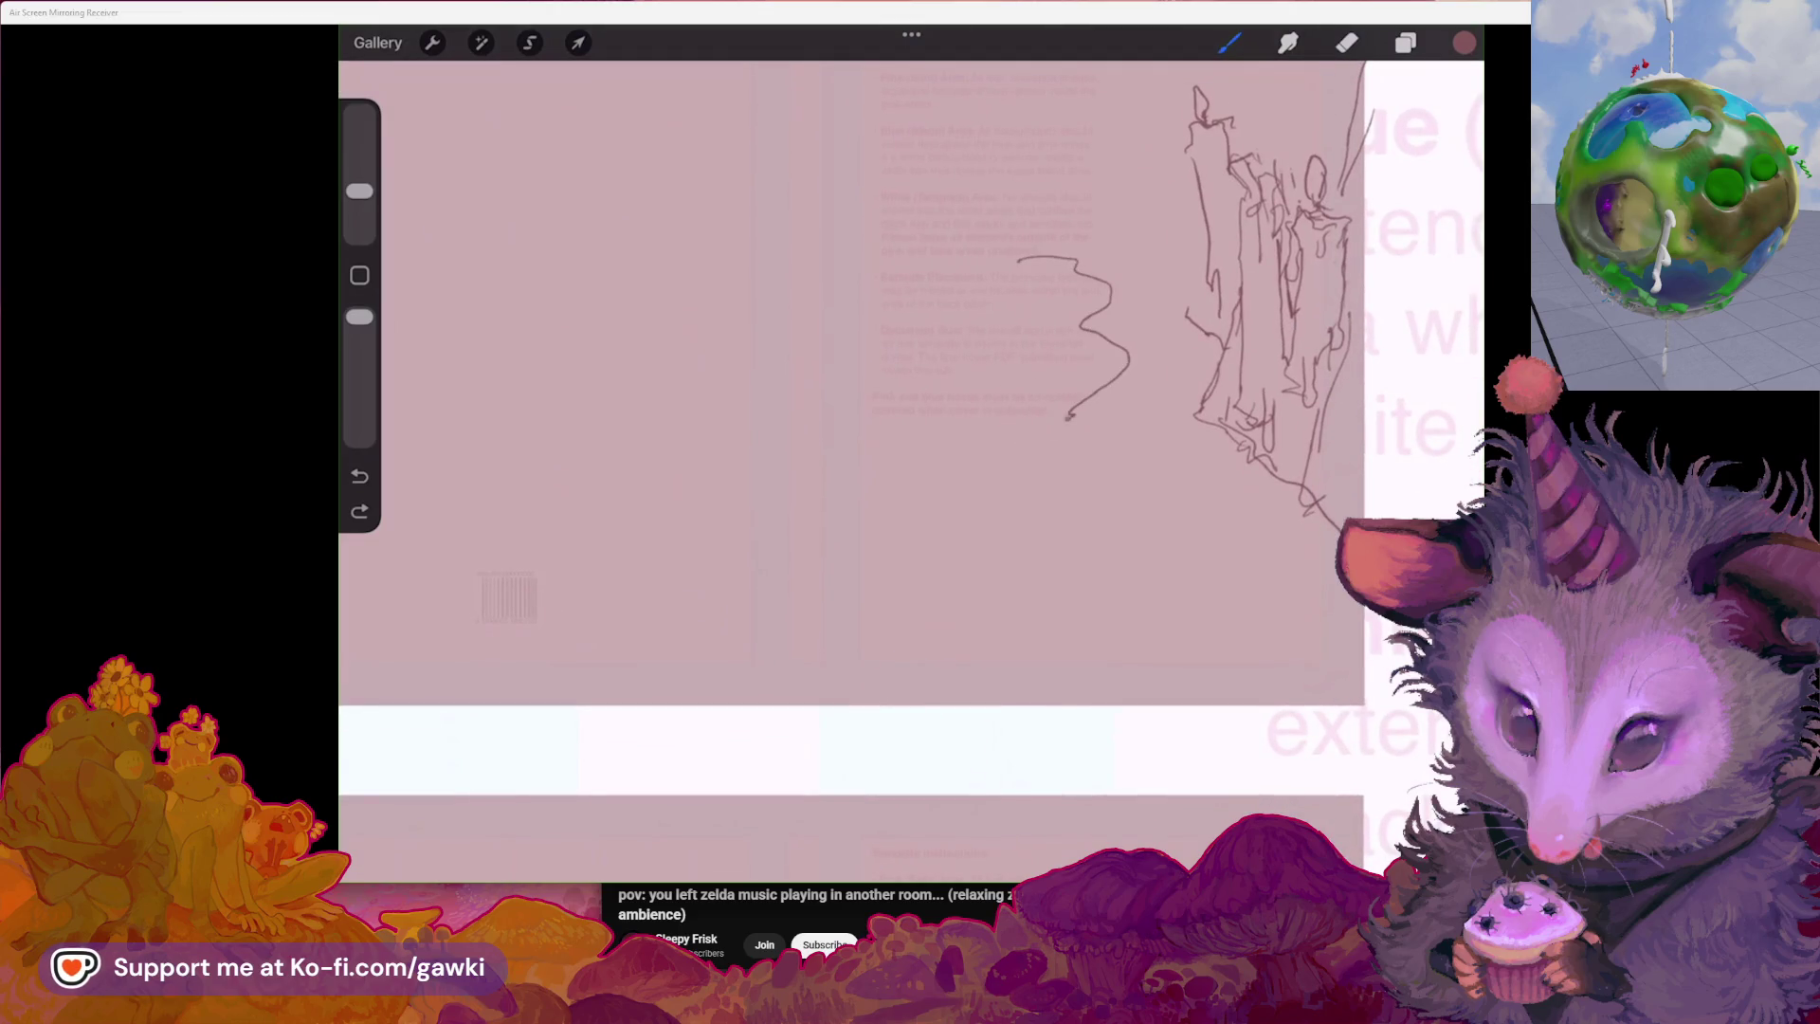
mouse_move(1046, 614)
left_mouse_down()
mouse_move(1035, 665)
mouse_move(989, 712)
left_mouse_up()
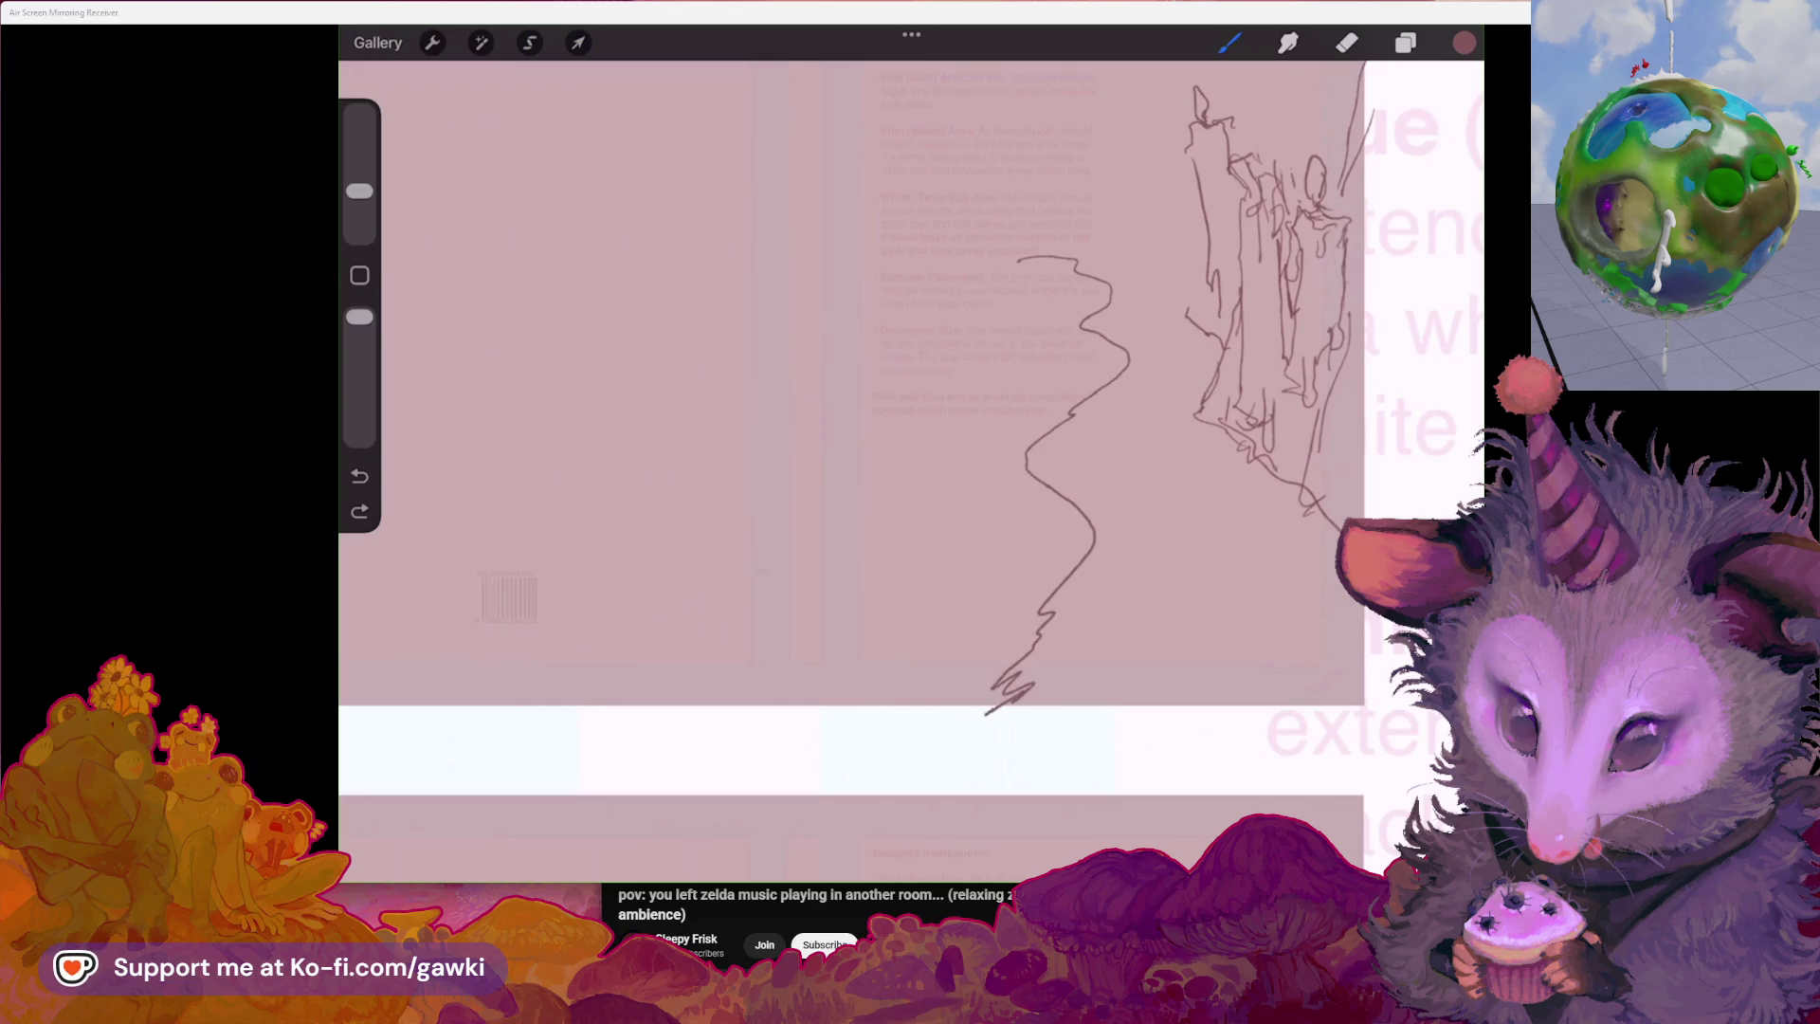
mouse_move(1025, 482)
left_mouse_down()
mouse_move(1009, 634)
mouse_move(967, 711)
left_mouse_up()
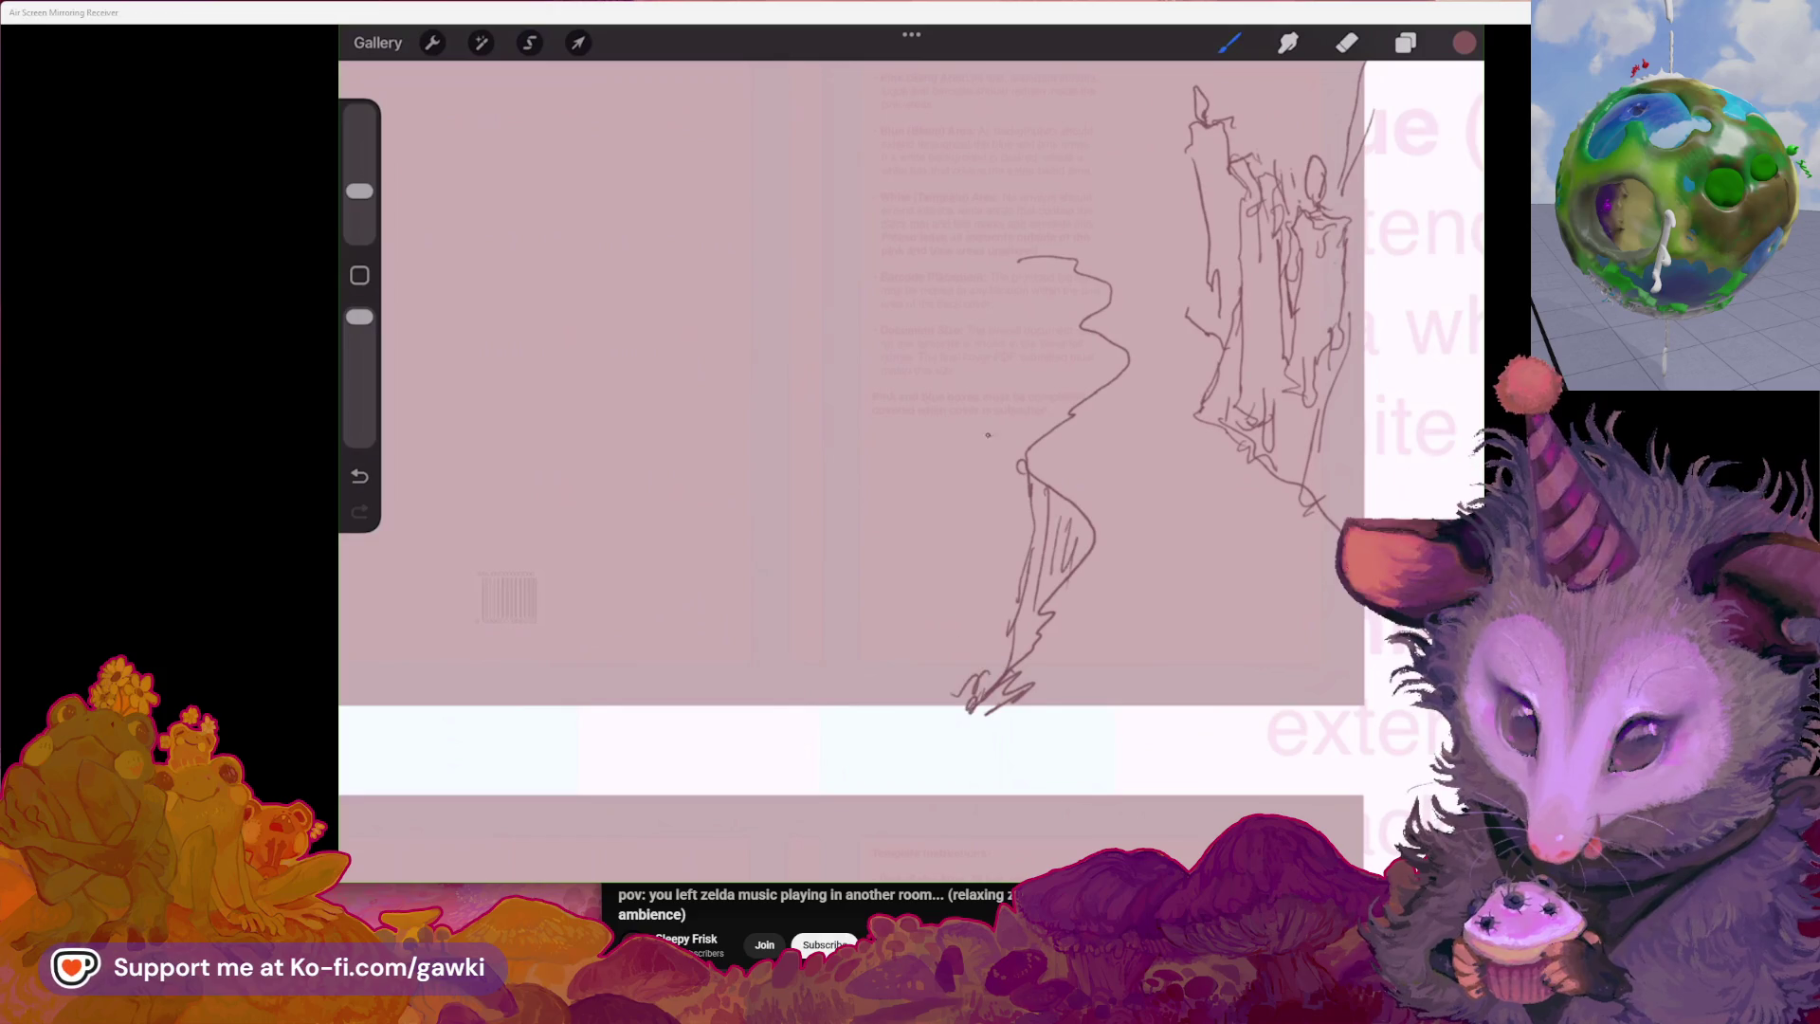
key("ctrl+z")
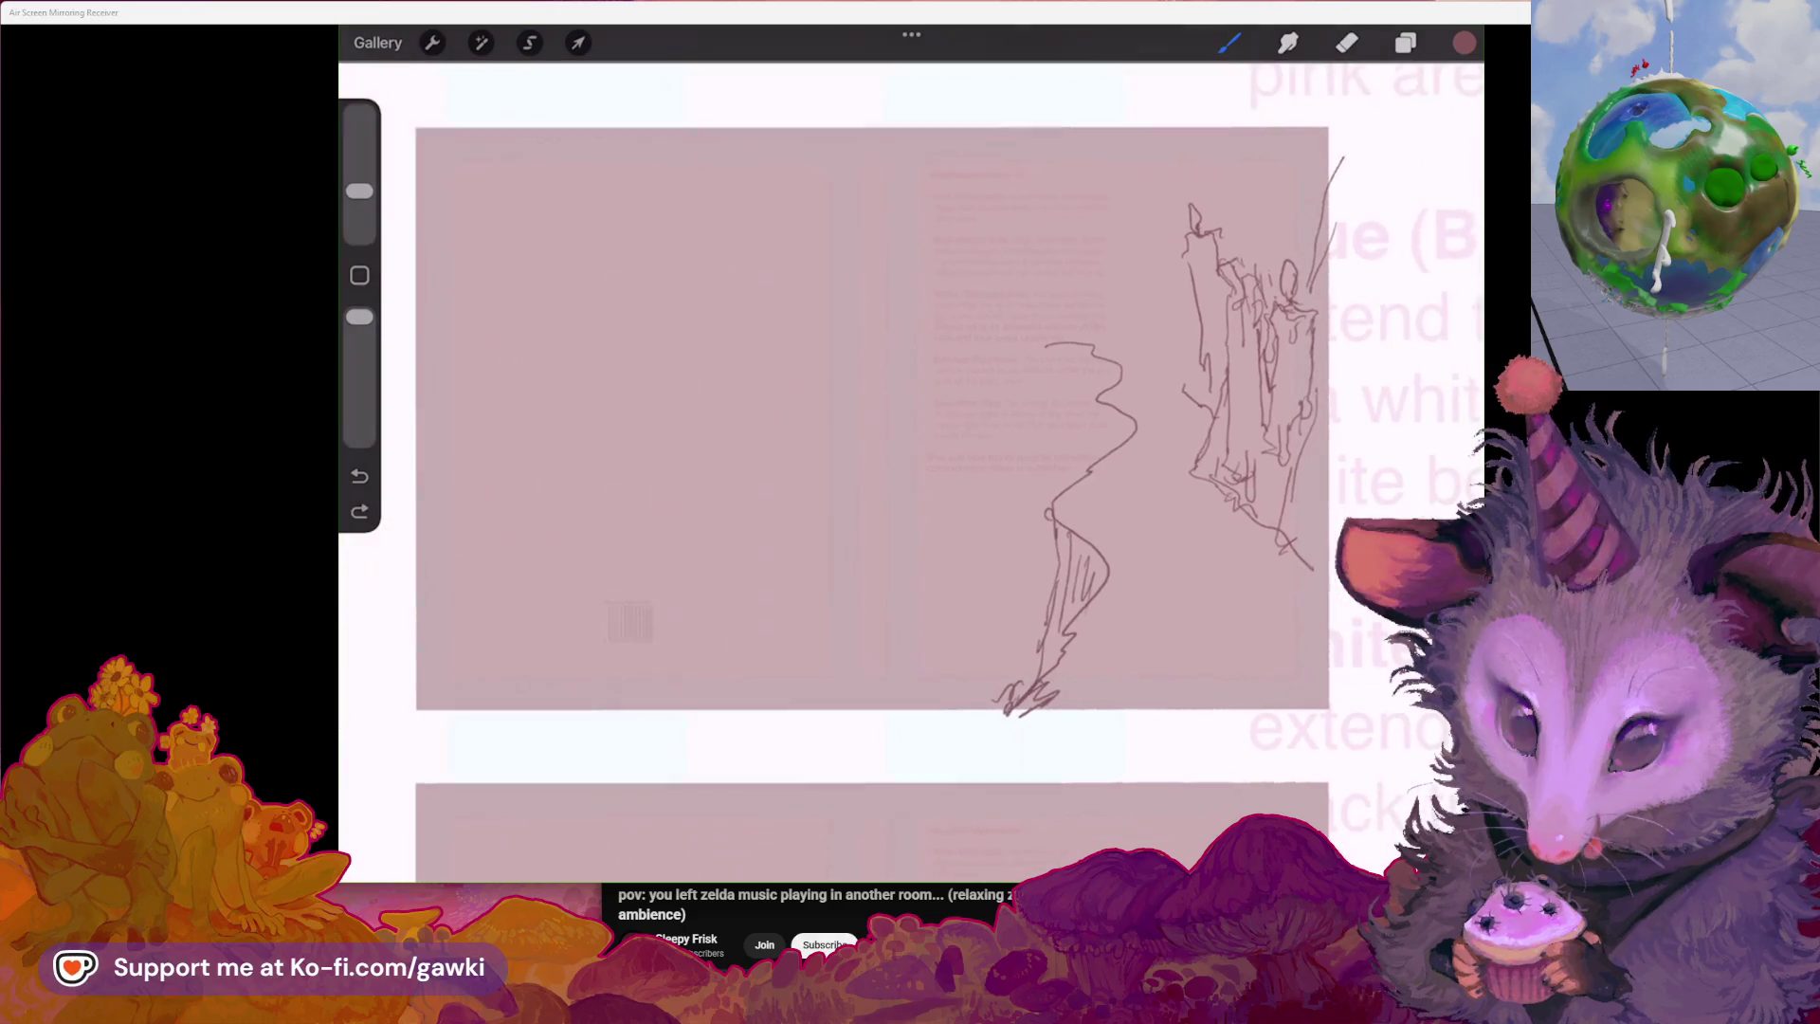
Erase stray marks and connect the zigzag's top to the tall spire, then switch to the reference image
key("e")
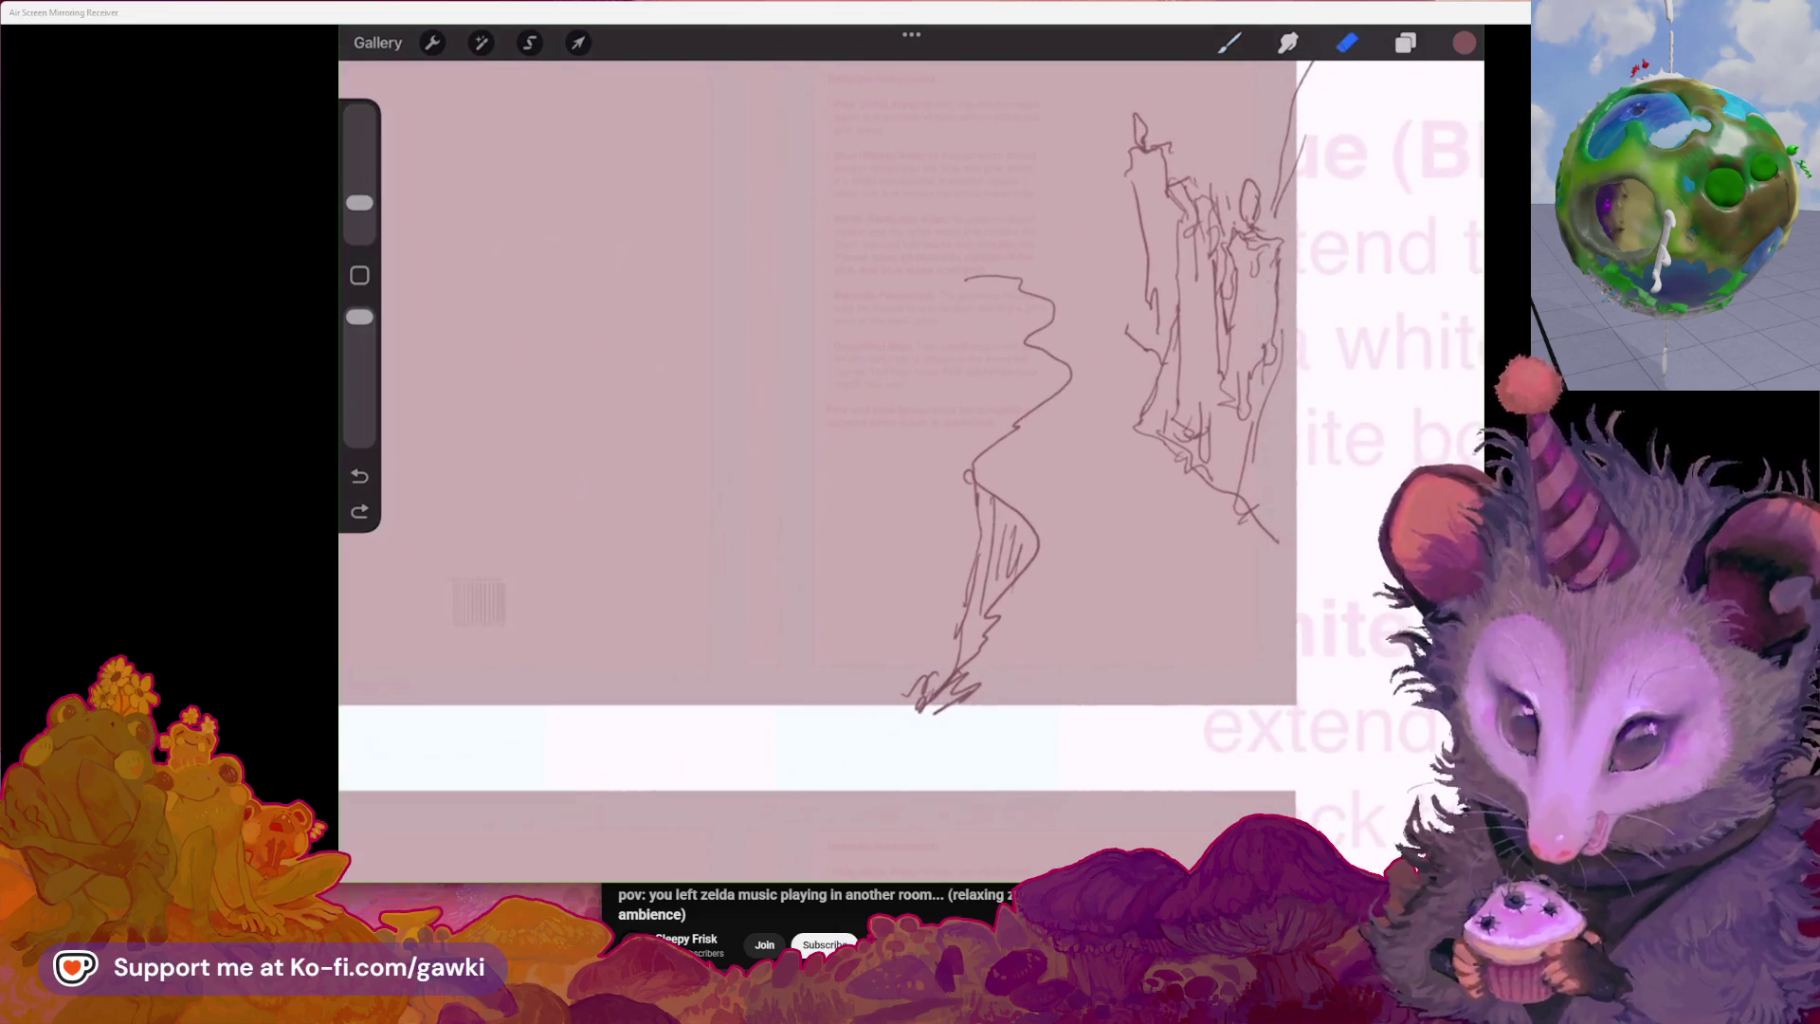
mouse_move(1094, 343)
left_mouse_down()
mouse_move(1132, 339)
mouse_move(1121, 370)
left_mouse_up()
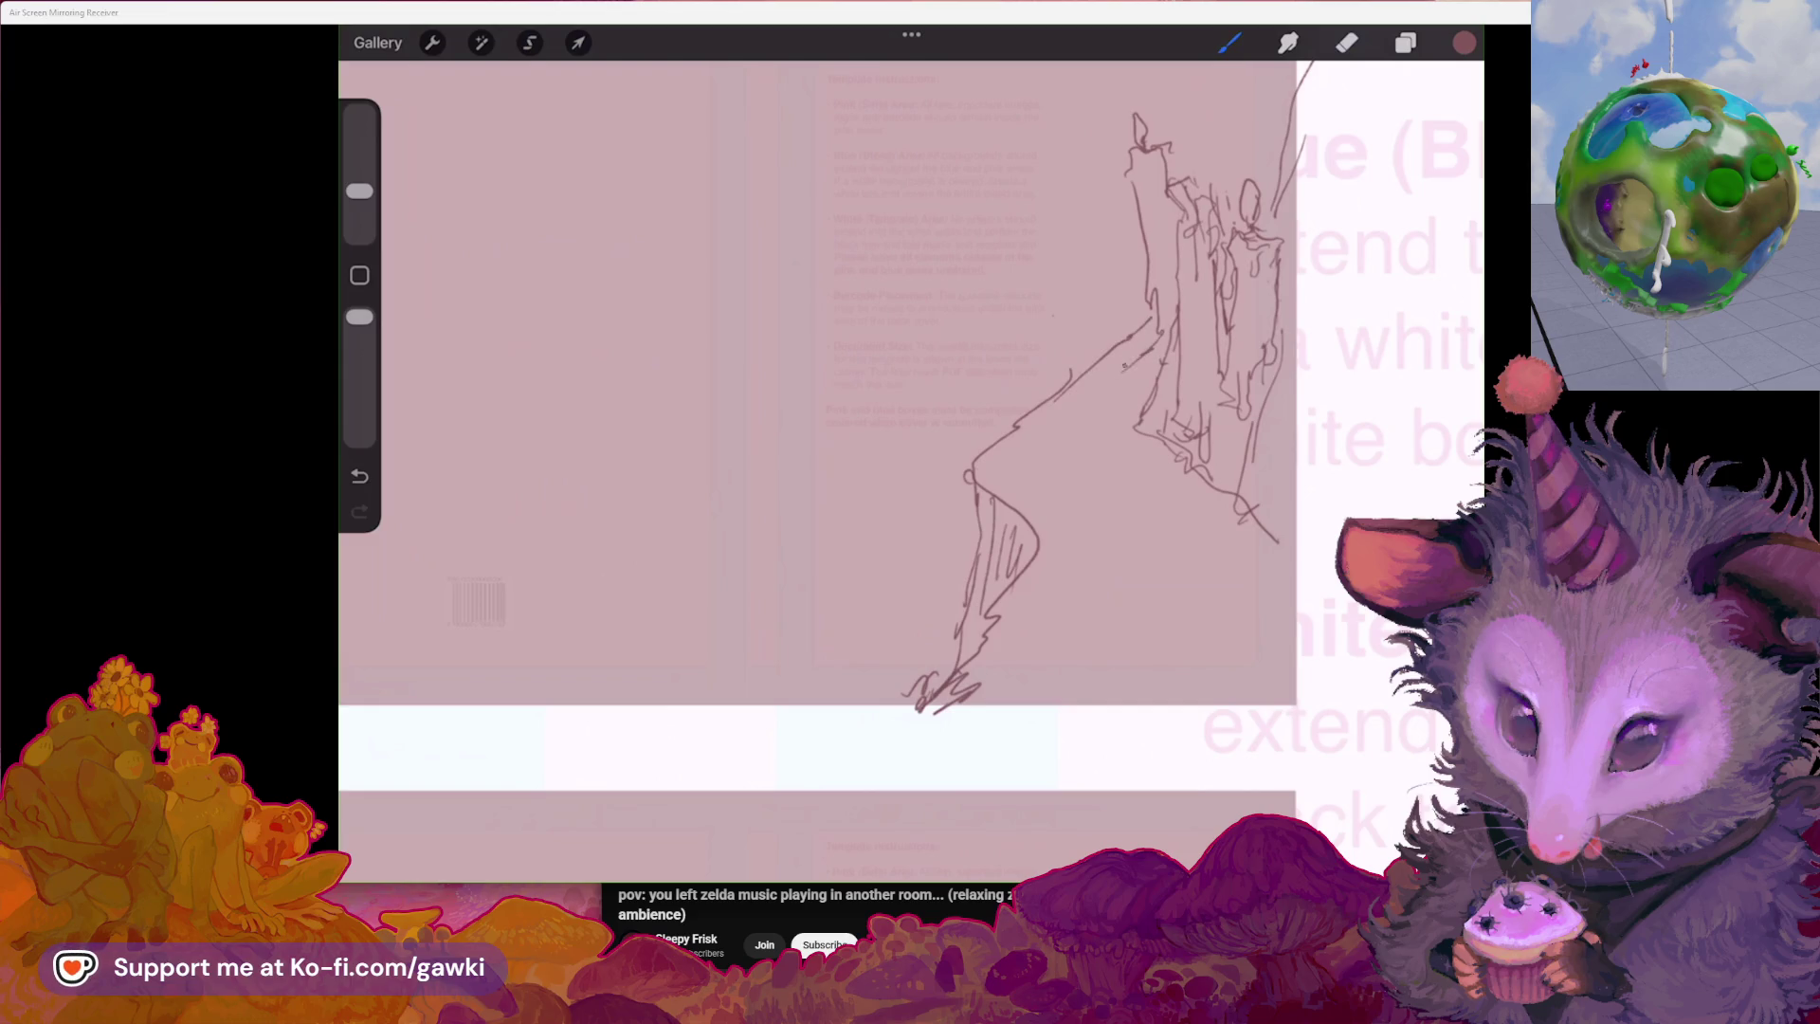
left_click_drag(976, 484, 1024, 418)
scroll(818, 399, "down", 2)
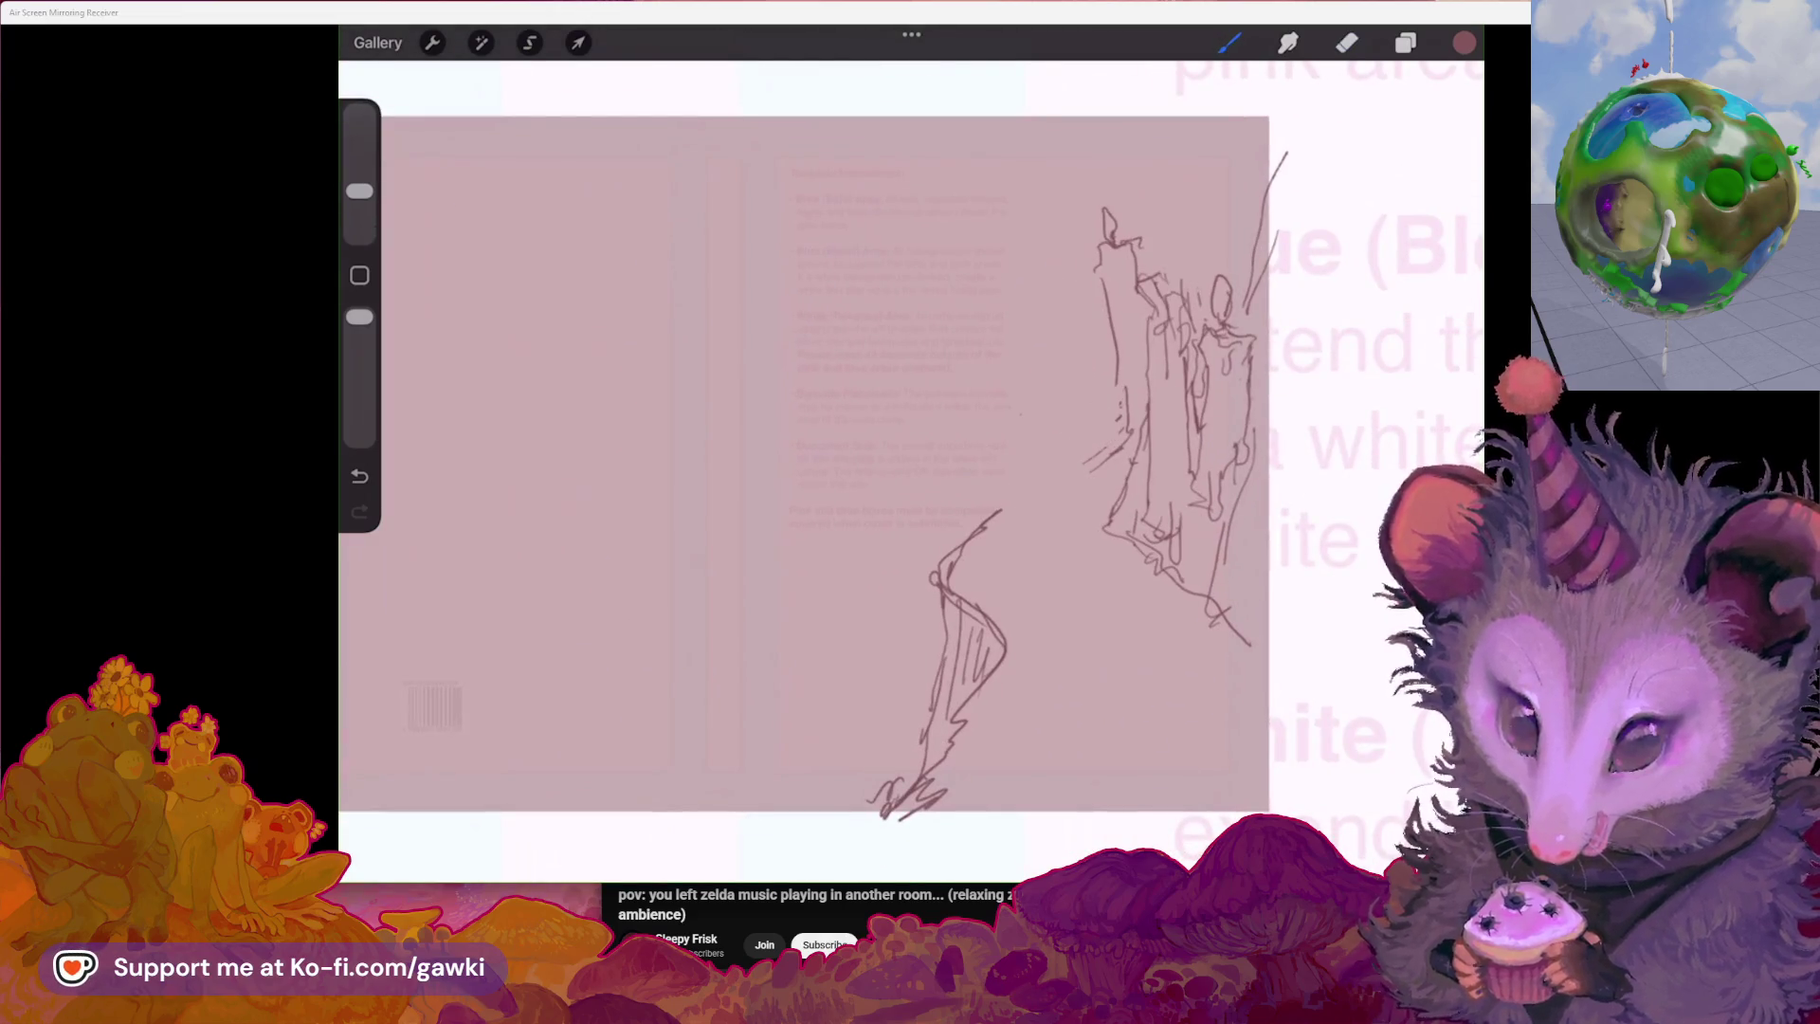
left_click_drag(945, 548, 1092, 459)
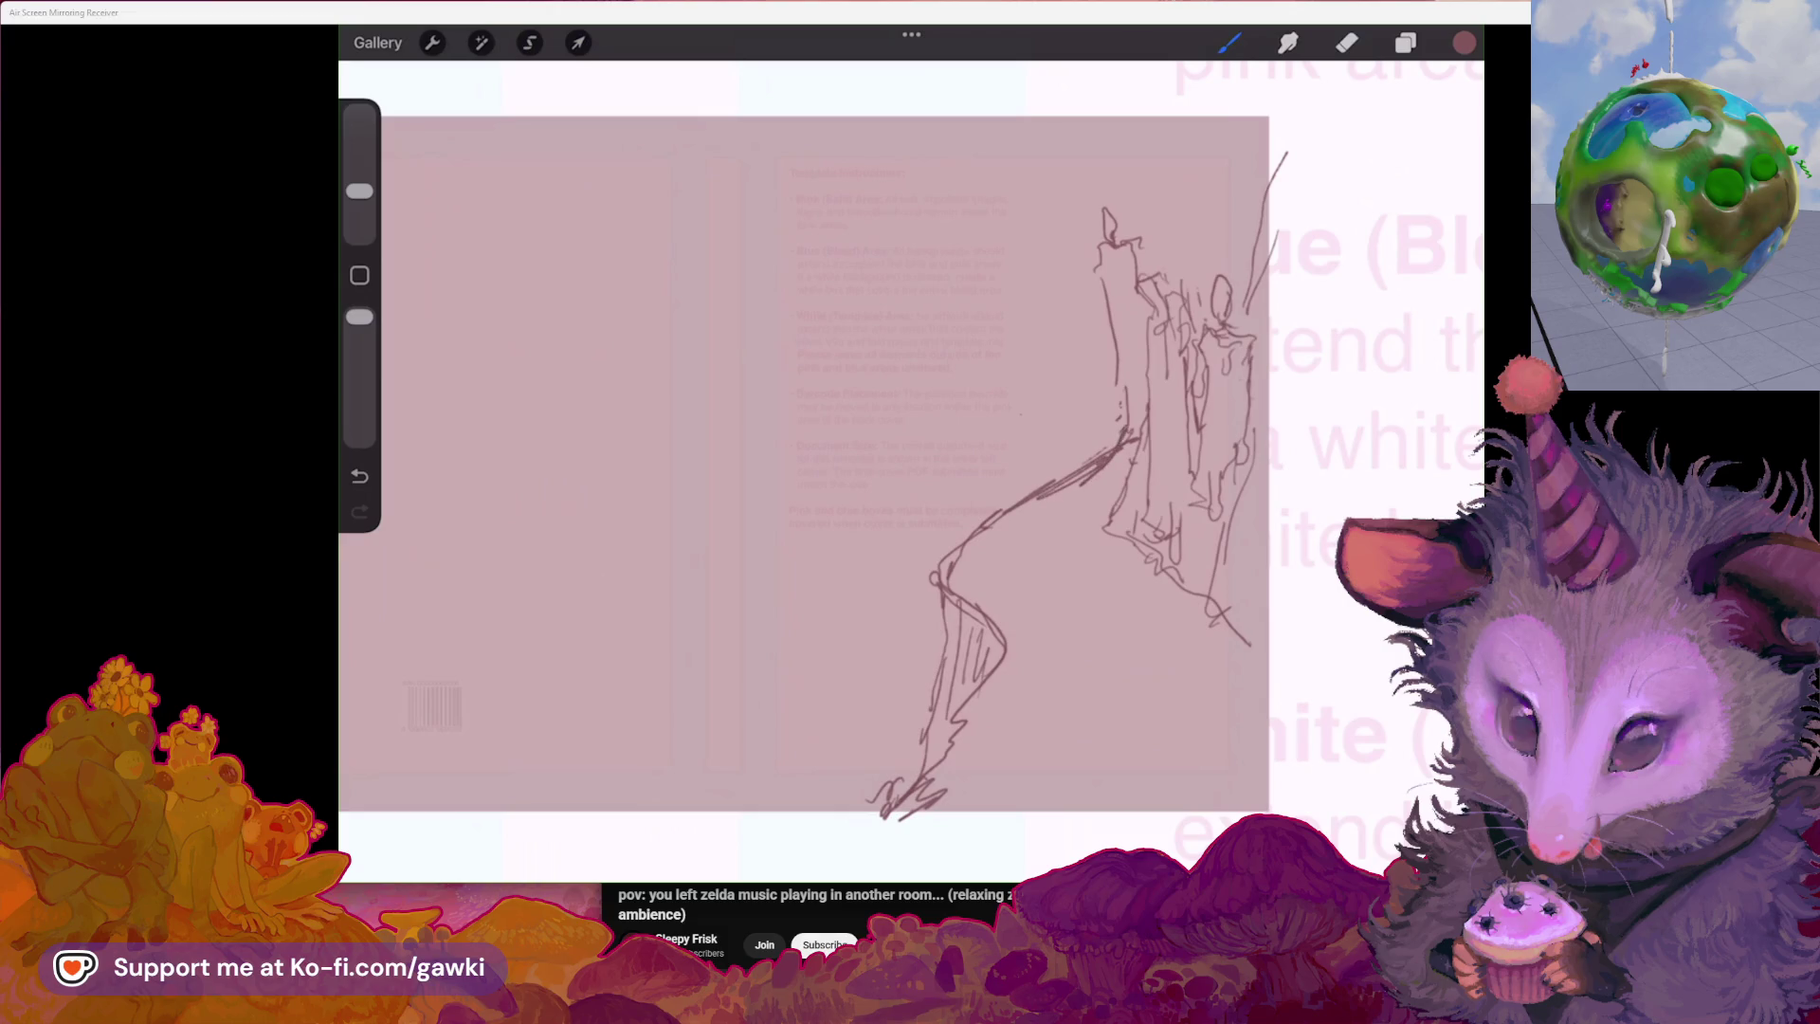
scroll(804, 456, "down", 3)
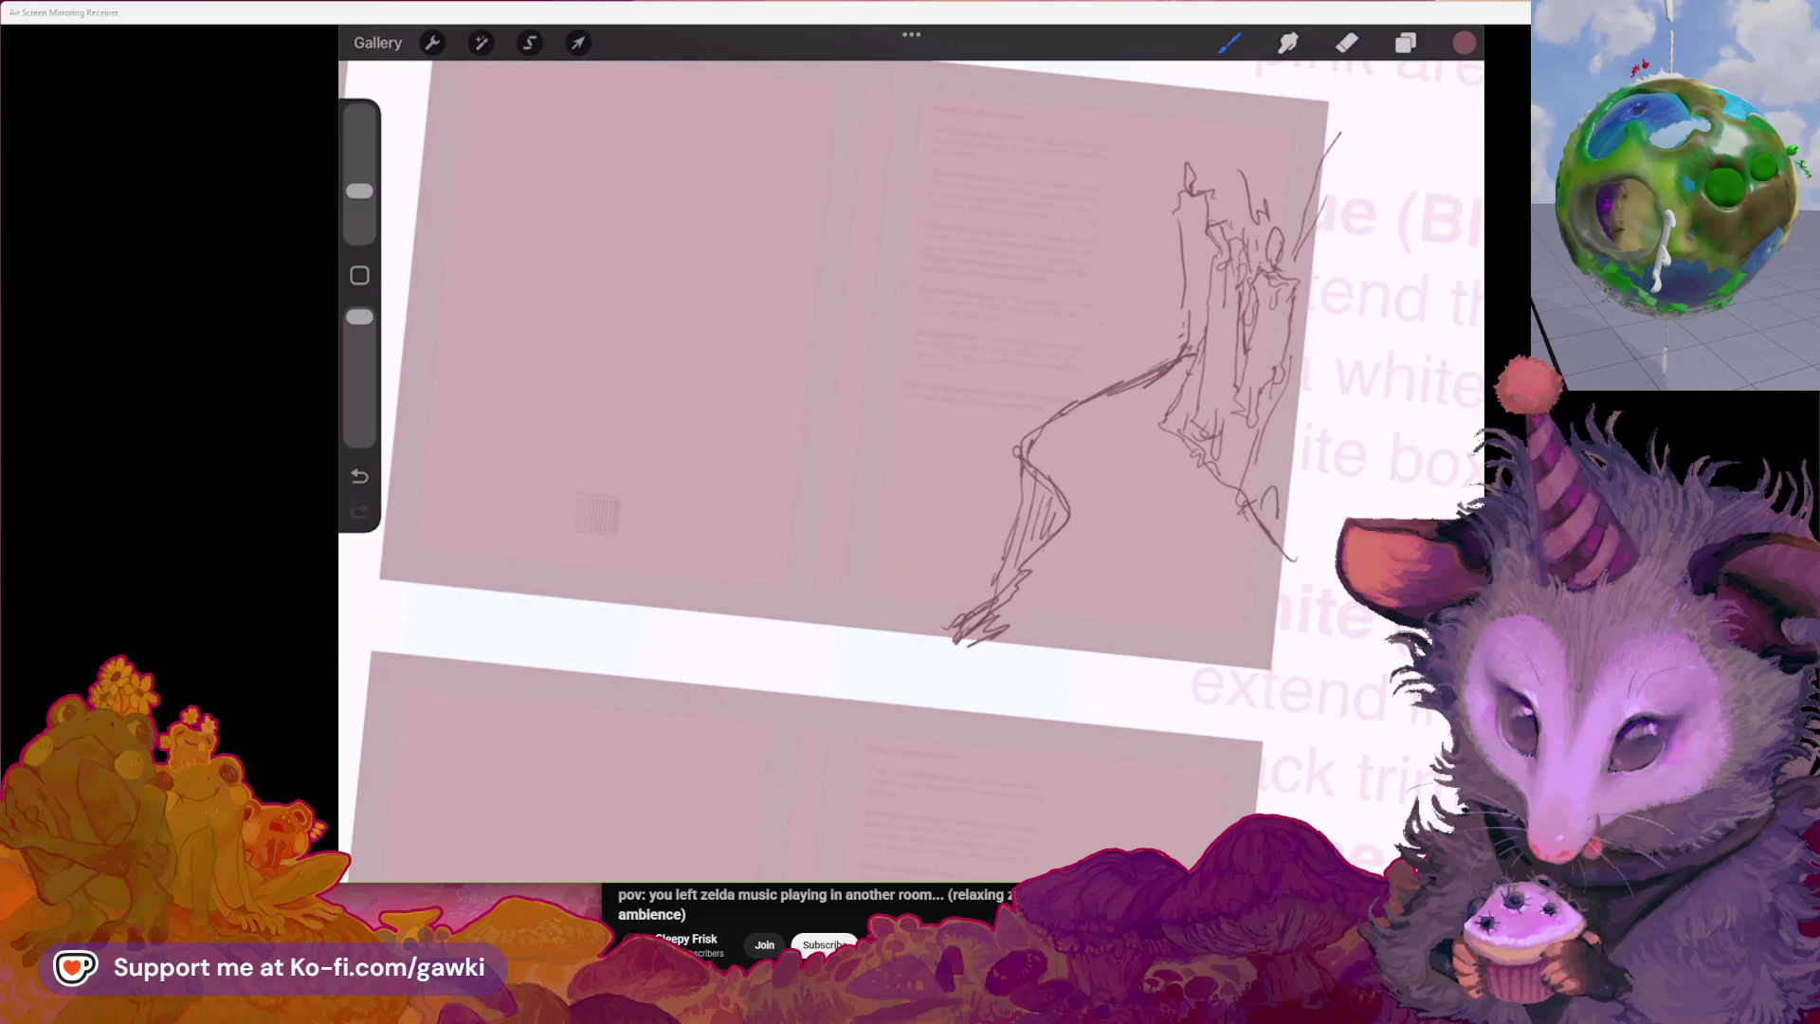
scroll(839, 455, "up", 2)
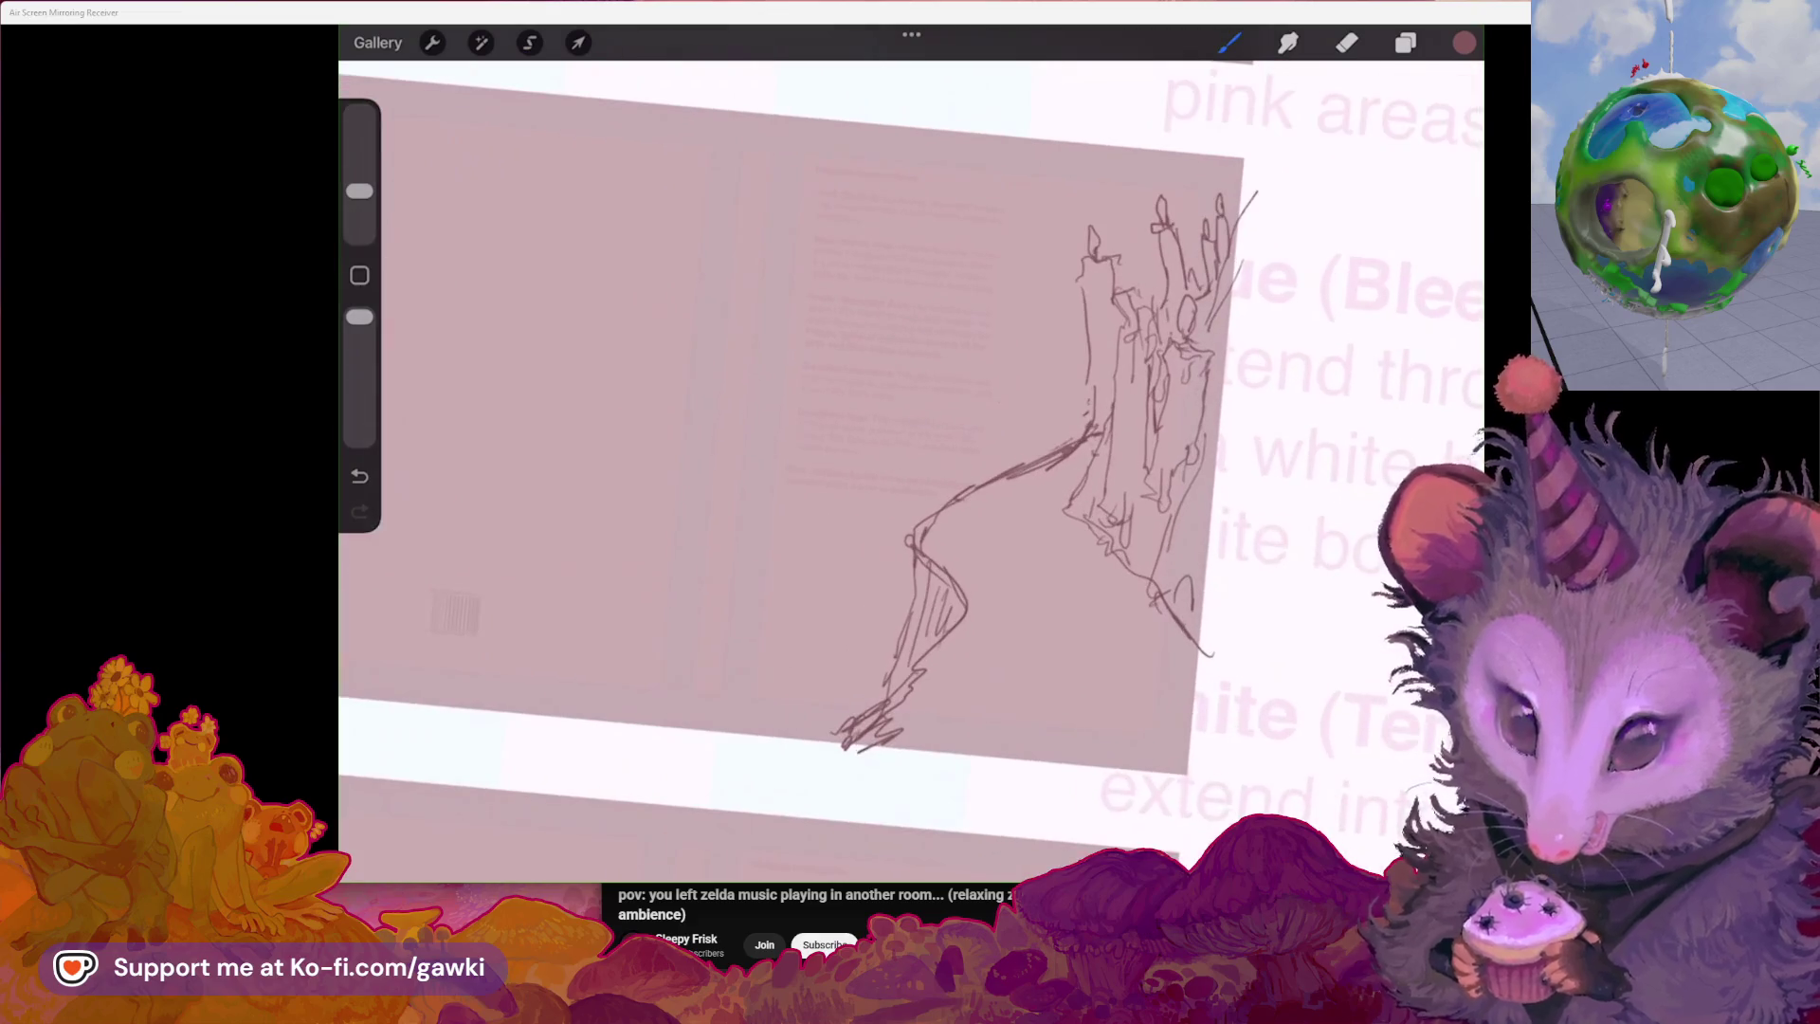
scroll(812, 455, "down", 1)
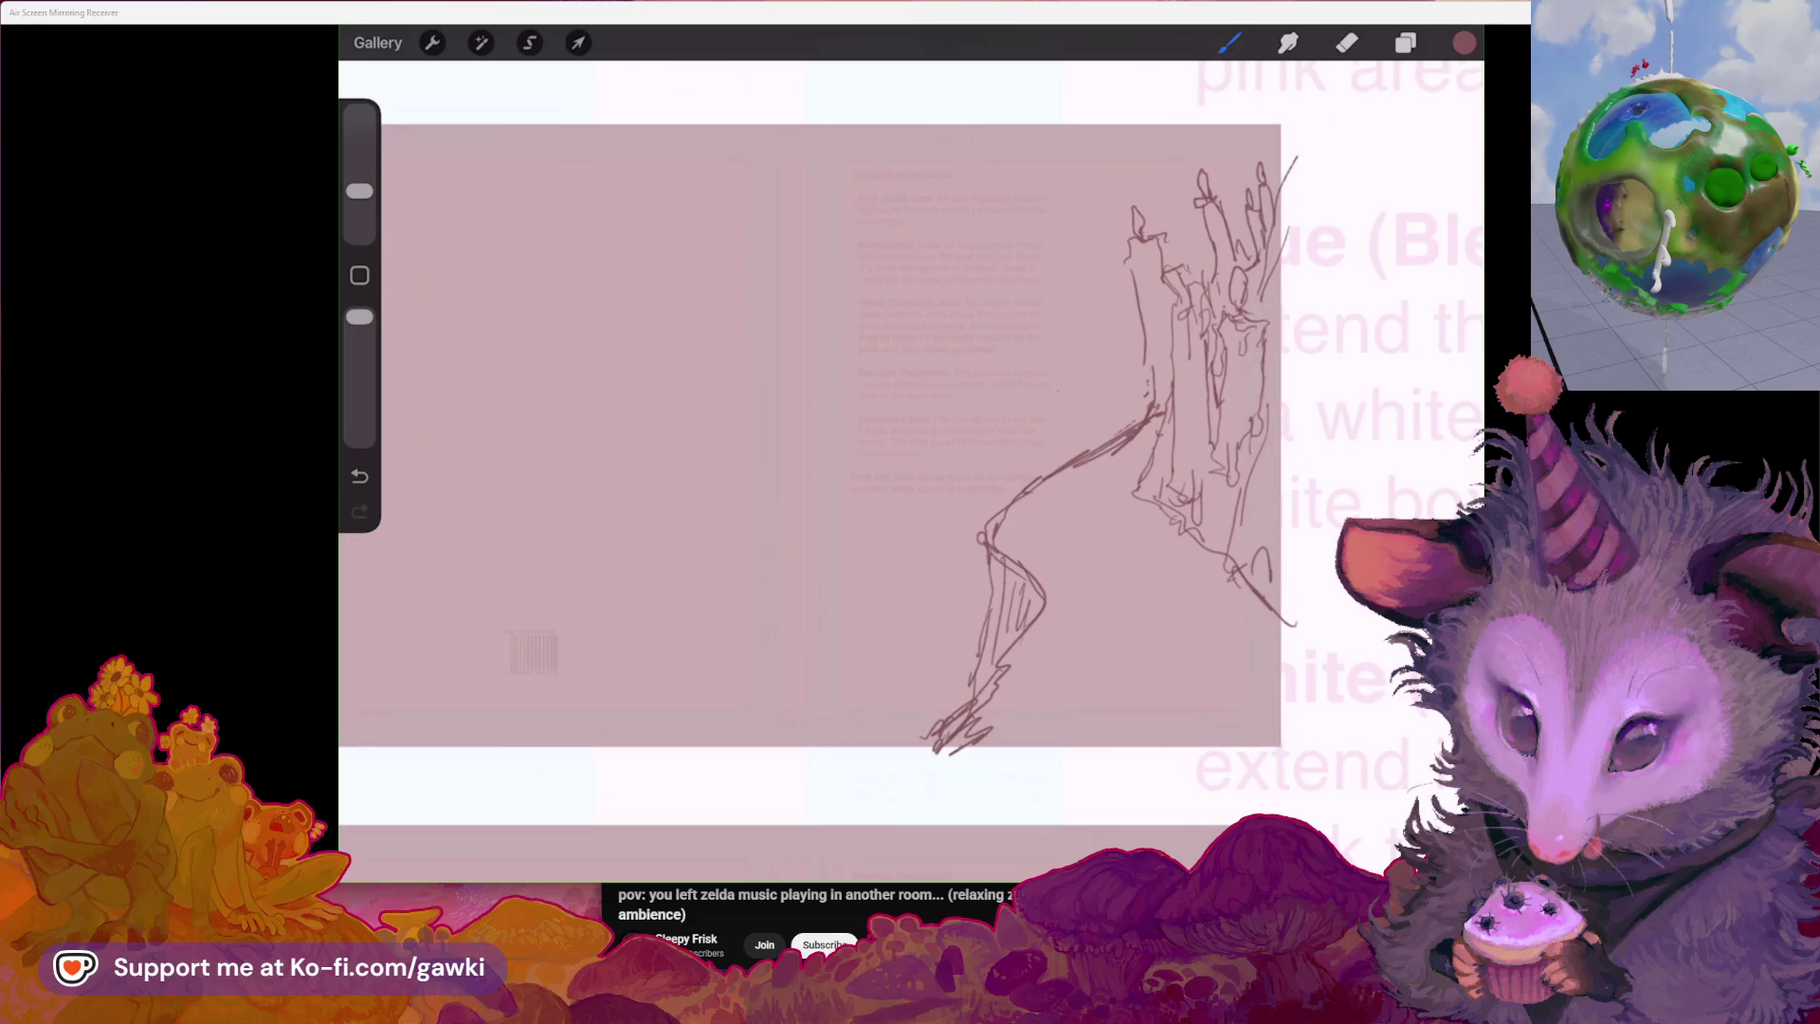
key("alt+Tab")
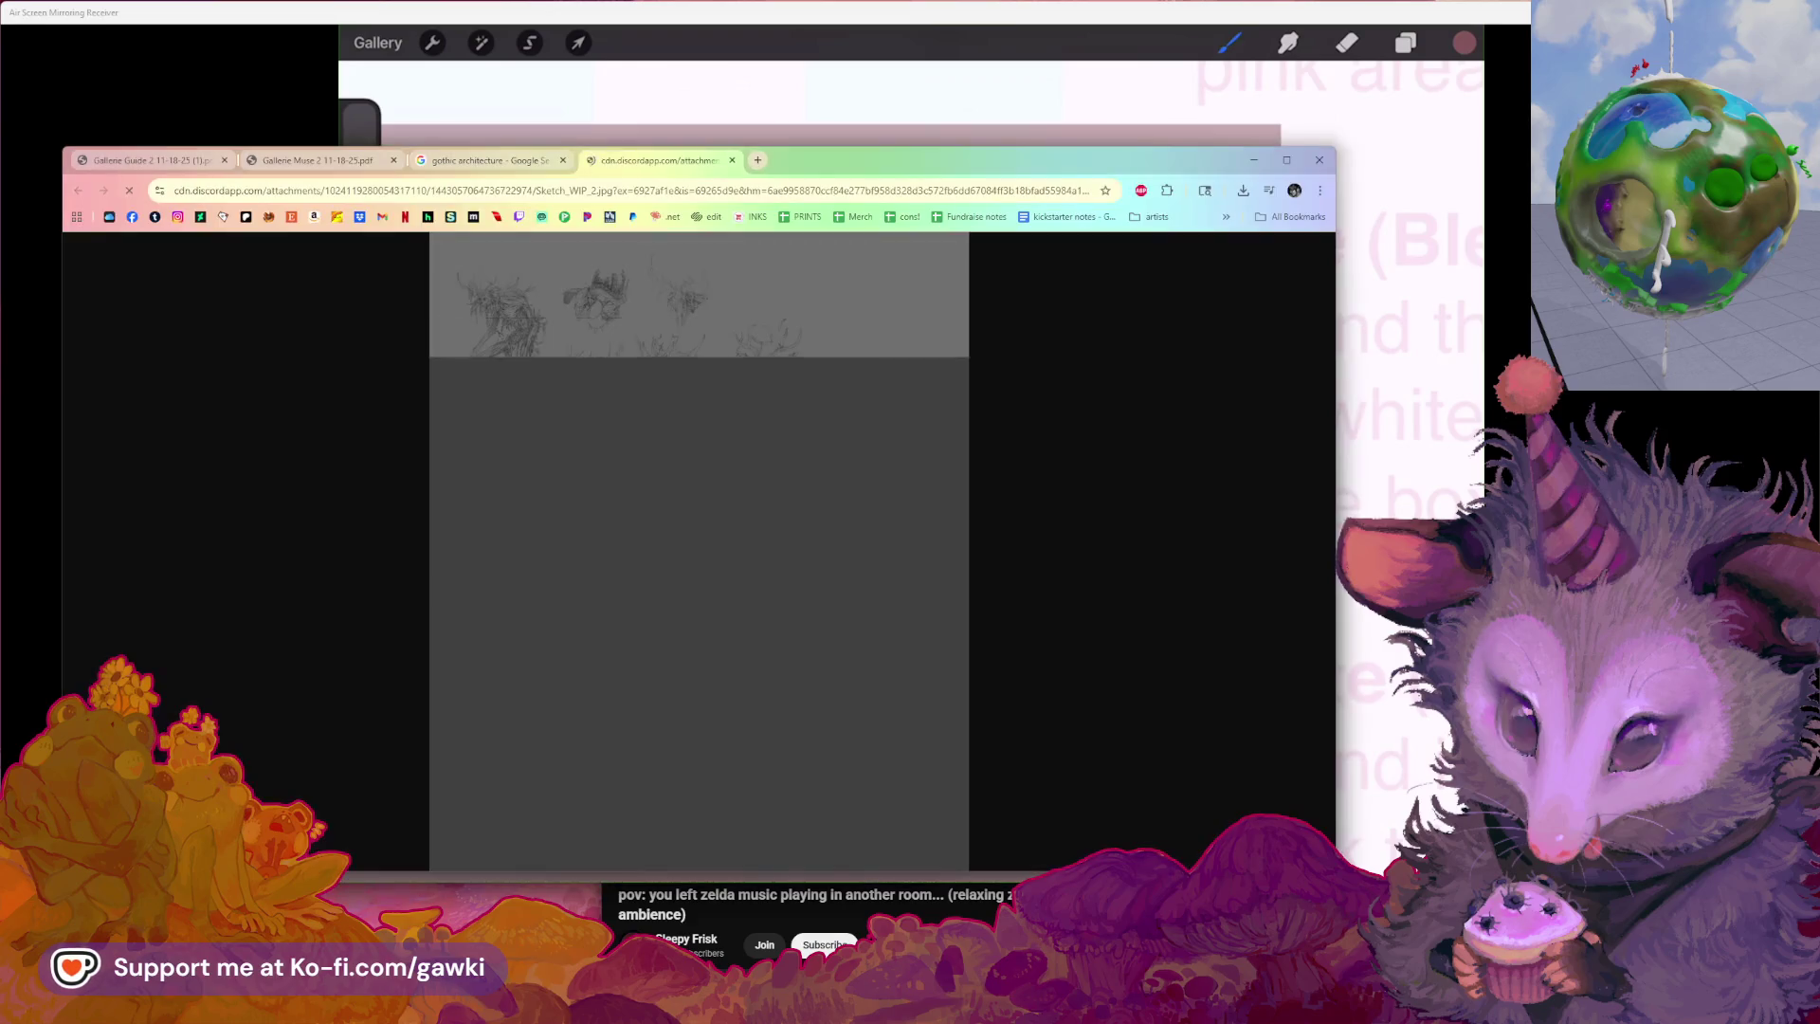
Reposition the Chrome window and zoom into the work-in-progress sketch sheet
left_click_drag(808, 175, 912, 190)
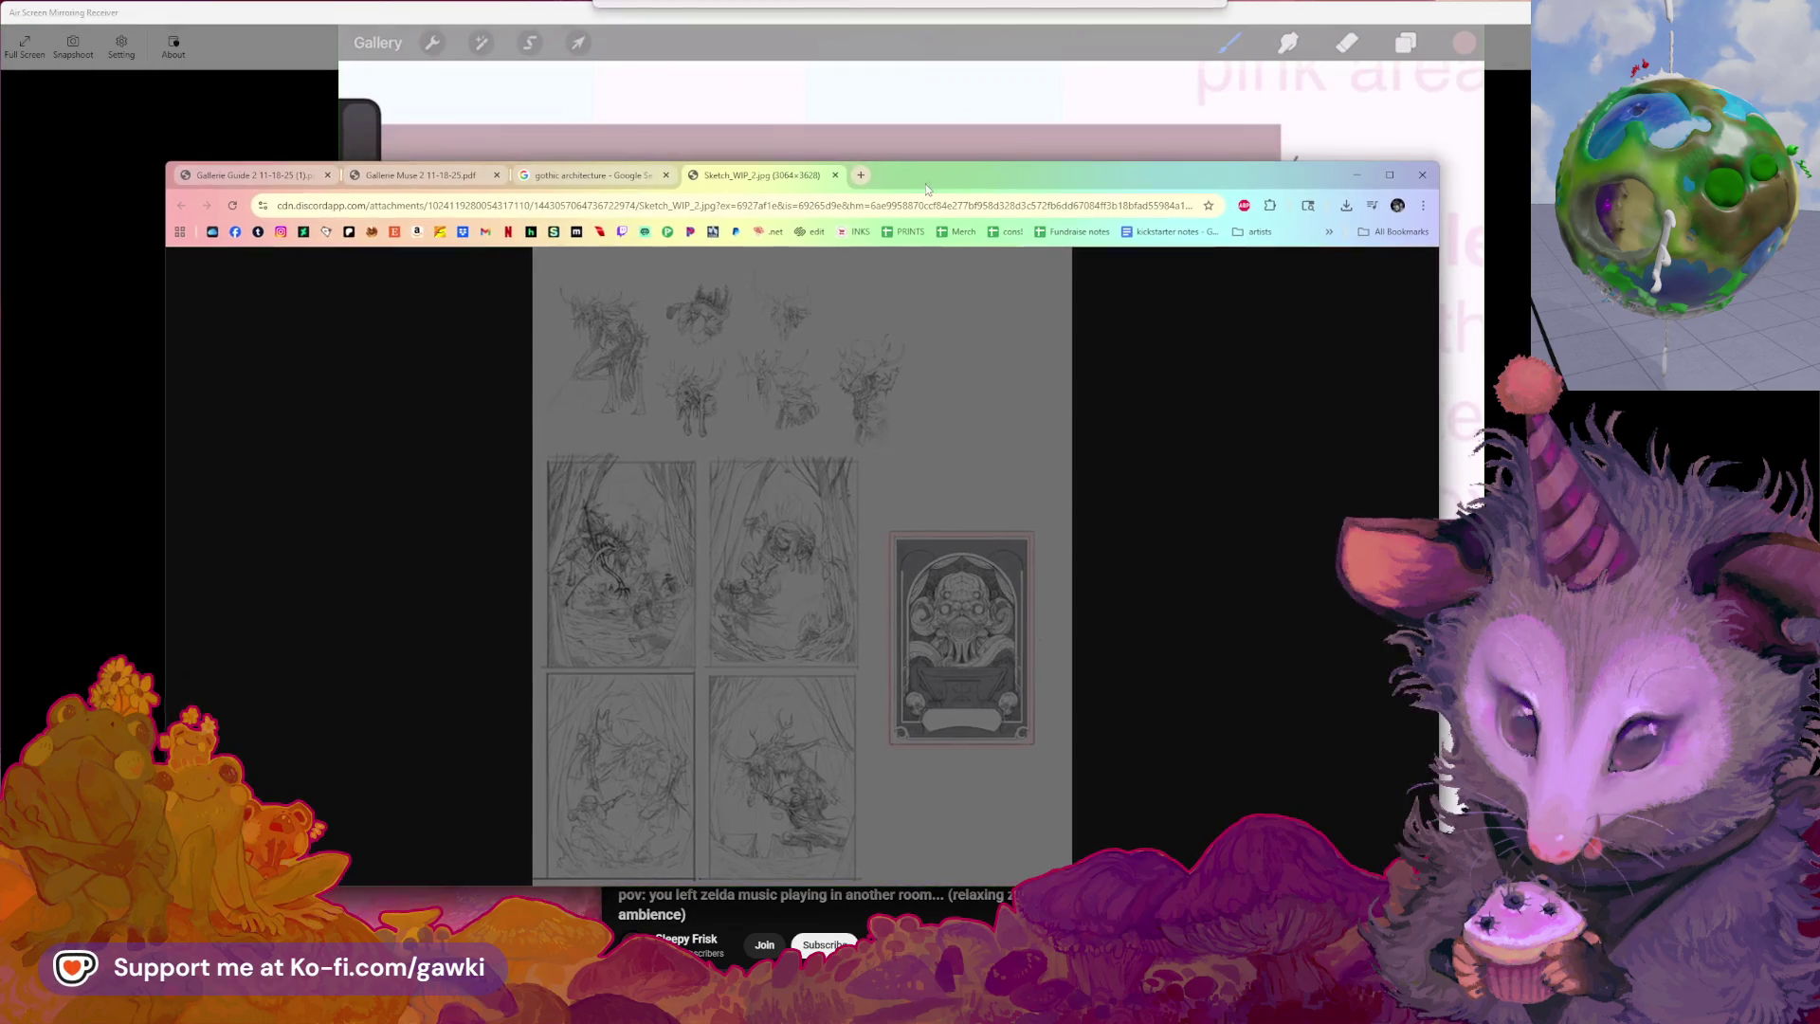
left_click(731, 480)
scroll(680, 499, "down", 2)
scroll(674, 497, "up", 2)
scroll(609, 500, "up", 5)
scroll(599, 495, "up", 1)
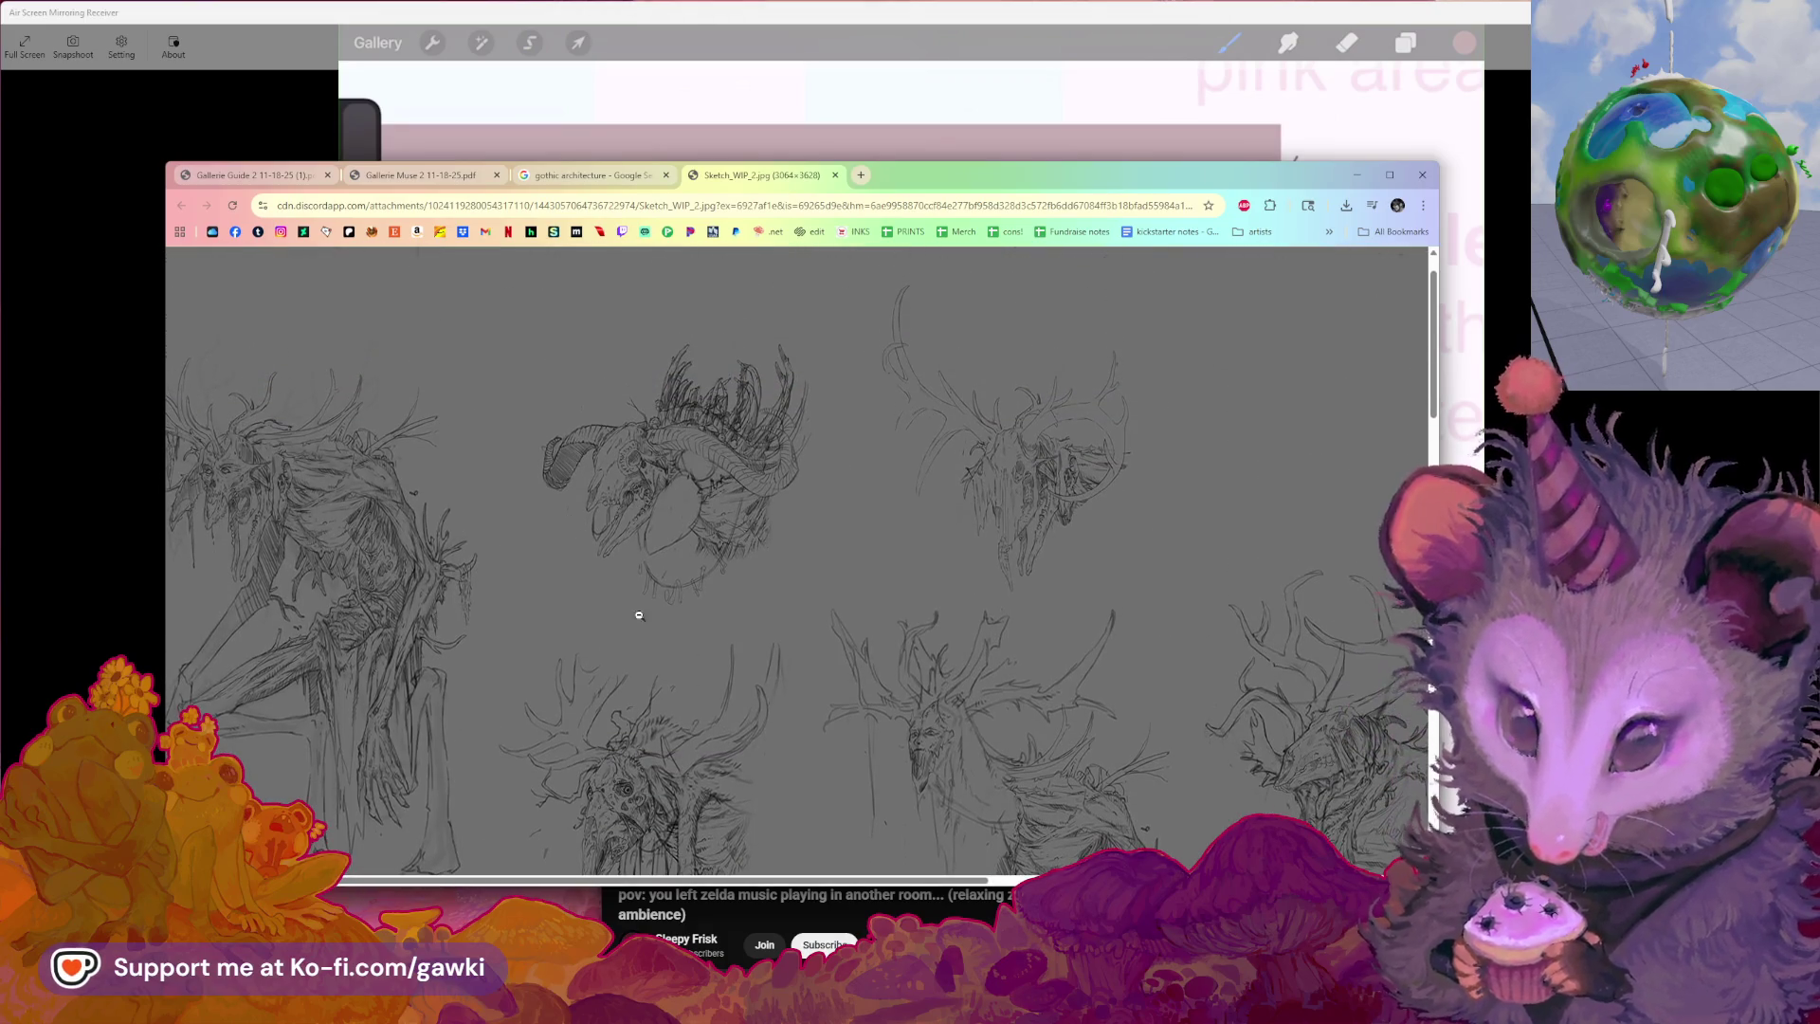
scroll(565, 889, "left", 2)
scroll(516, 724, "down", 1)
scroll(516, 724, "down", 1)
scroll(517, 724, "up", 1)
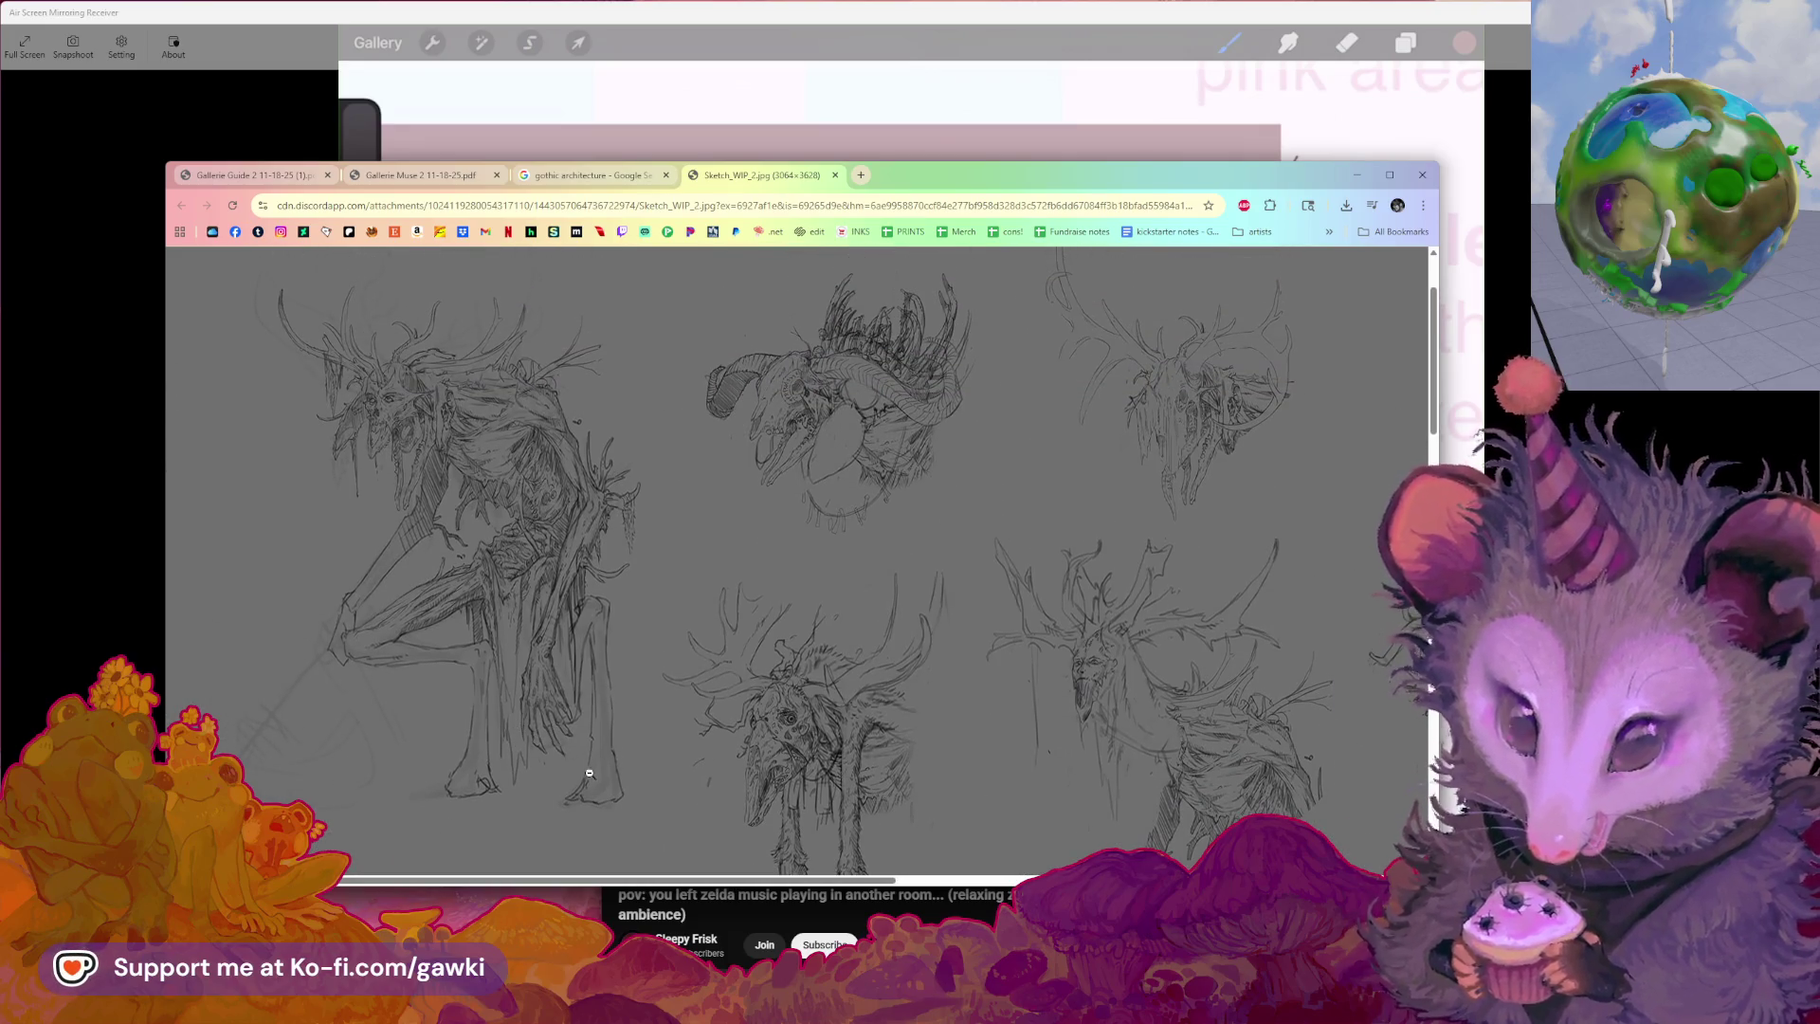
scroll(707, 881, "right", 2)
scroll(707, 879, "right", 1)
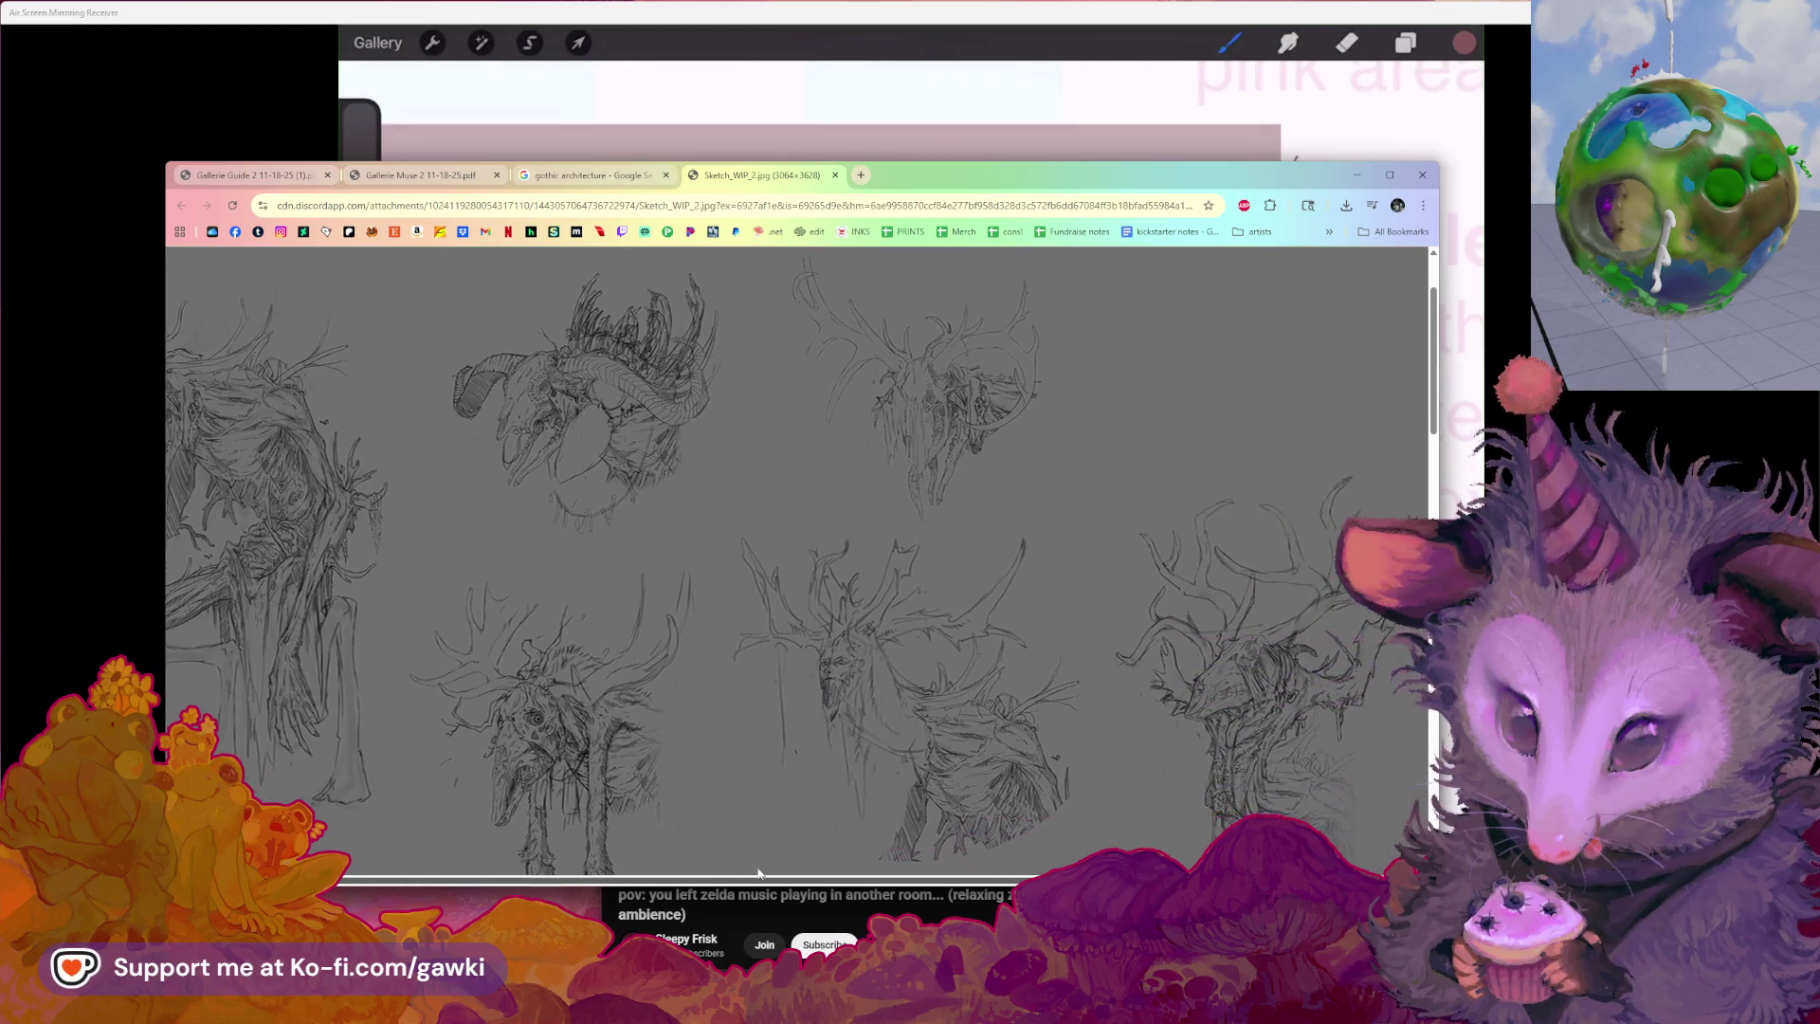
scroll(834, 855, "right", 2)
scroll(673, 864, "left", 4)
scroll(673, 856, "left", 1)
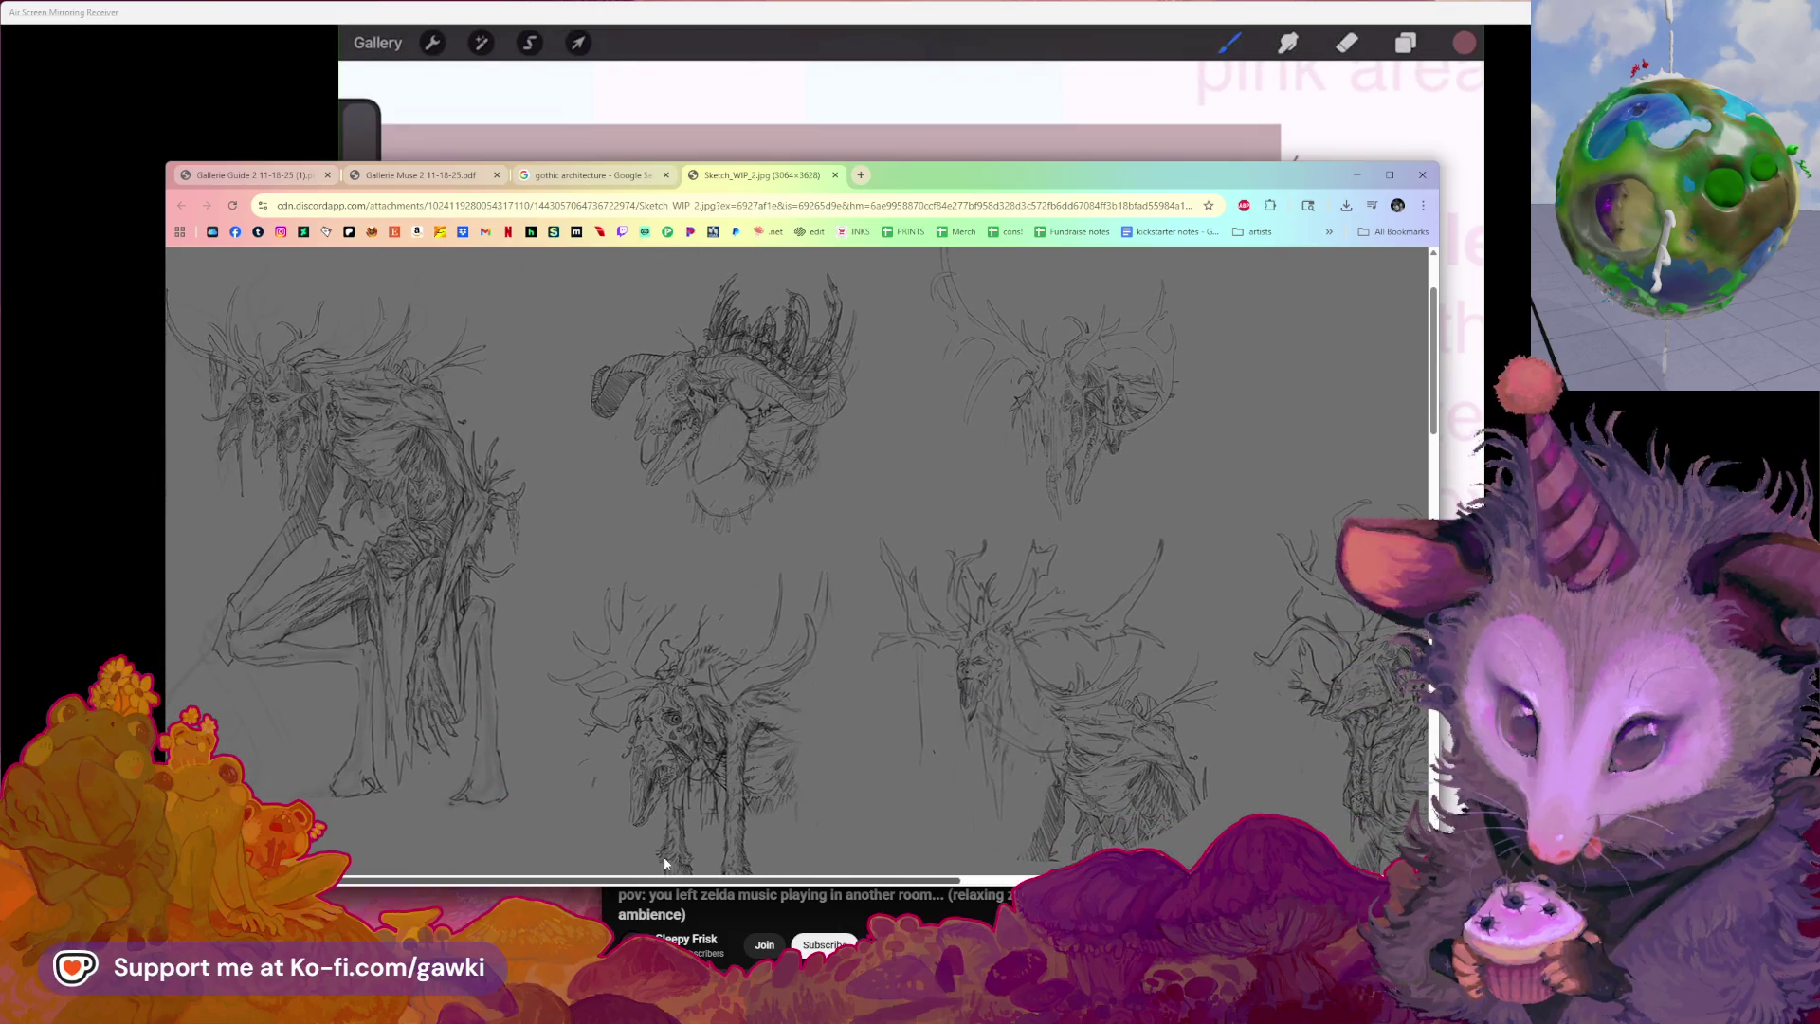
scroll(668, 857, "left", 1)
scroll(508, 828, "down", 1)
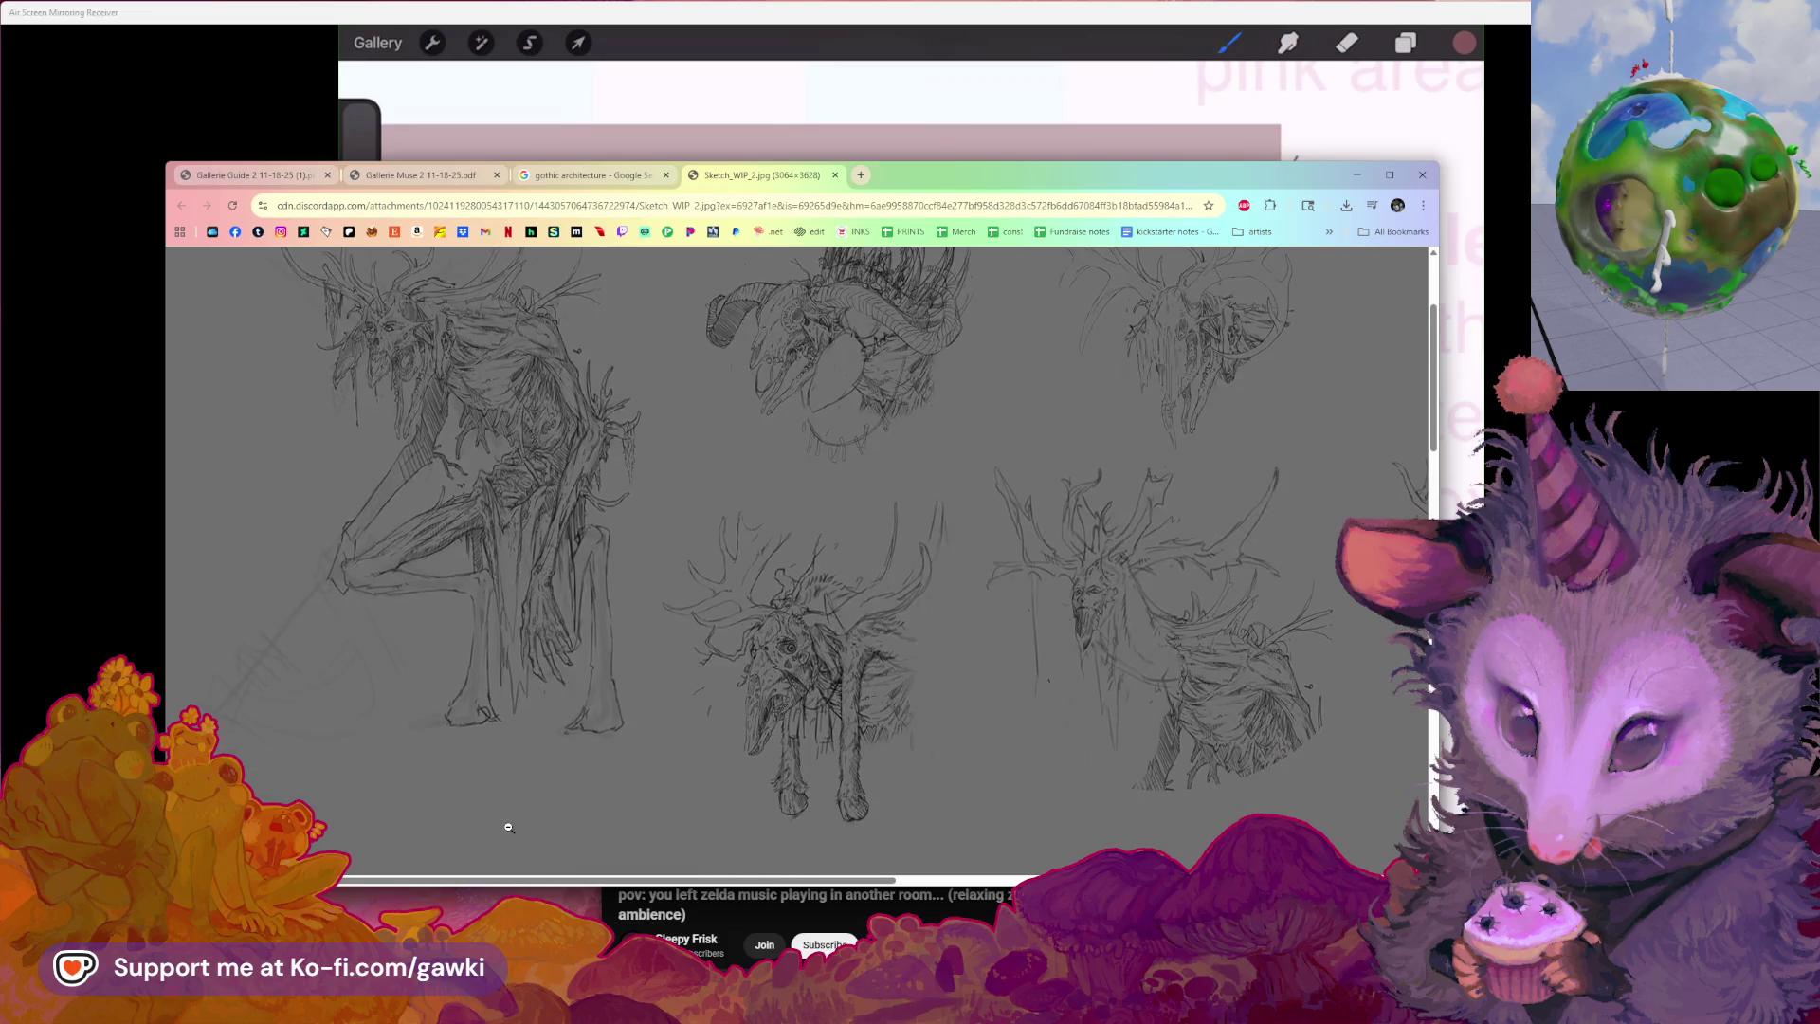
scroll(507, 828, "up", 1)
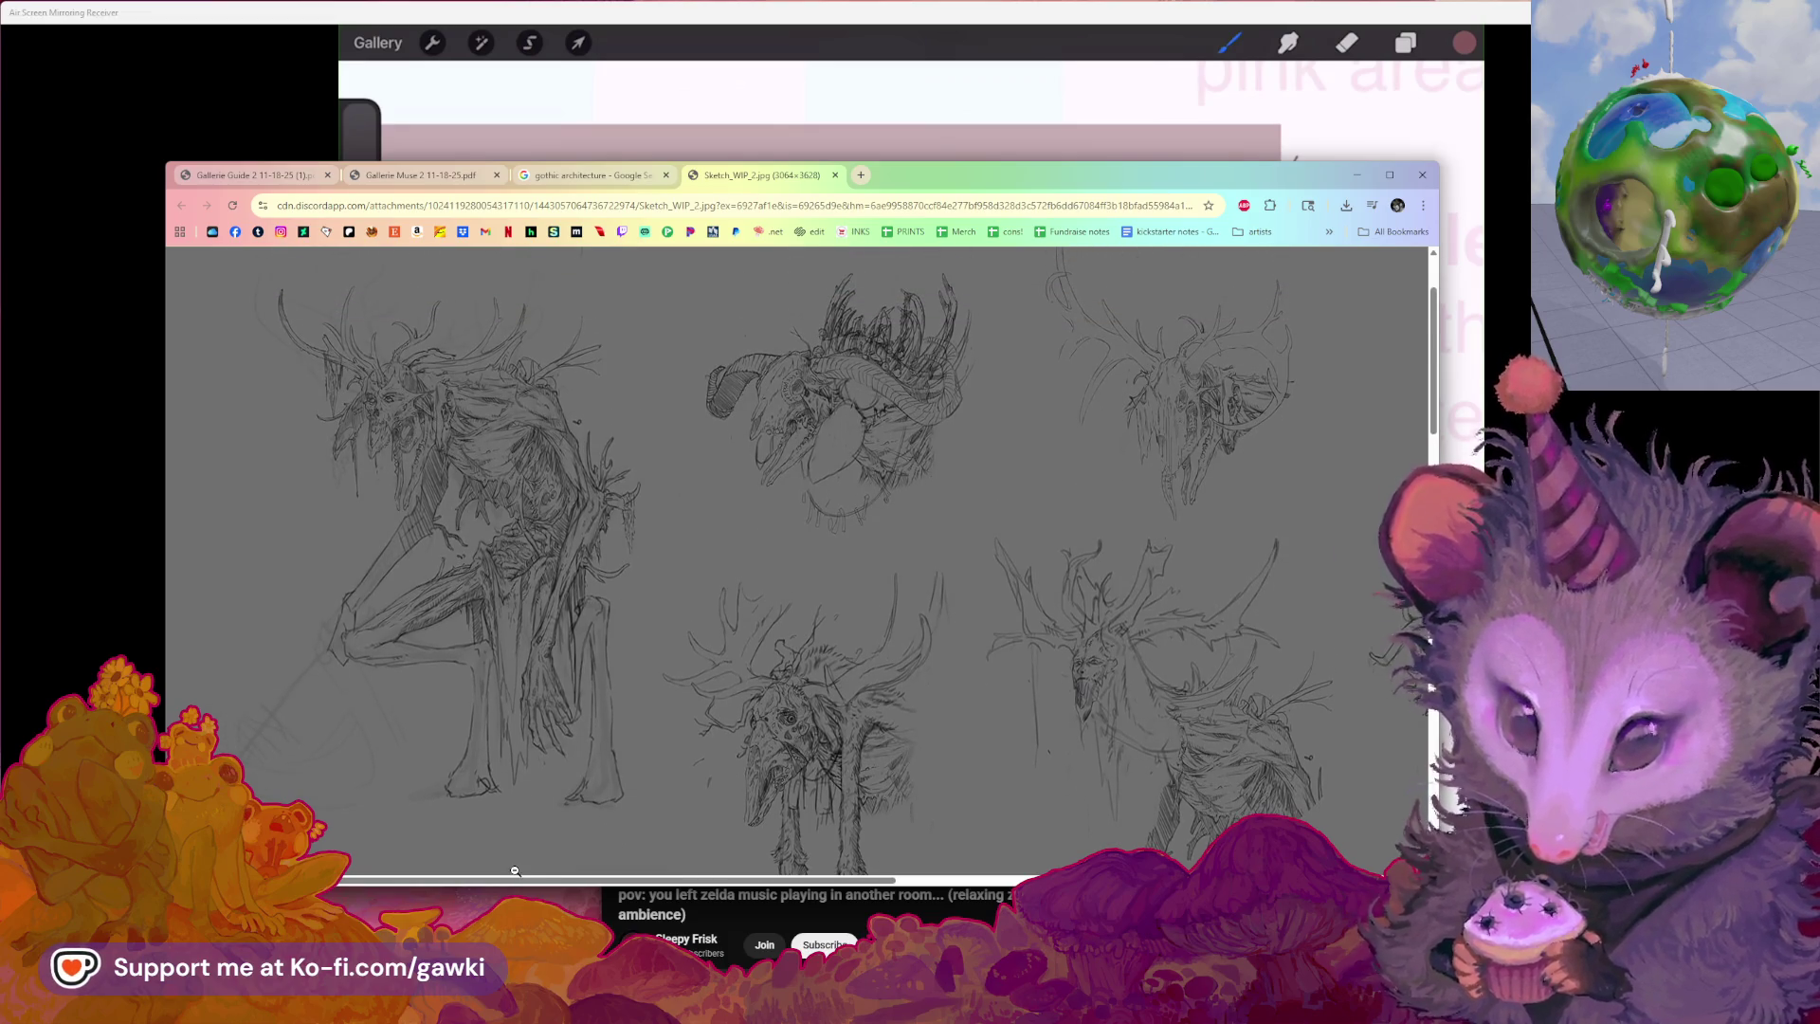
scroll(519, 867, "right", 1)
scroll(522, 885, "right", 1)
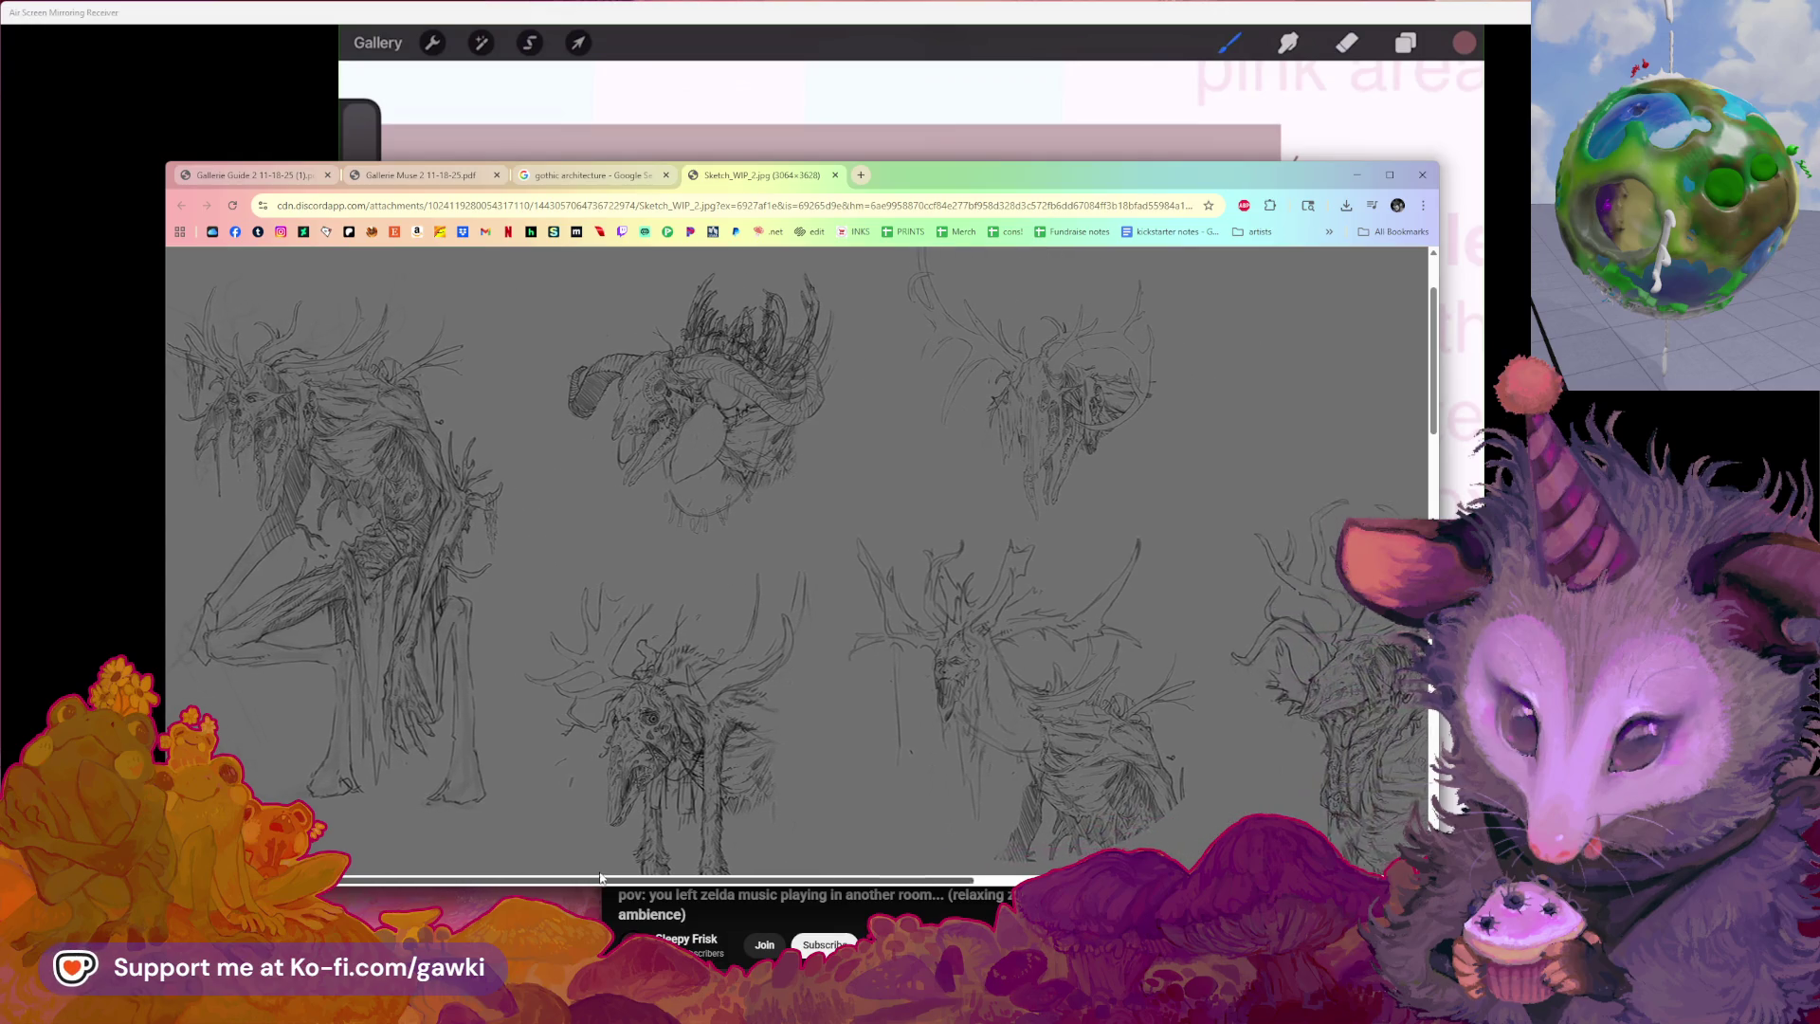
scroll(522, 886, "right", 1)
scroll(683, 792, "down", 2)
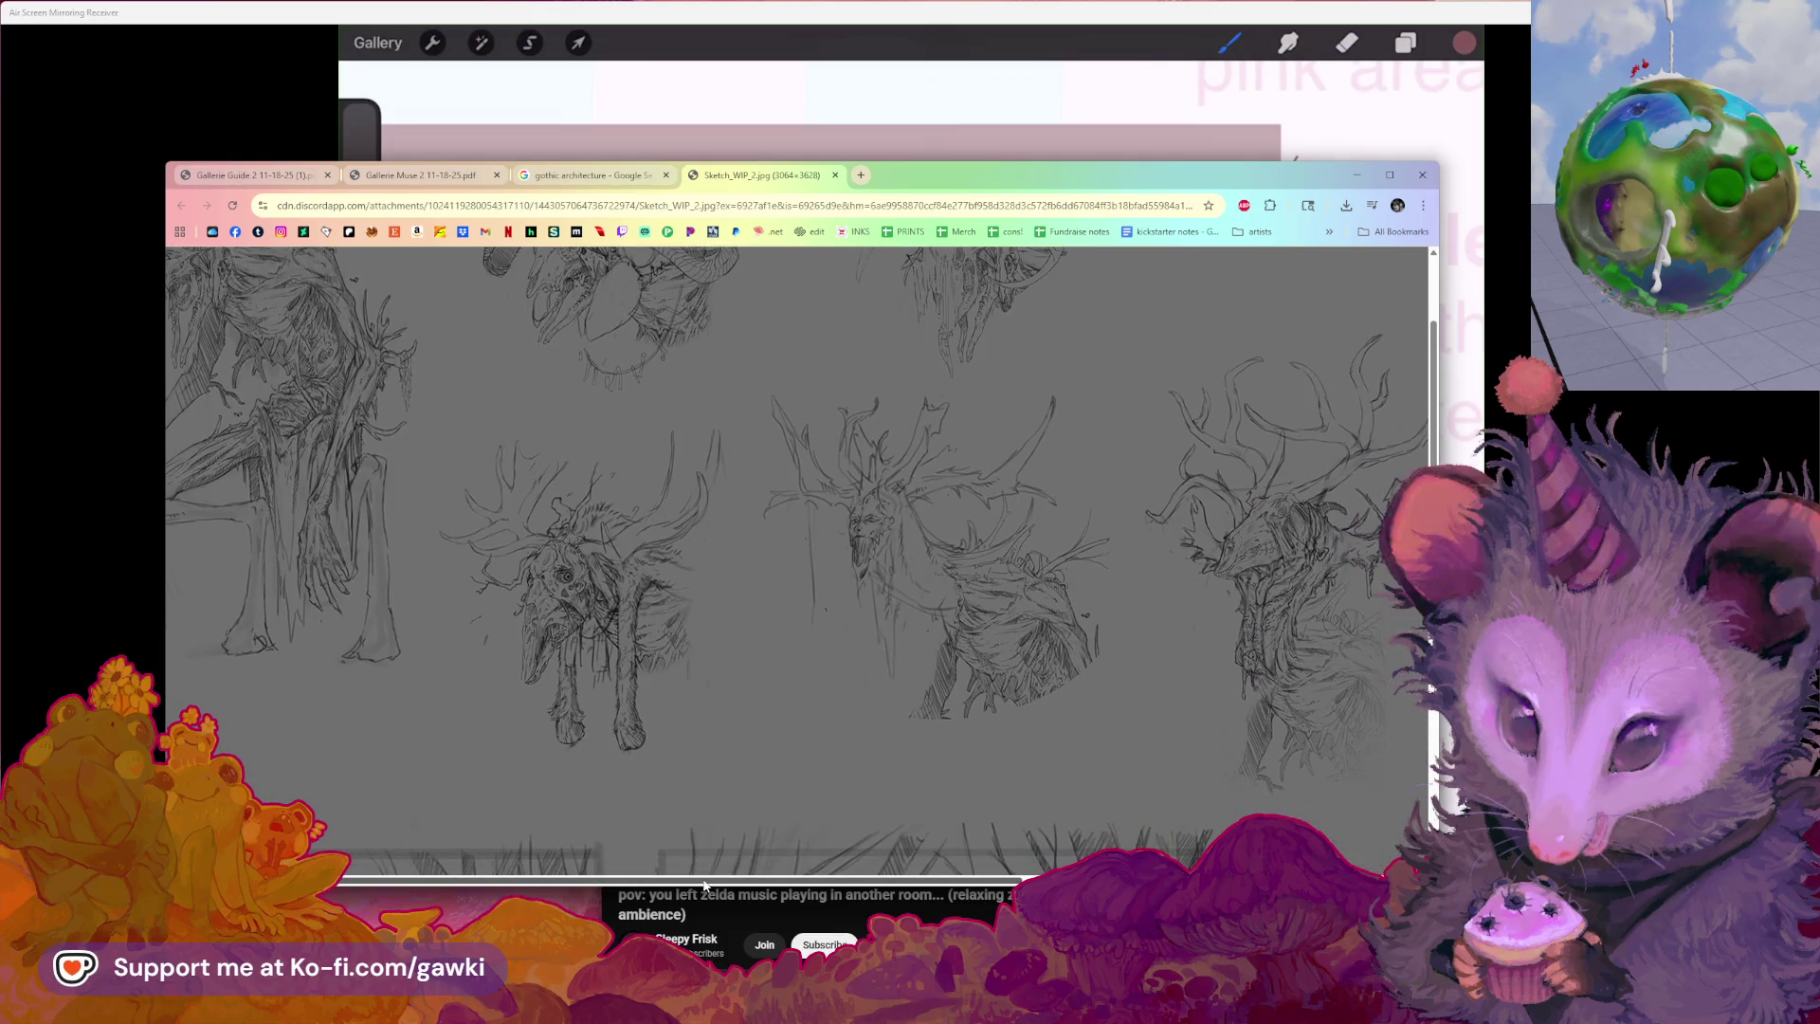
left_click_drag(712, 877, 844, 878)
scroll(853, 840, "left", 3)
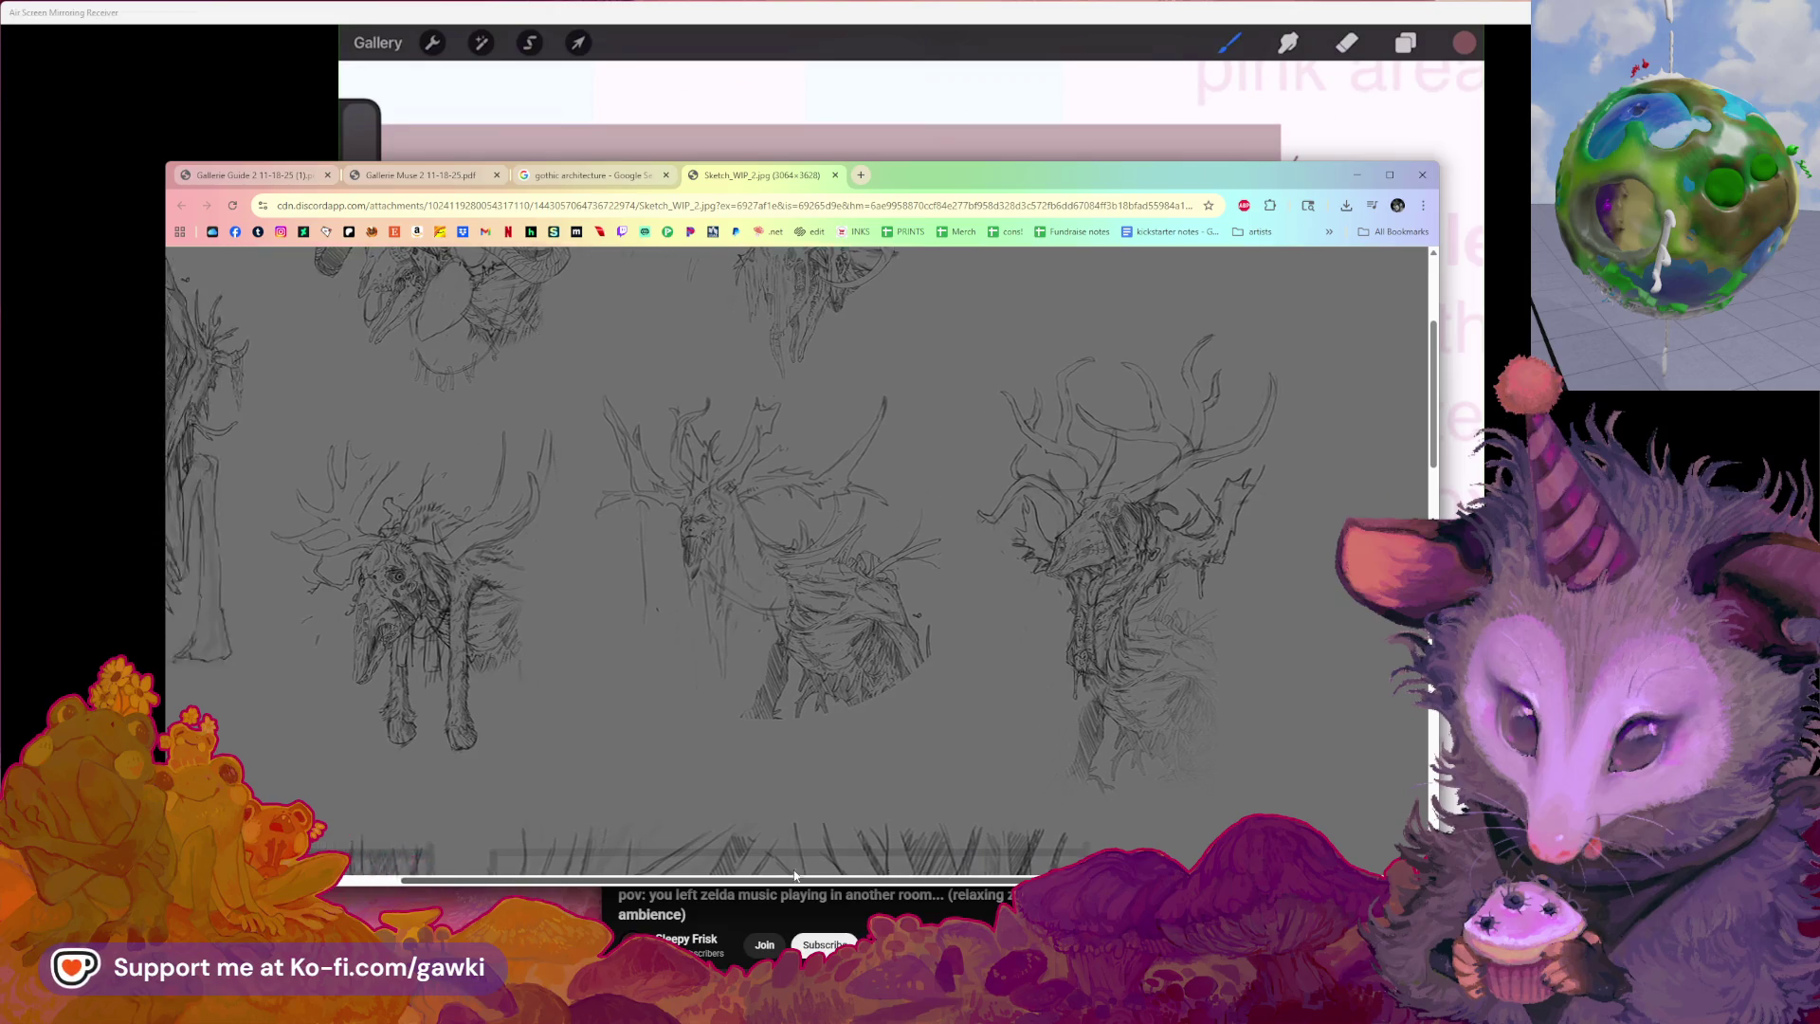
scroll(867, 797, "down", 1)
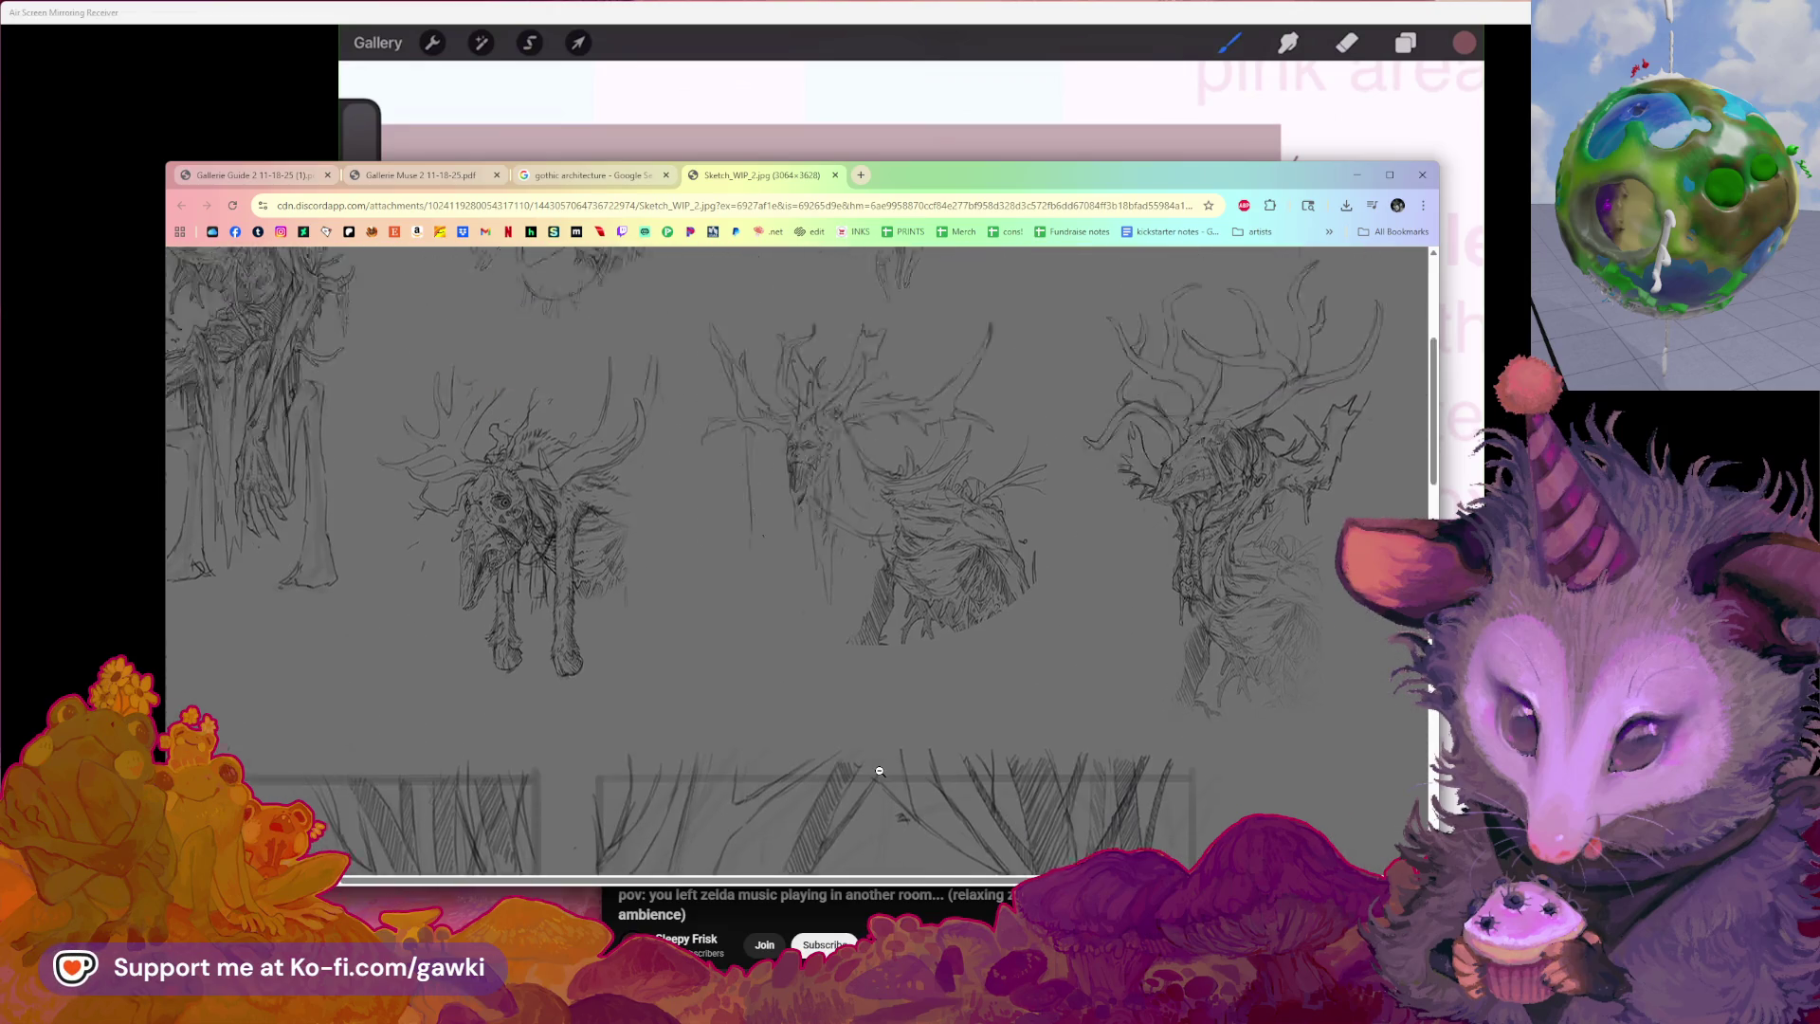
scroll(877, 768, "up", 3)
scroll(877, 768, "down", 2)
scroll(871, 824, "down", 1)
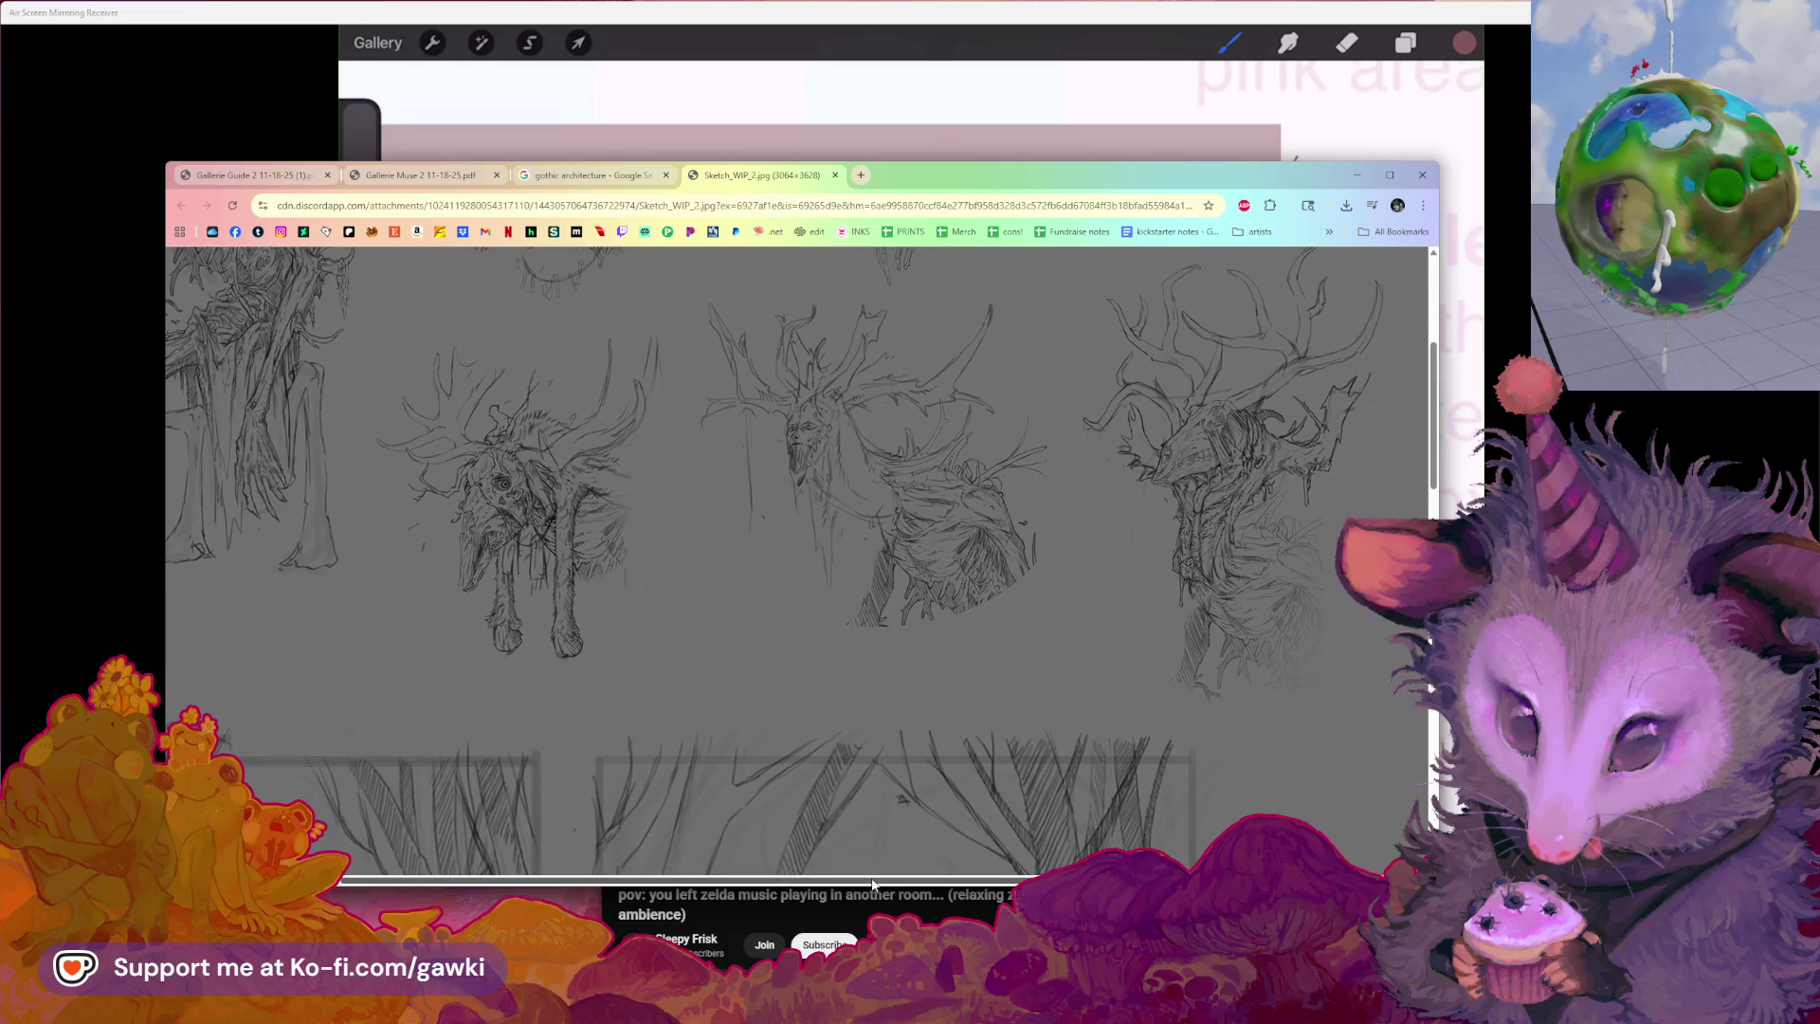
scroll(711, 818, "left", 2)
scroll(549, 753, "down", 3)
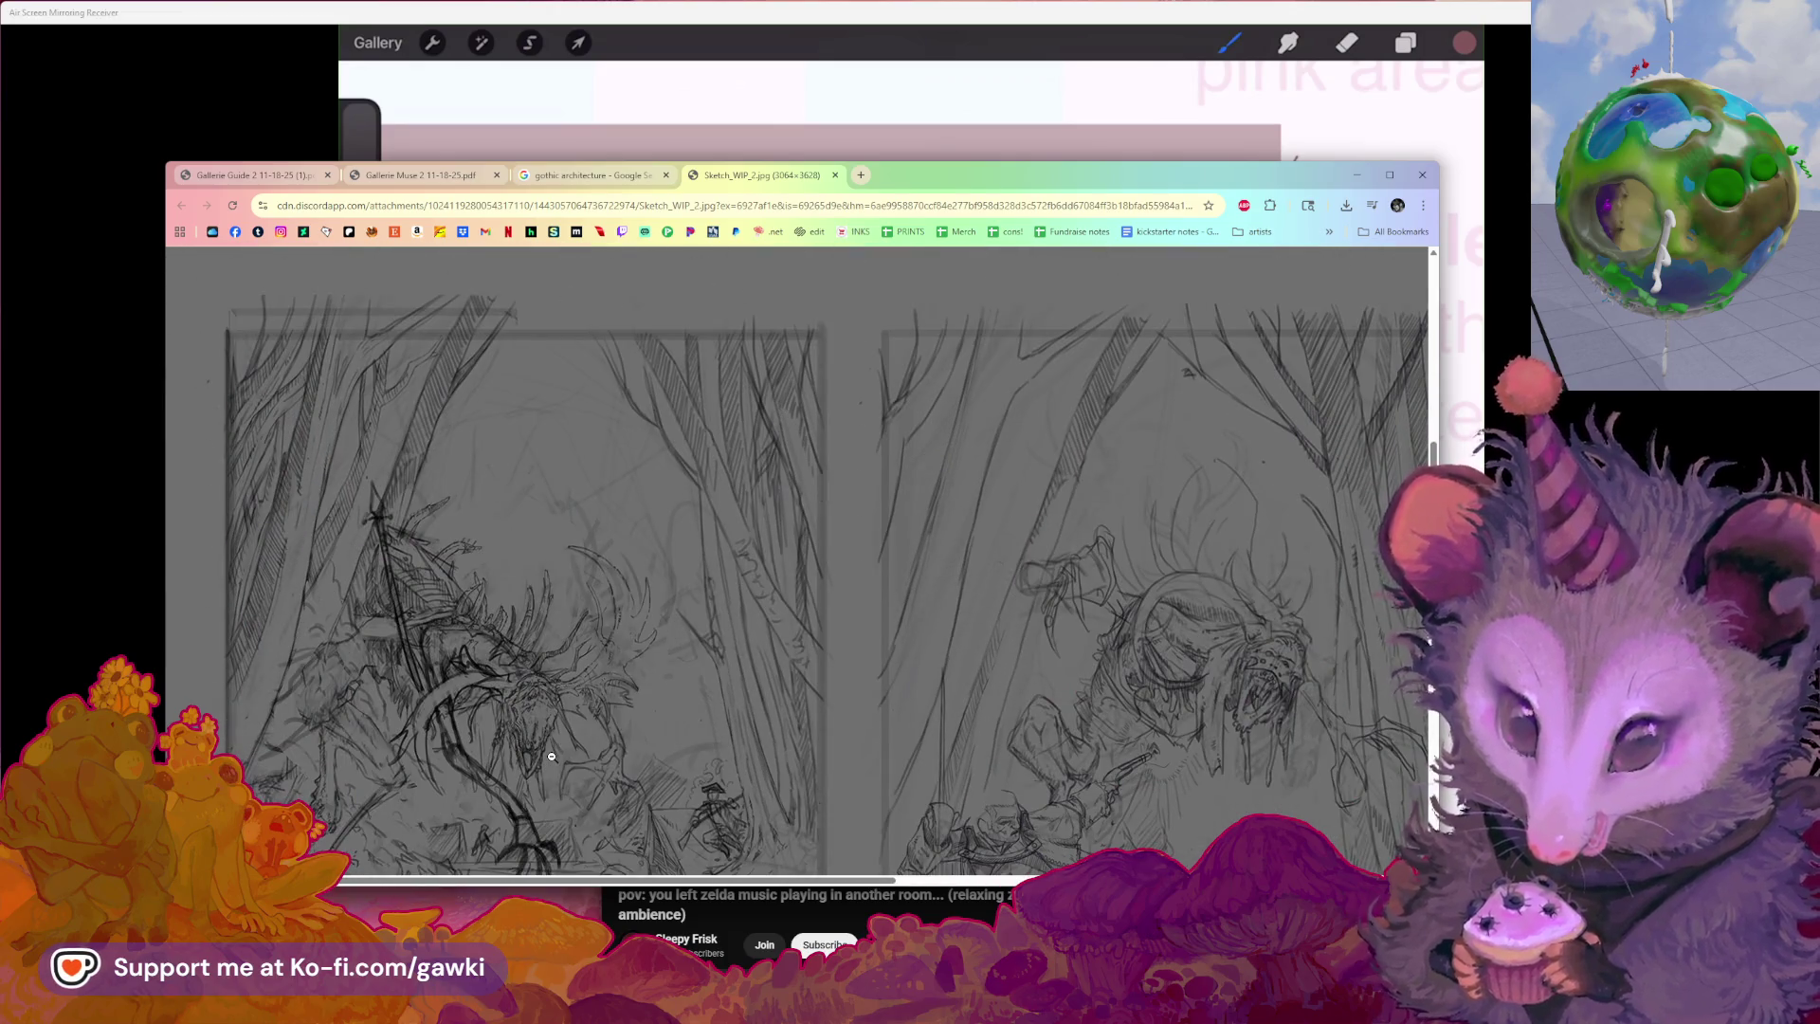
scroll(551, 754, "down", 1)
scroll(551, 756, "down", 1)
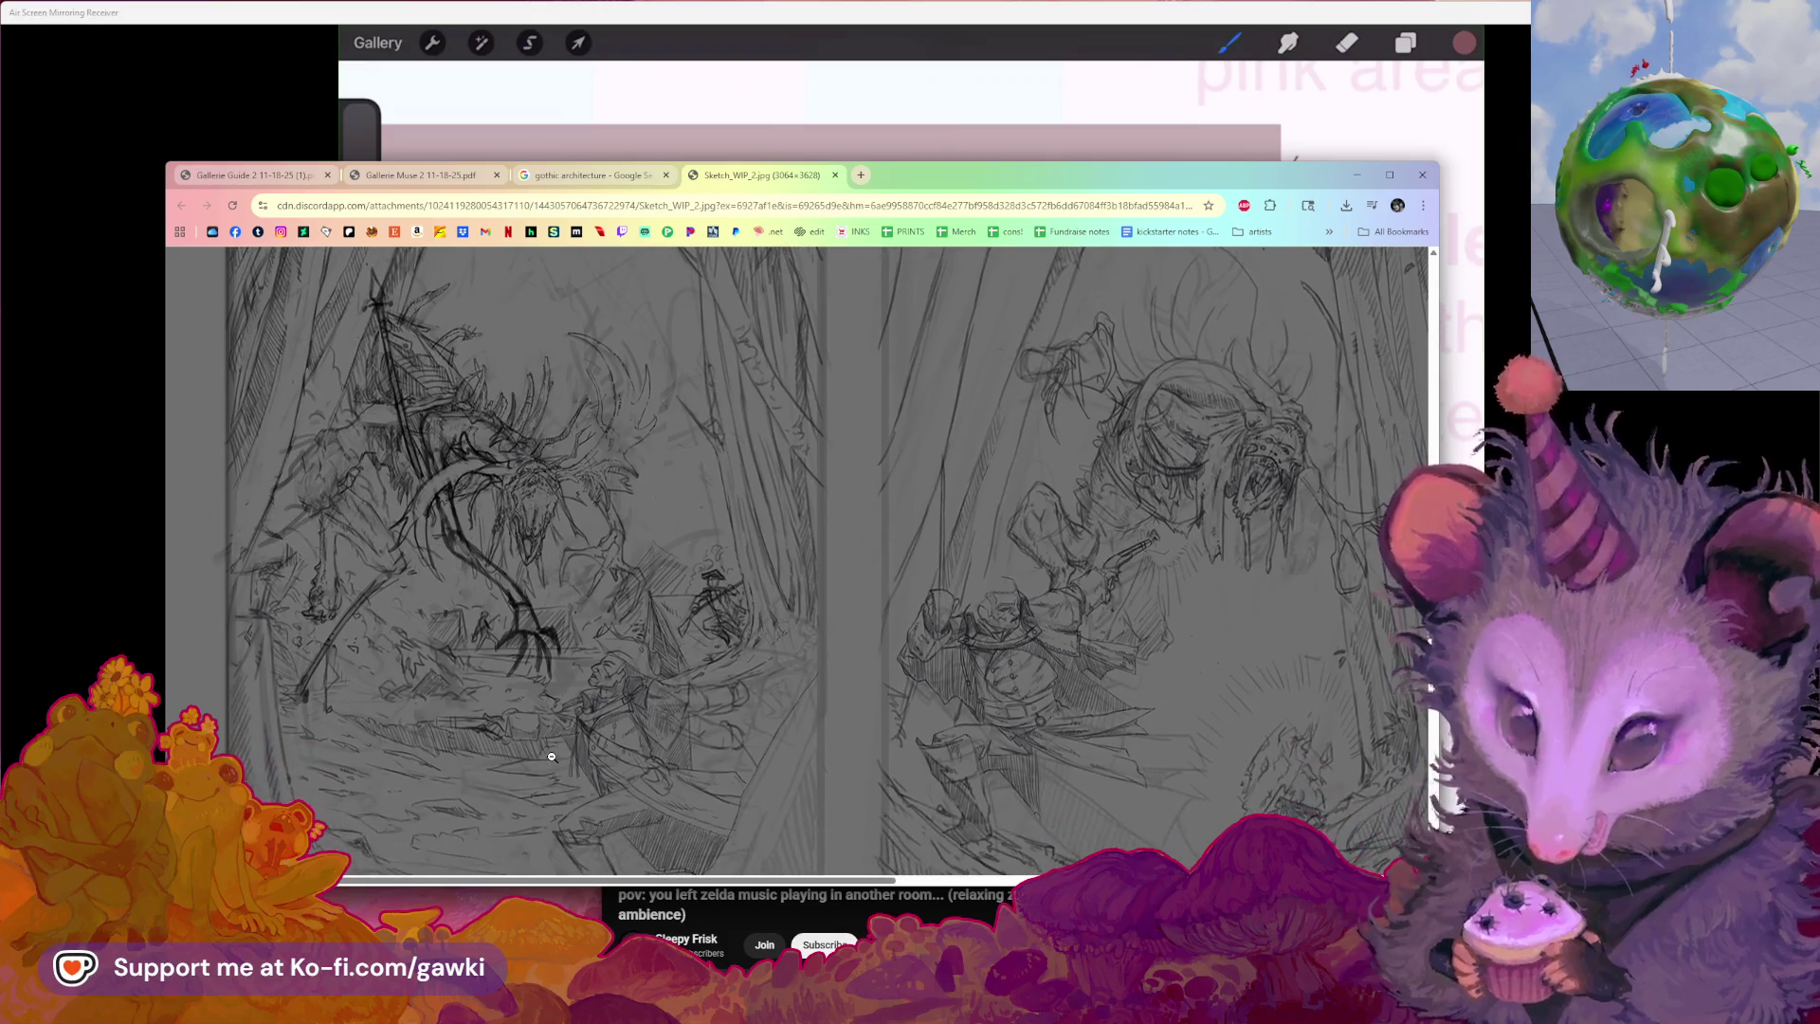
scroll(552, 754, "down", 1)
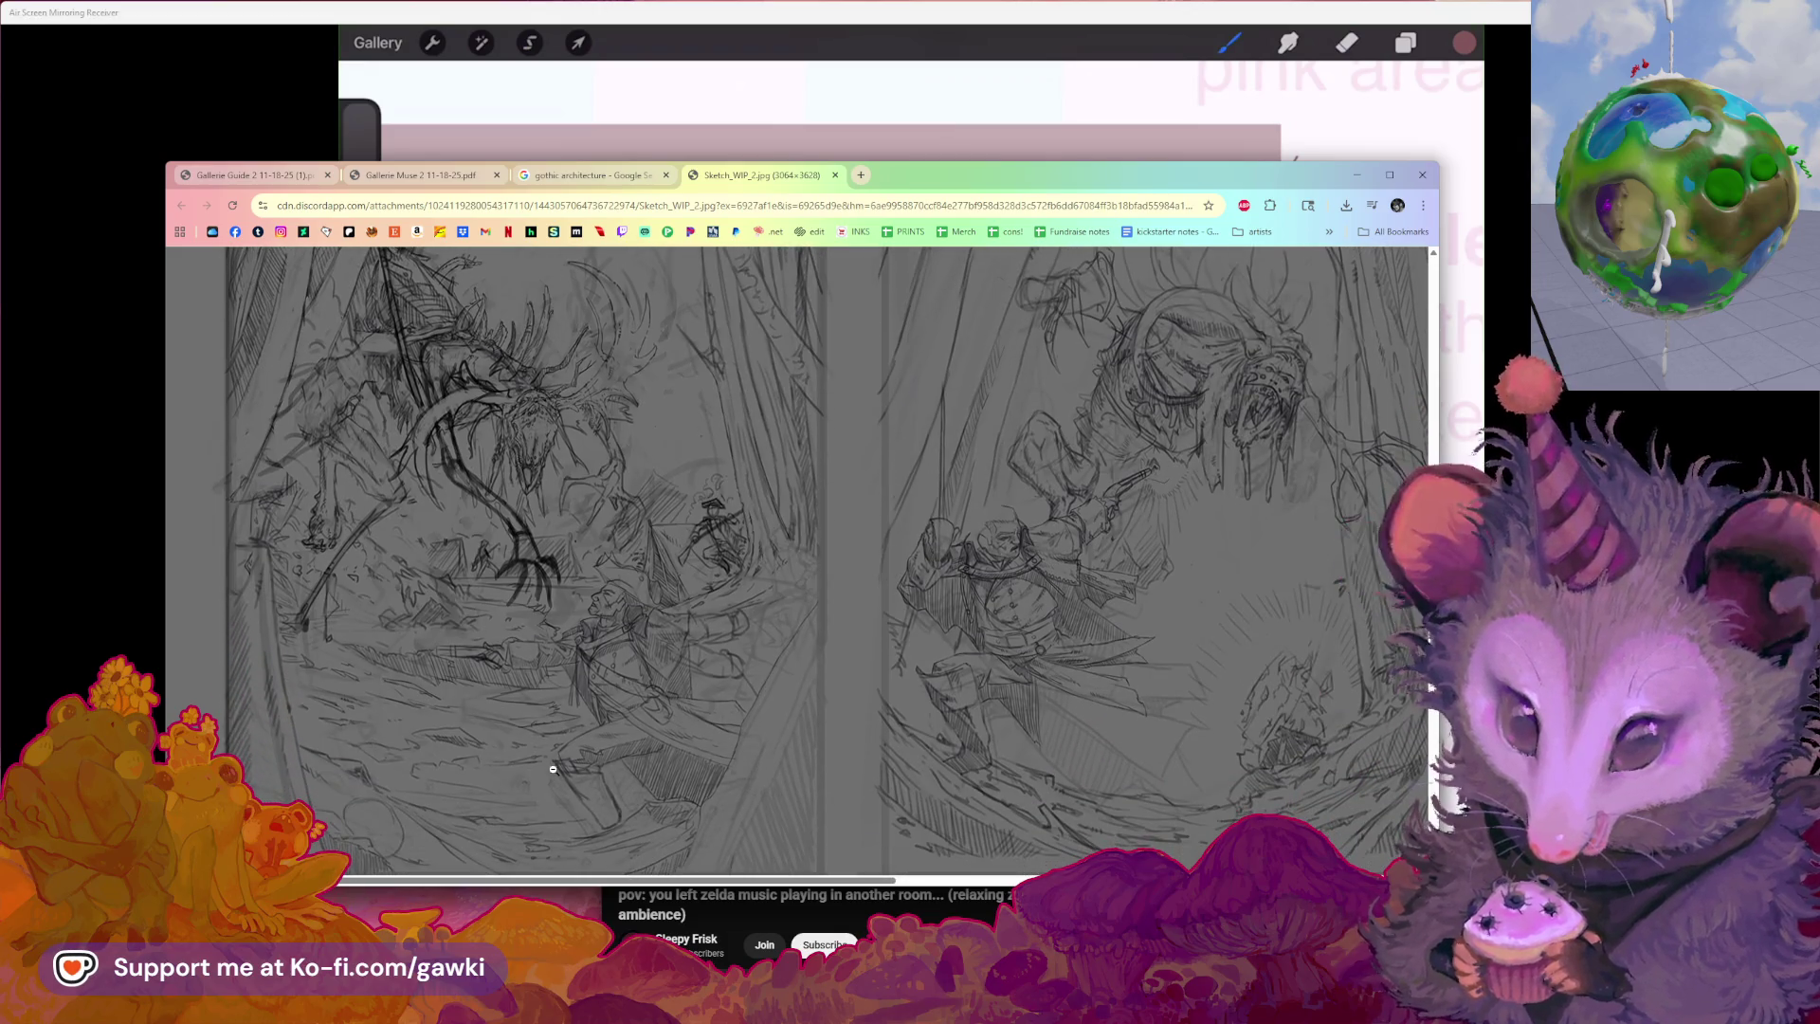
scroll(553, 768, "down", 1)
scroll(550, 767, "up", 2)
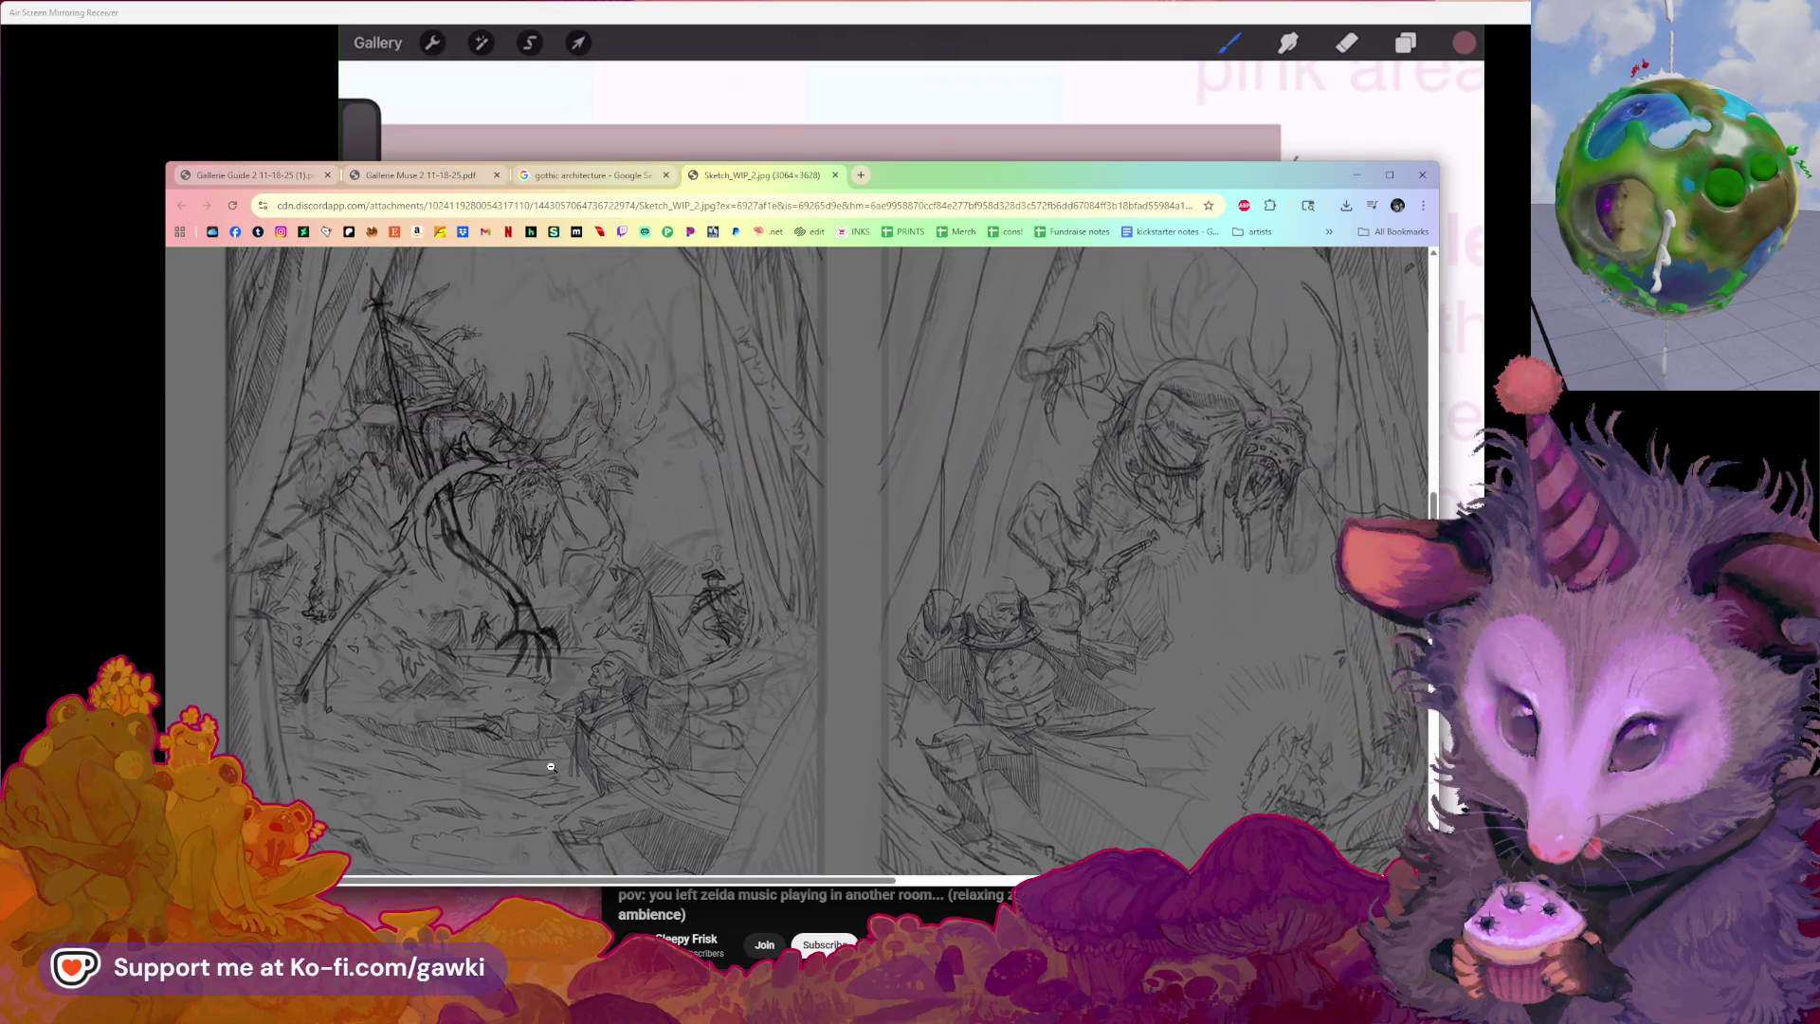
left_click_drag(589, 884, 812, 863)
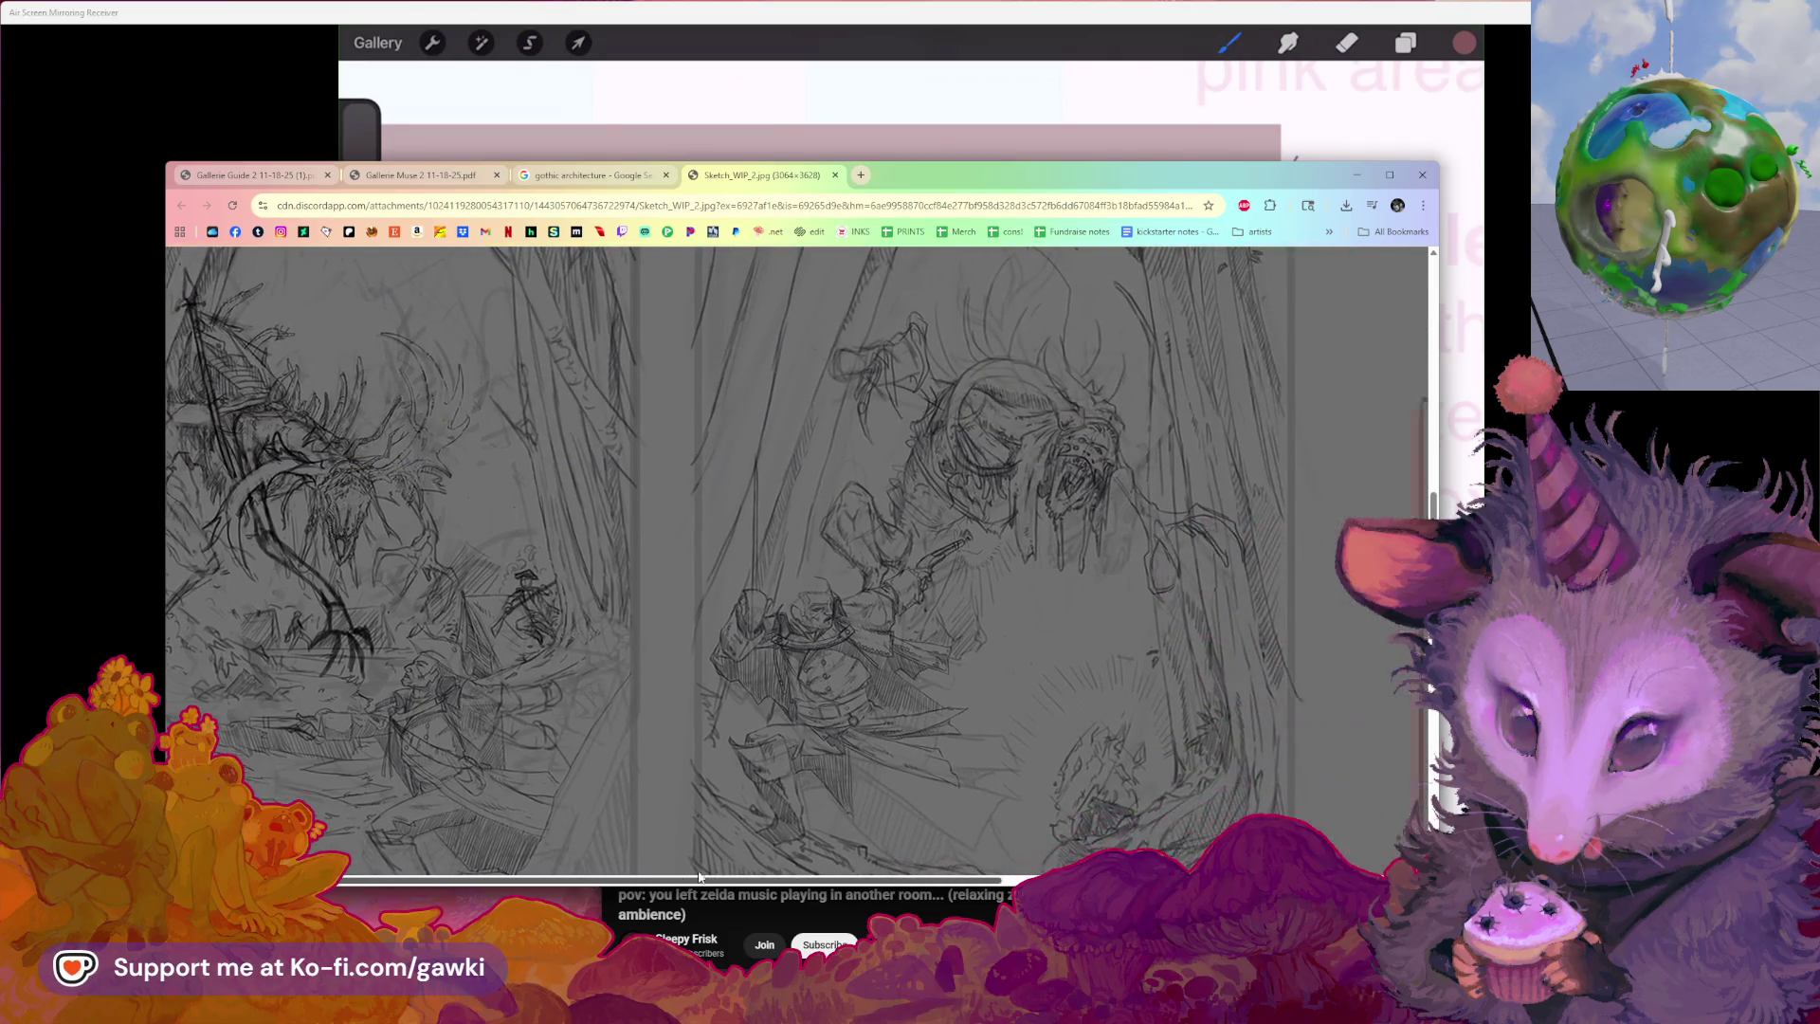
scroll(811, 863, "down", 1)
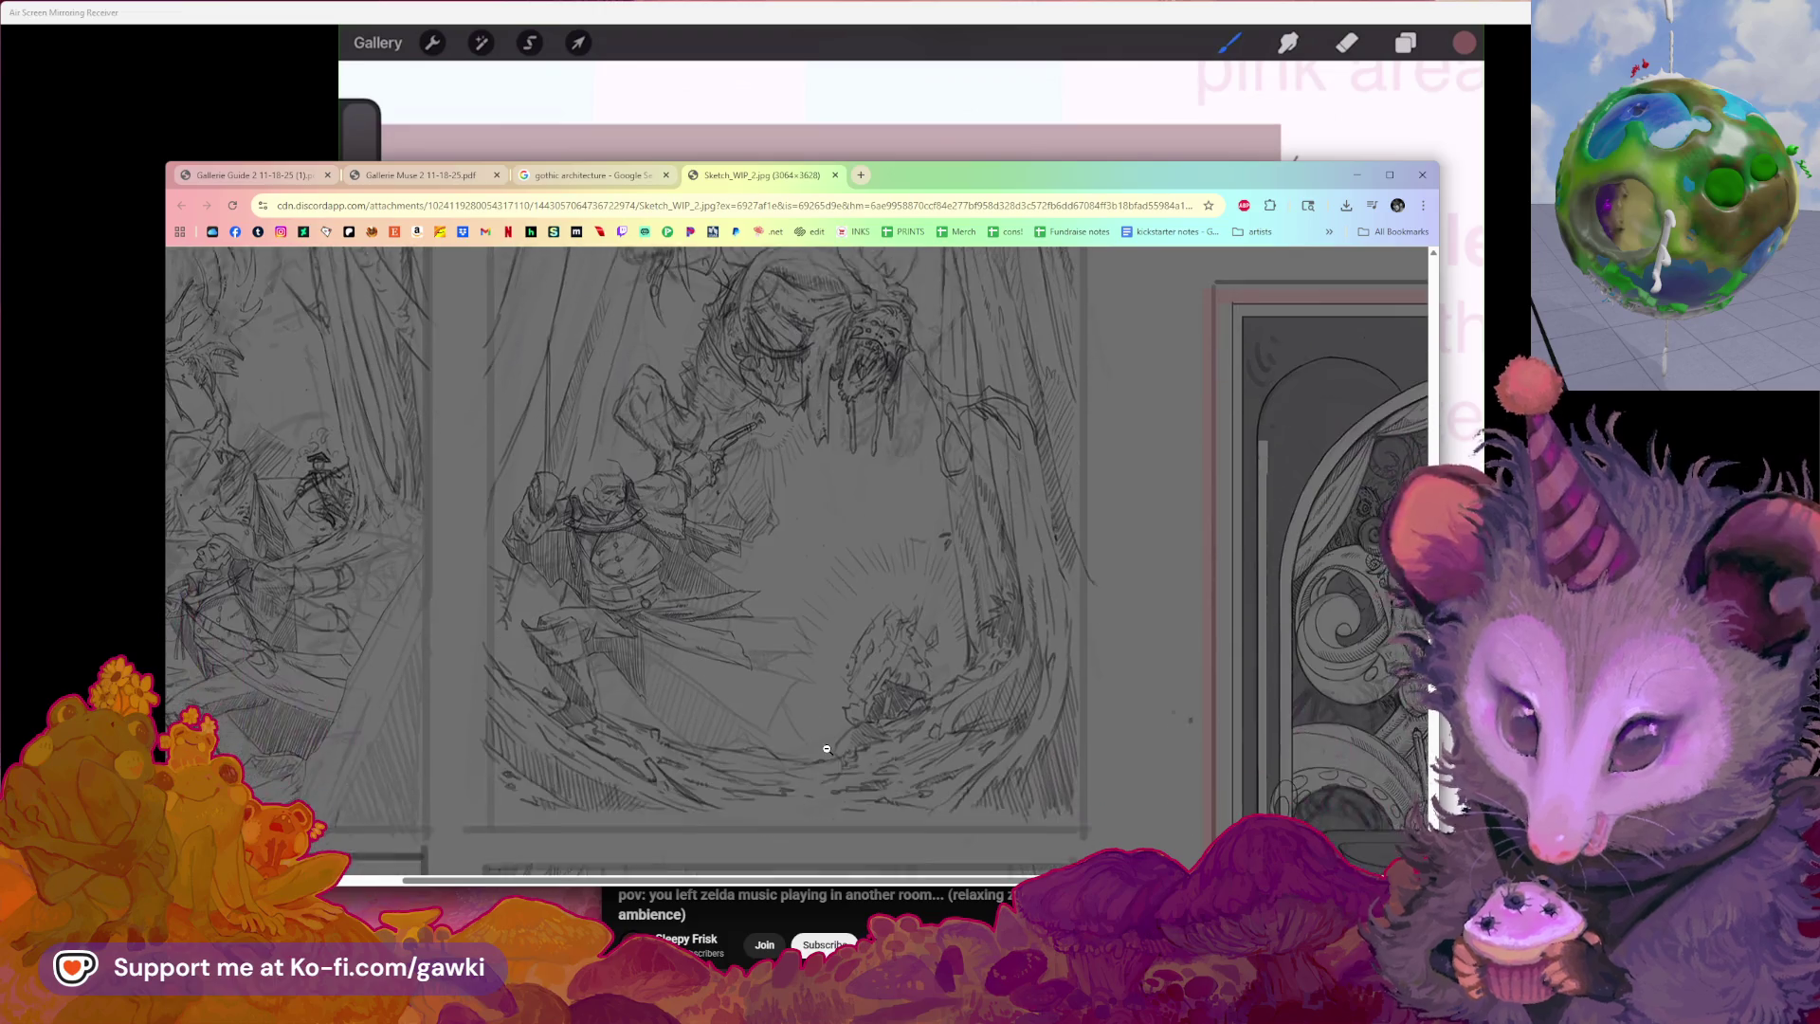
scroll(825, 796, "up", 3)
scroll(834, 768, "down", 2)
scroll(825, 760, "down", 2)
scroll(825, 759, "down", 2)
scroll(830, 763, "down", 2)
scroll(812, 829, "up", 2, "ctrl")
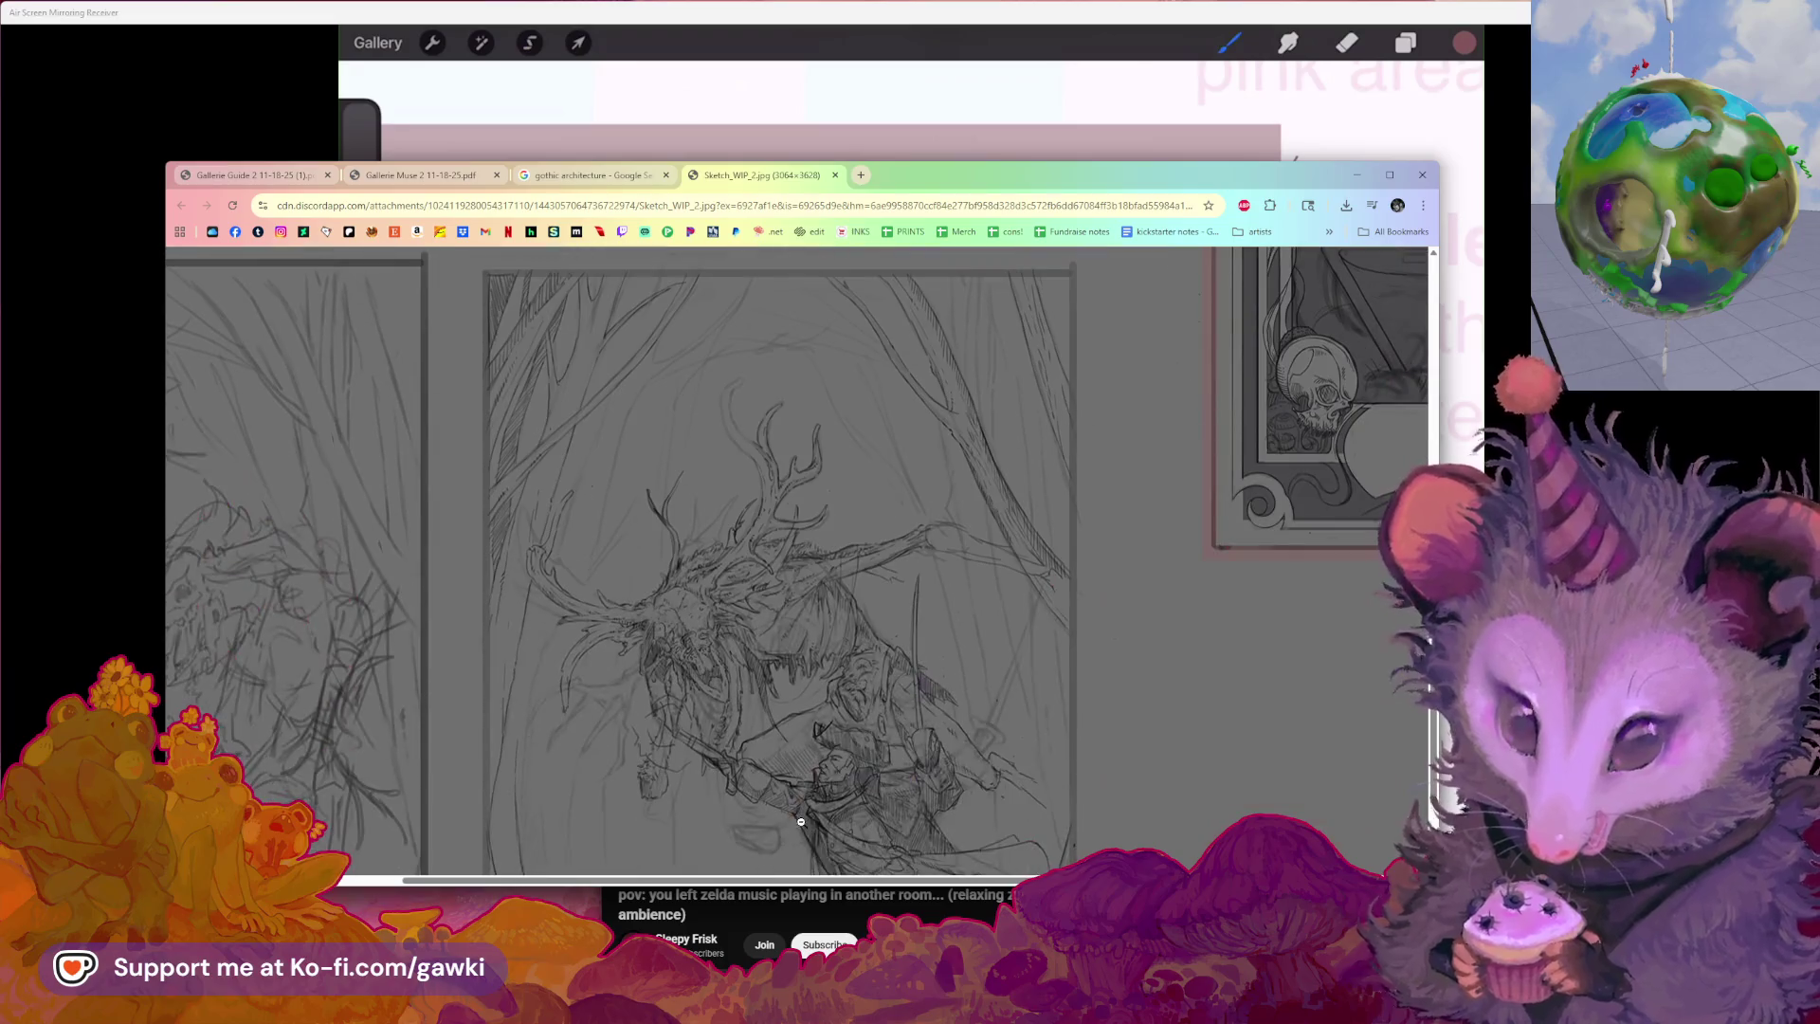
left_click_drag(768, 882, 682, 896)
scroll(597, 840, "up", 1, "ctrl")
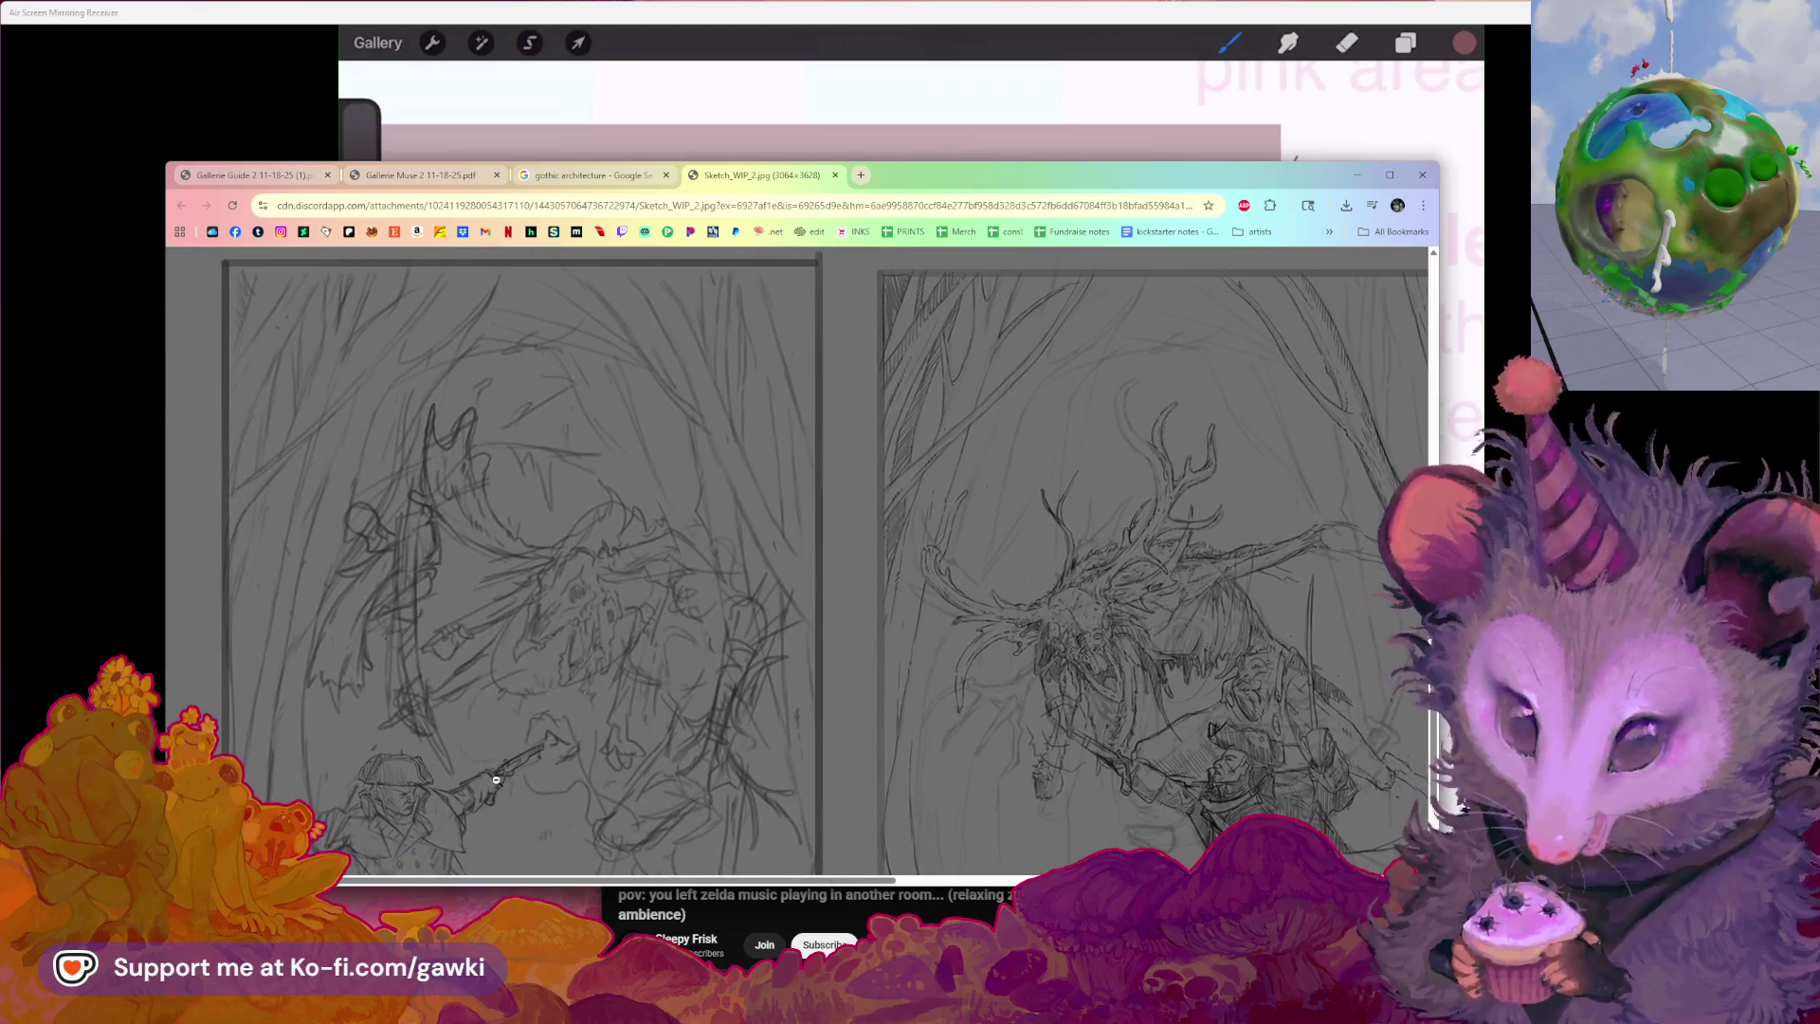
scroll(496, 779, "down", 1)
scroll(497, 776, "down", 1)
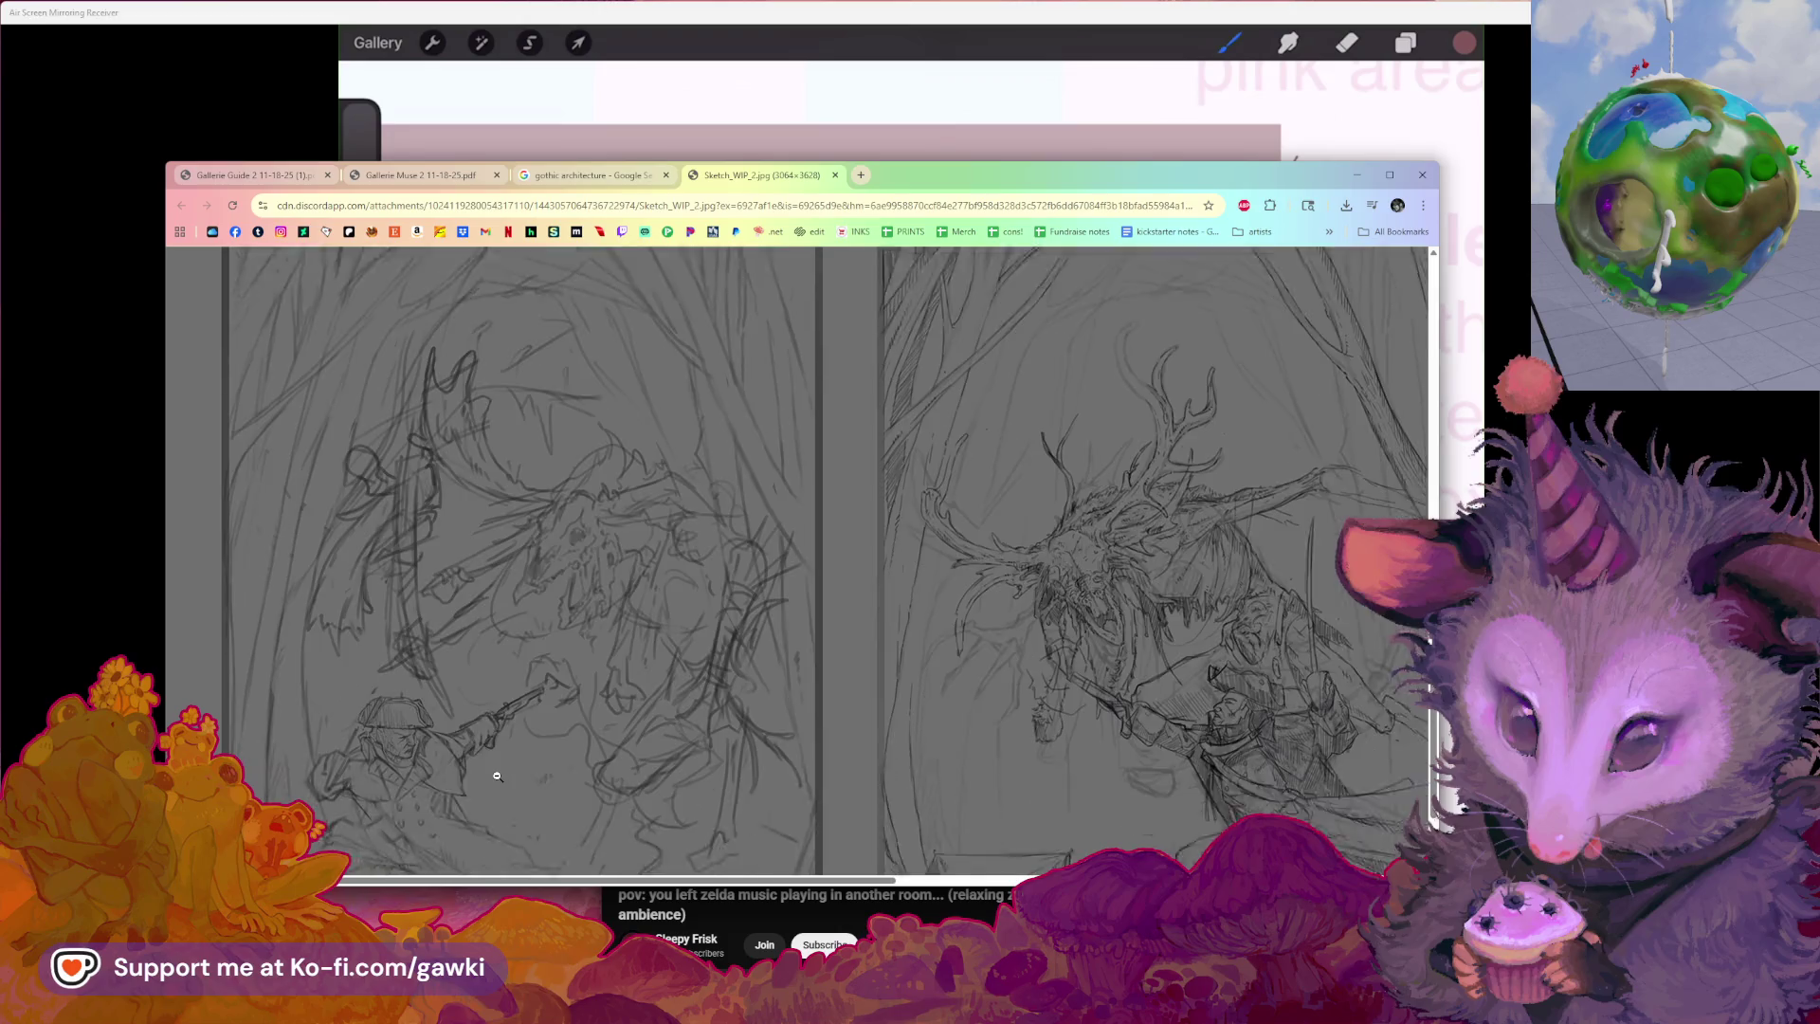
scroll(497, 775, "up", 1)
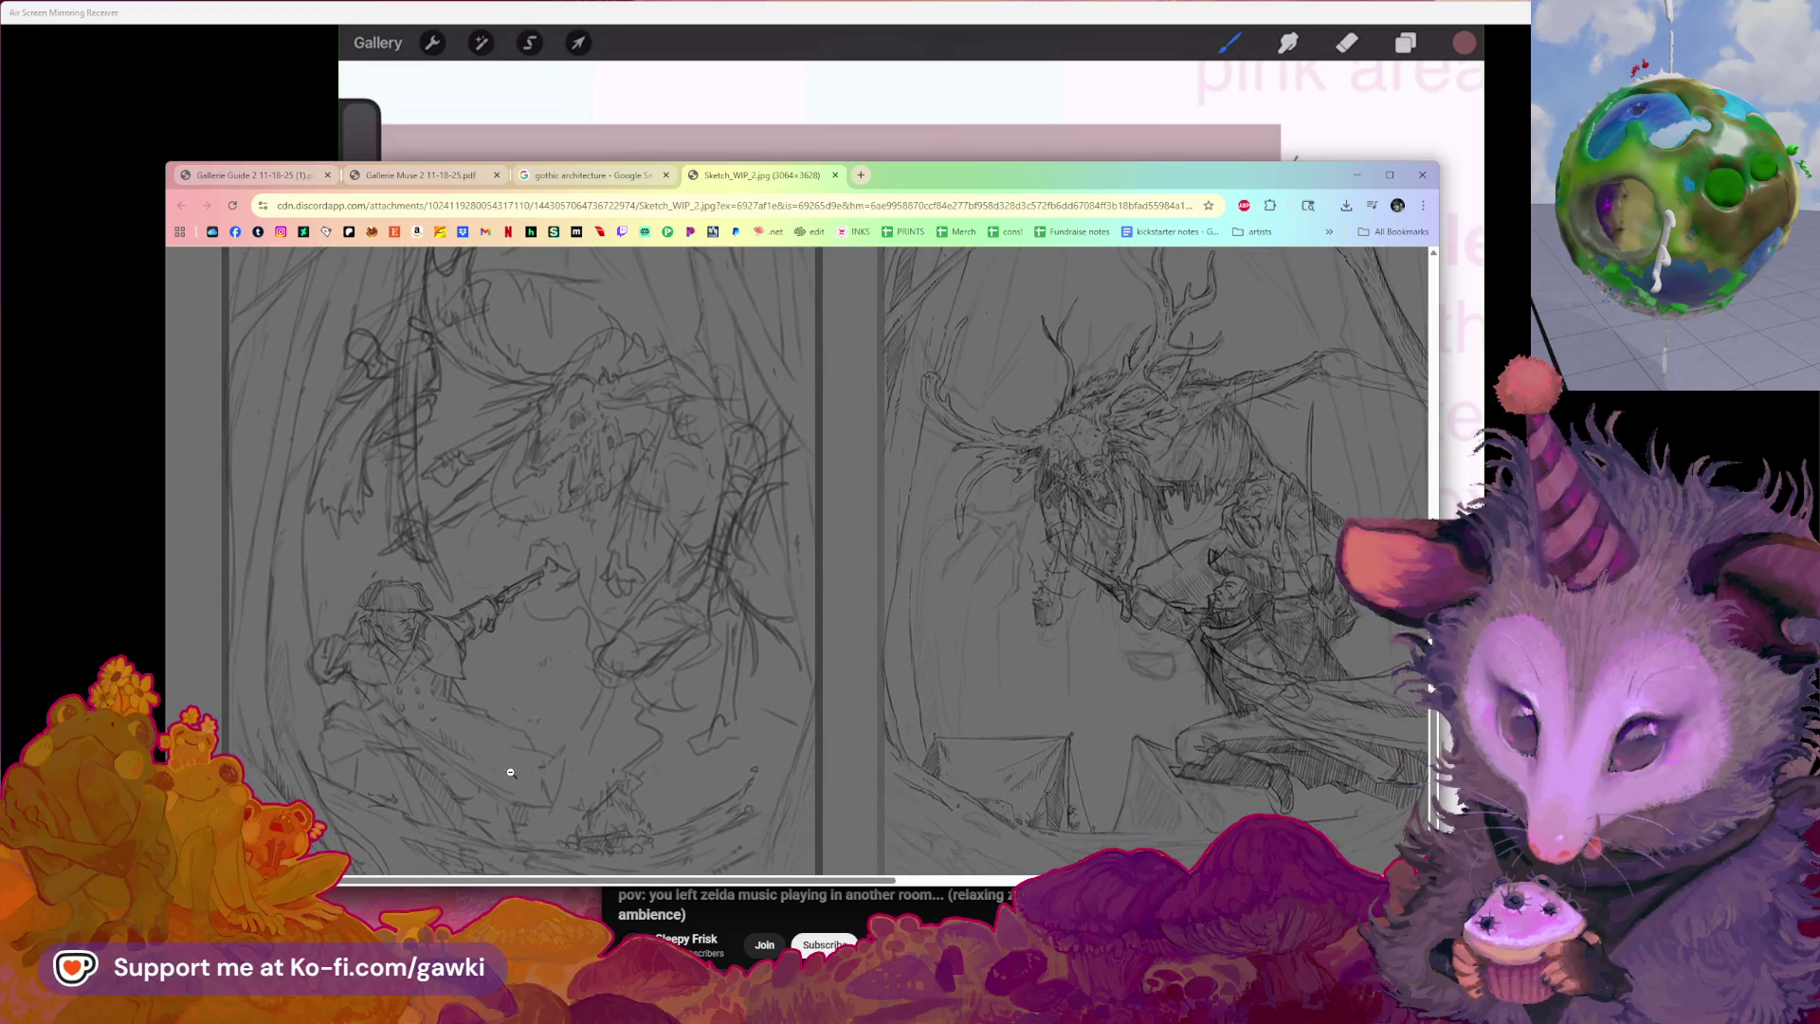
left_click_drag(566, 883, 643, 883)
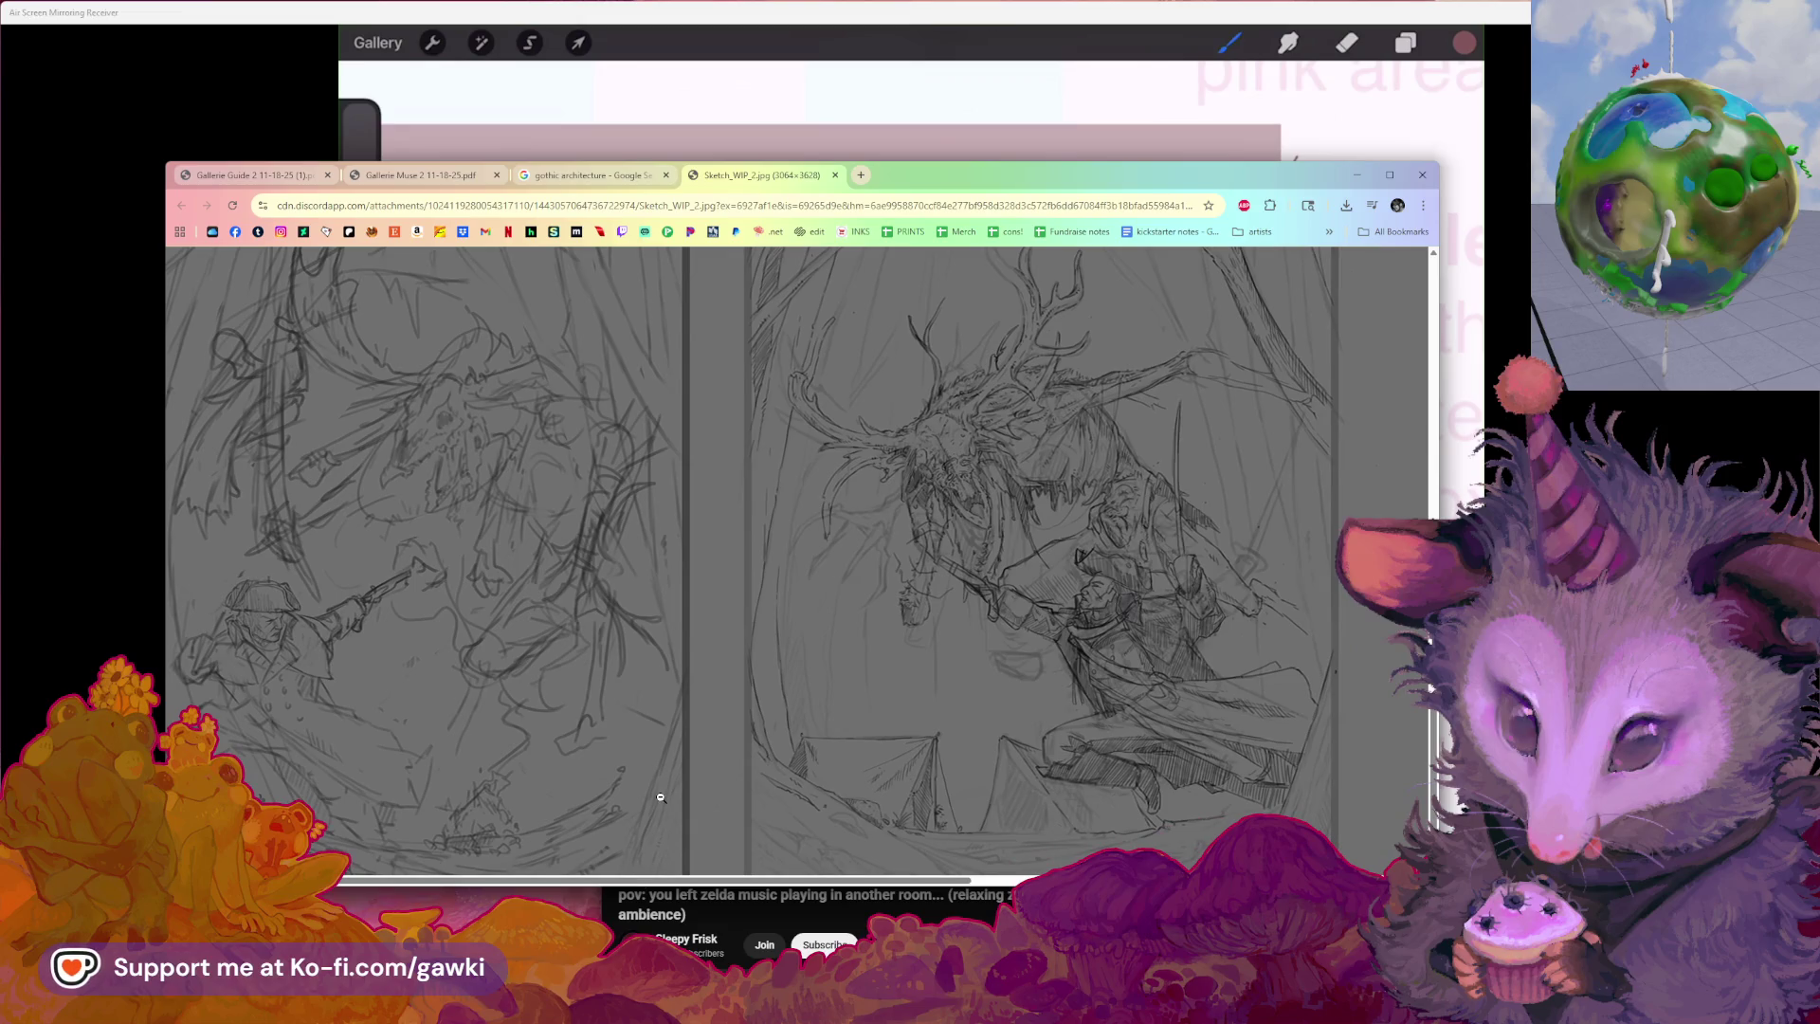
scroll(650, 791, "up", 1)
scroll(658, 797, "up", 1)
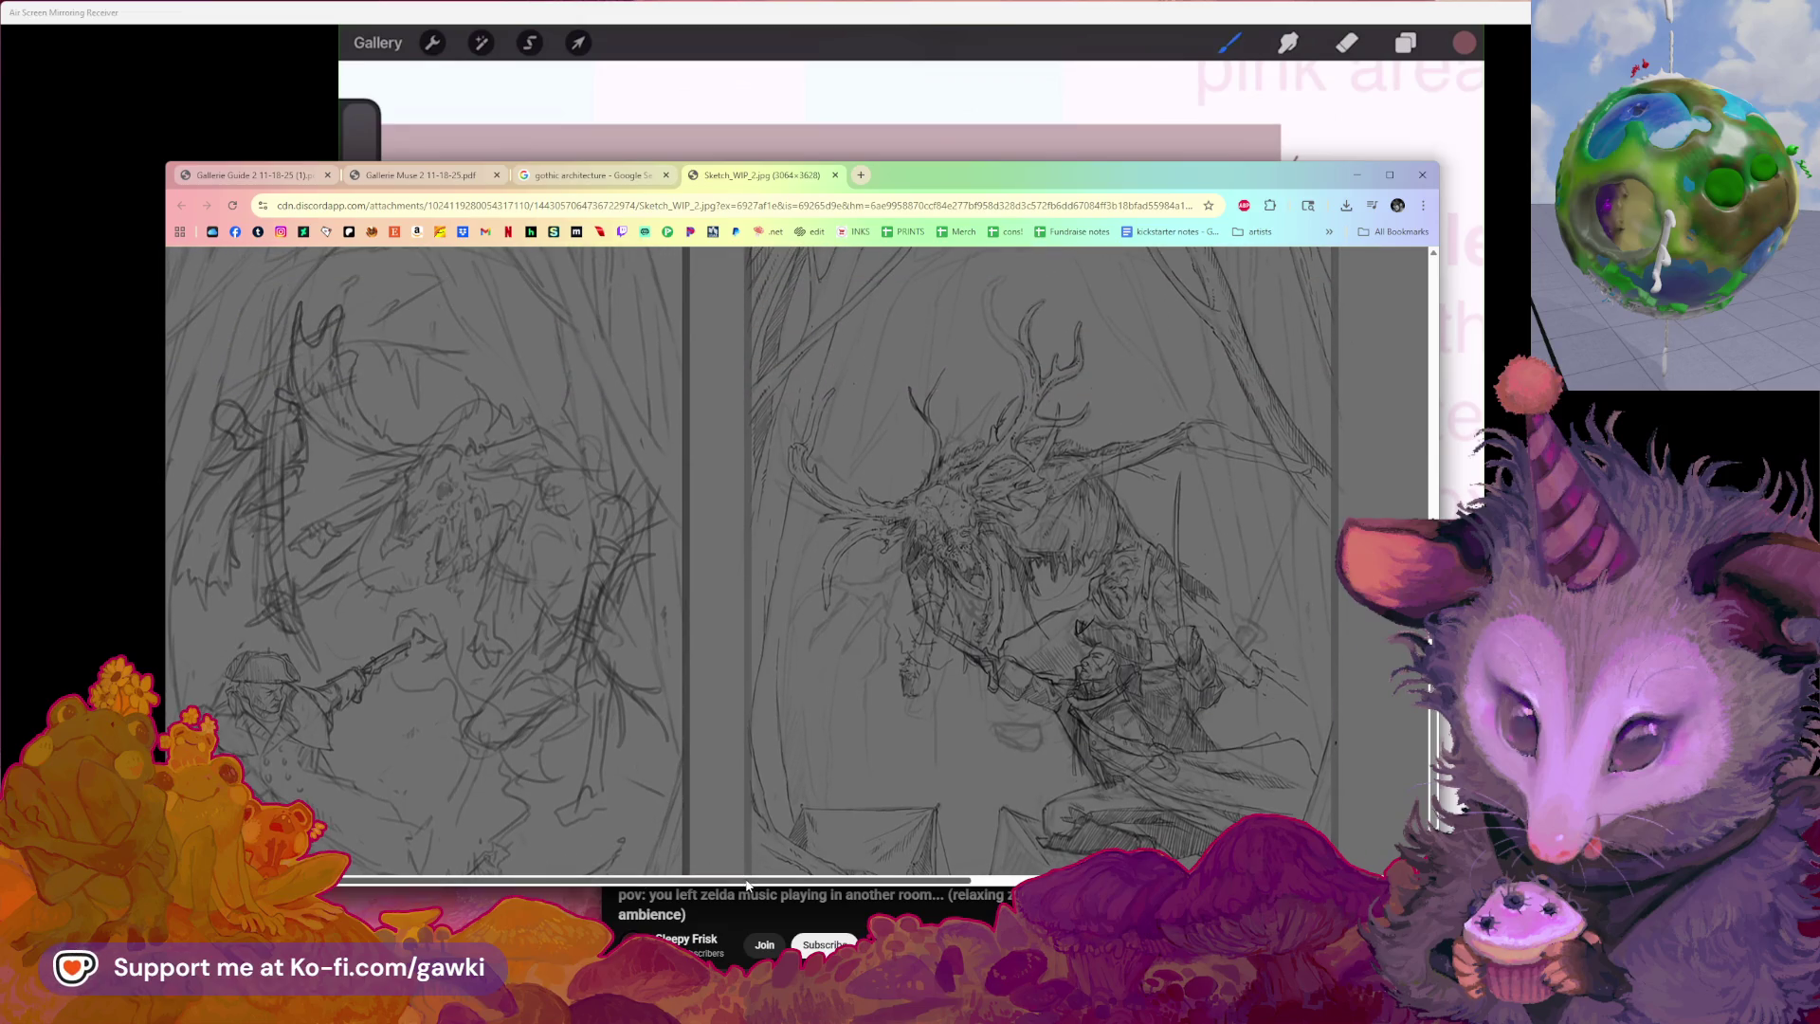
left_click_drag(747, 885, 841, 877)
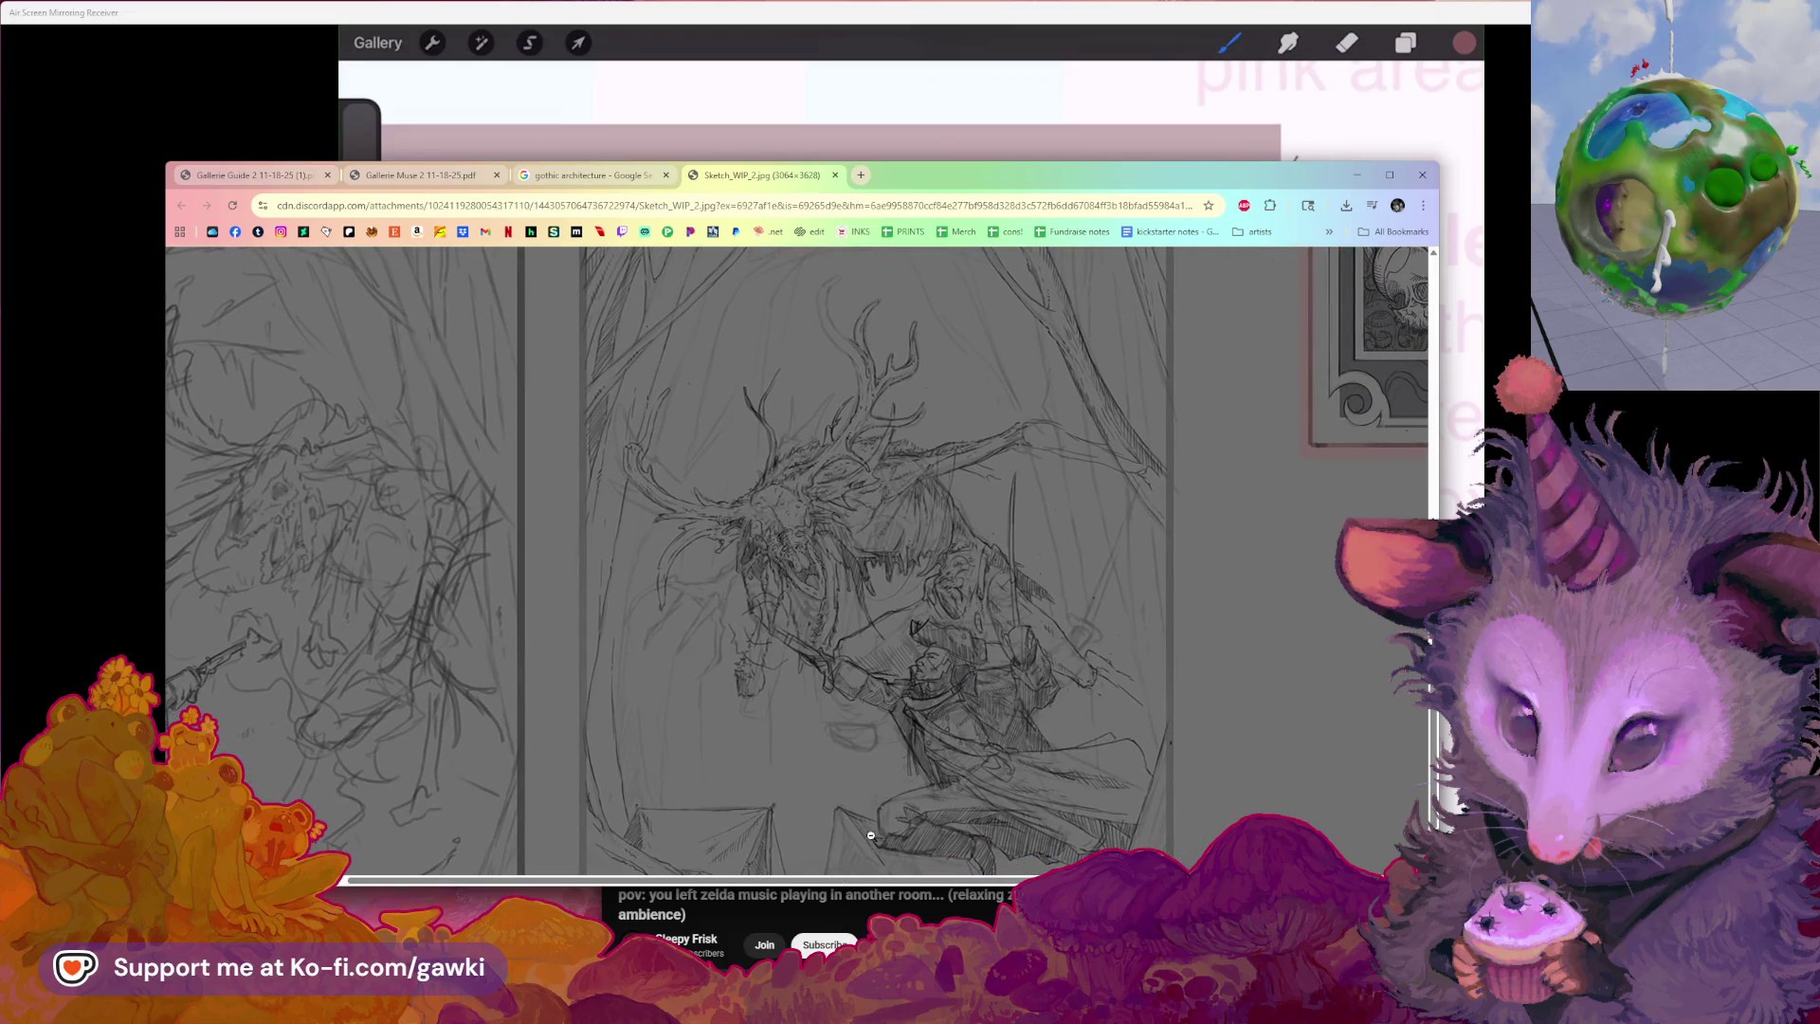
left_click_drag(910, 885, 1081, 882)
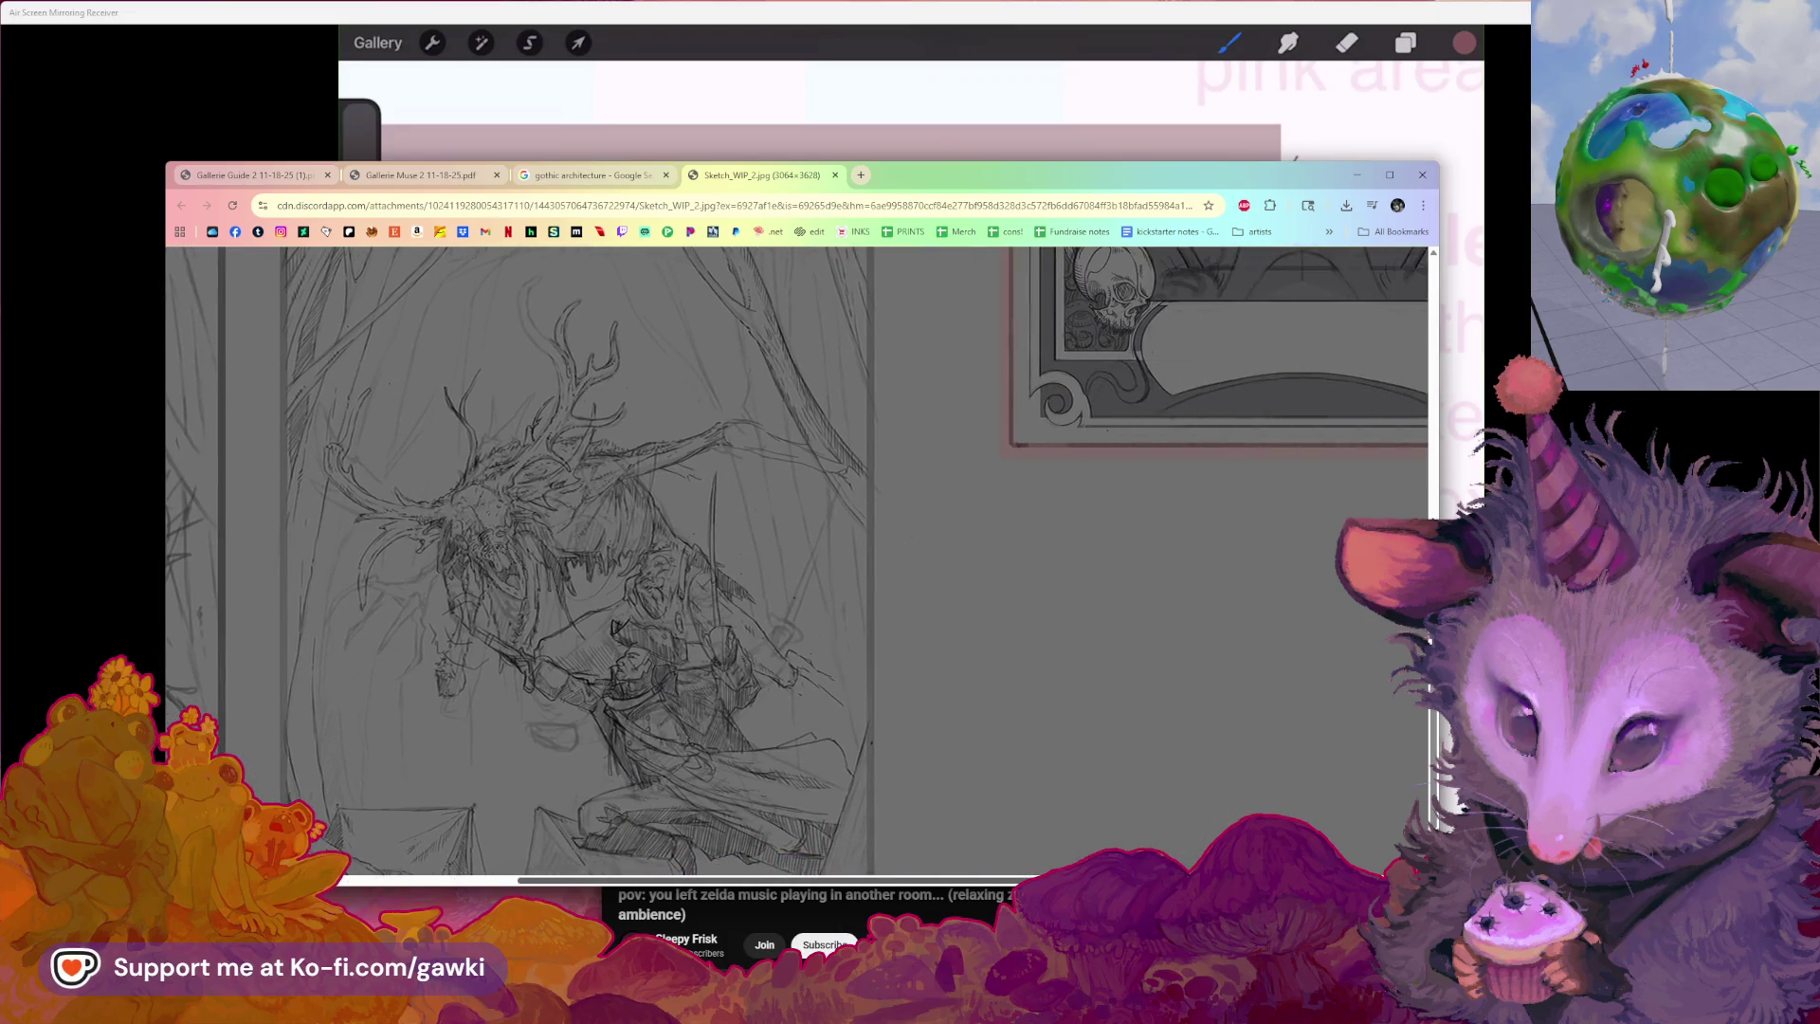
scroll(1159, 715, "up", 1)
scroll(1170, 718, "up", 1)
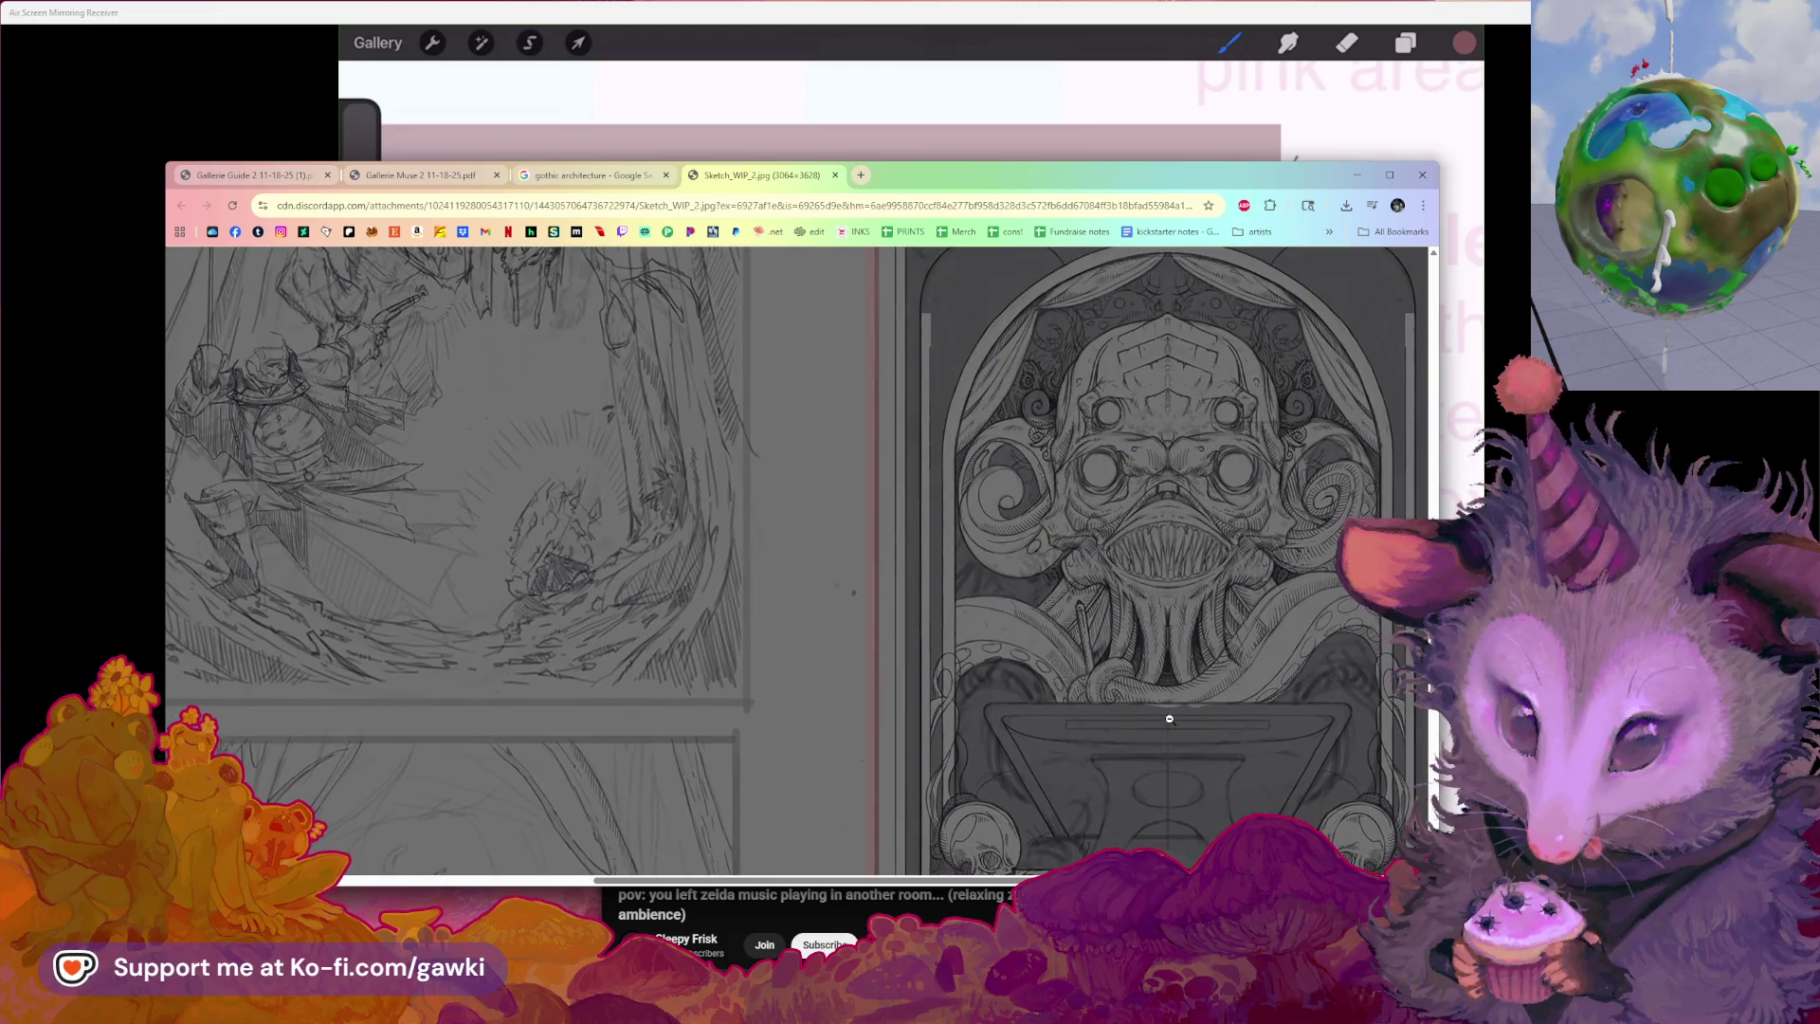
scroll(1169, 718, "down", 3)
scroll(1159, 721, "down", 2)
left_click_drag(910, 882, 652, 862)
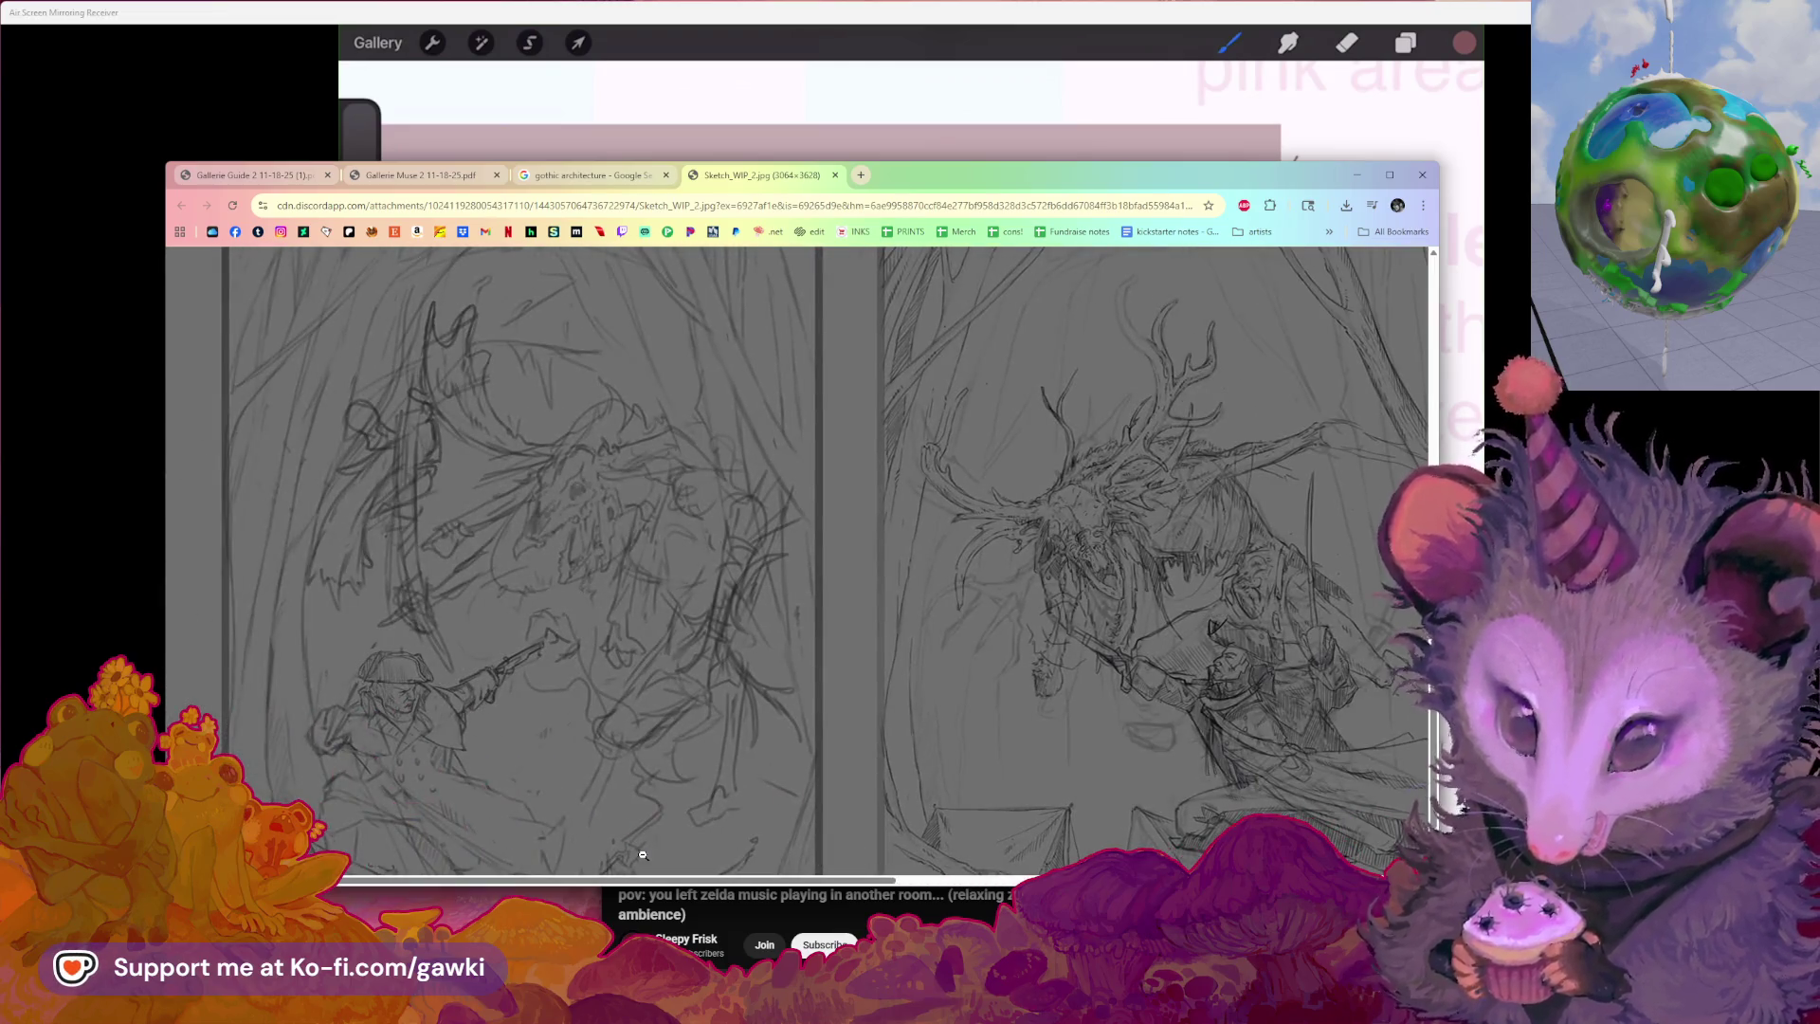
scroll(555, 755, "down", 2)
scroll(566, 770, "up", 4)
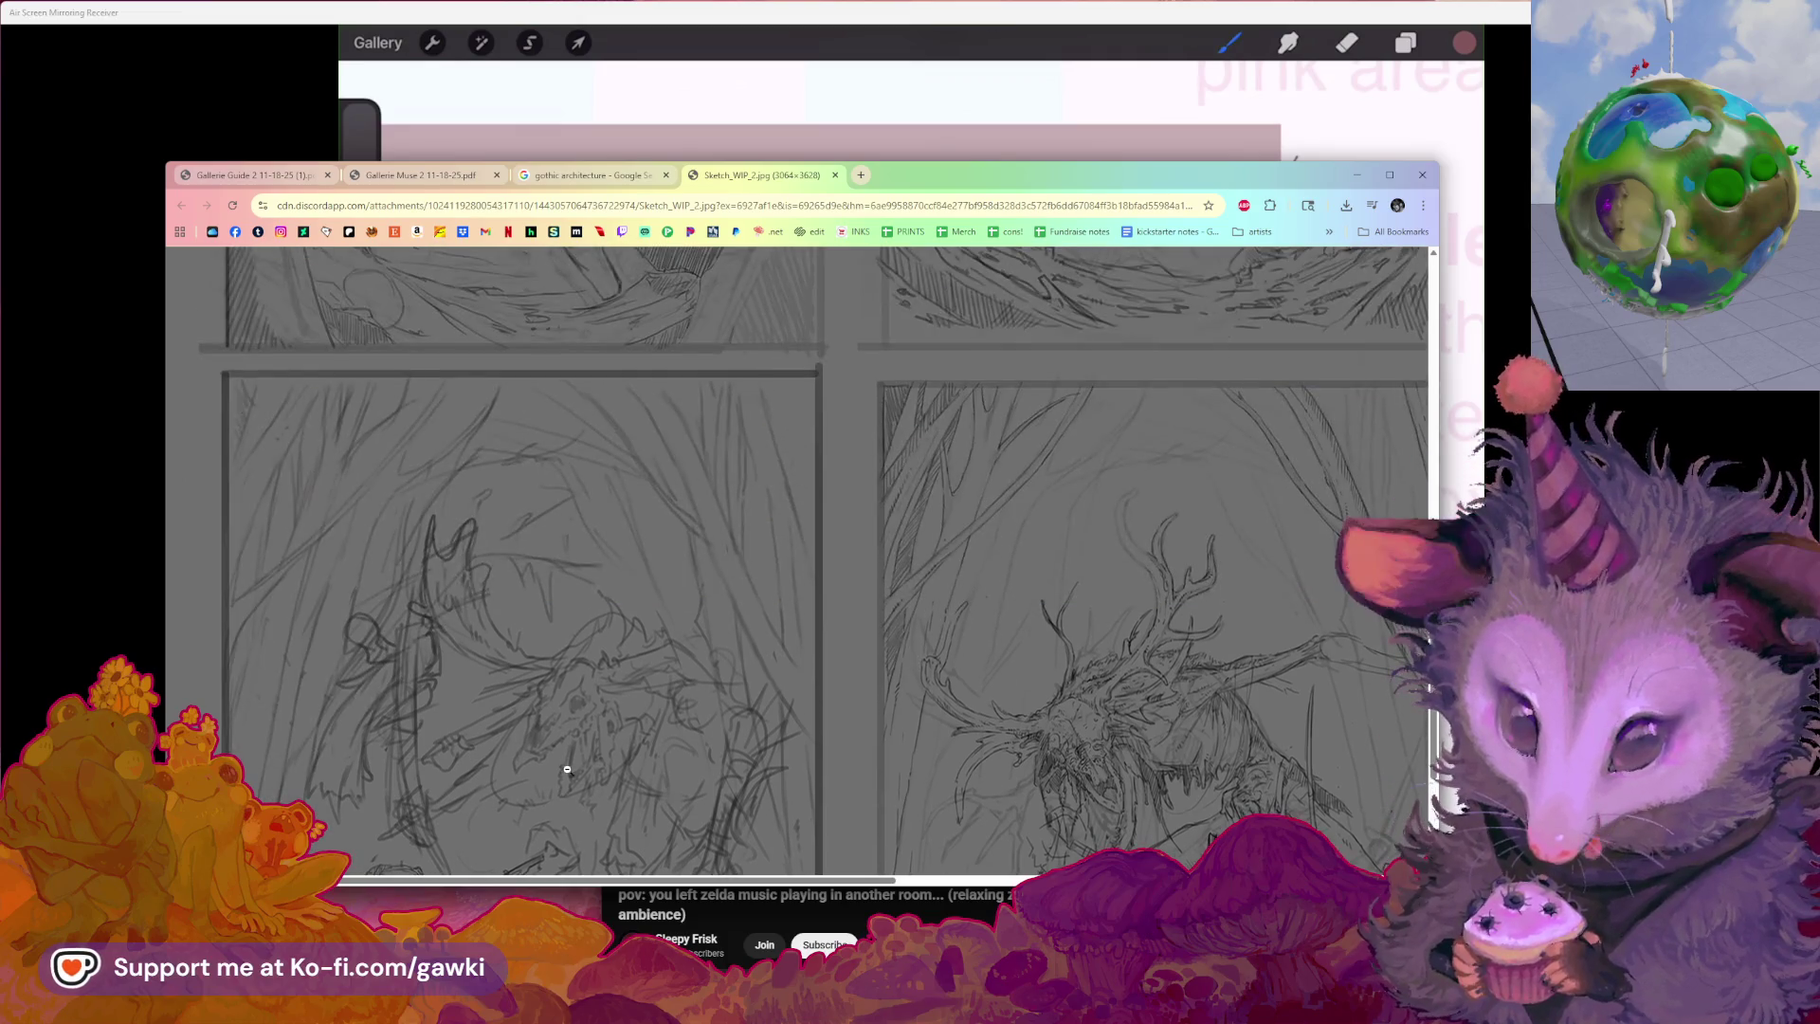
scroll(566, 769, "down", 2)
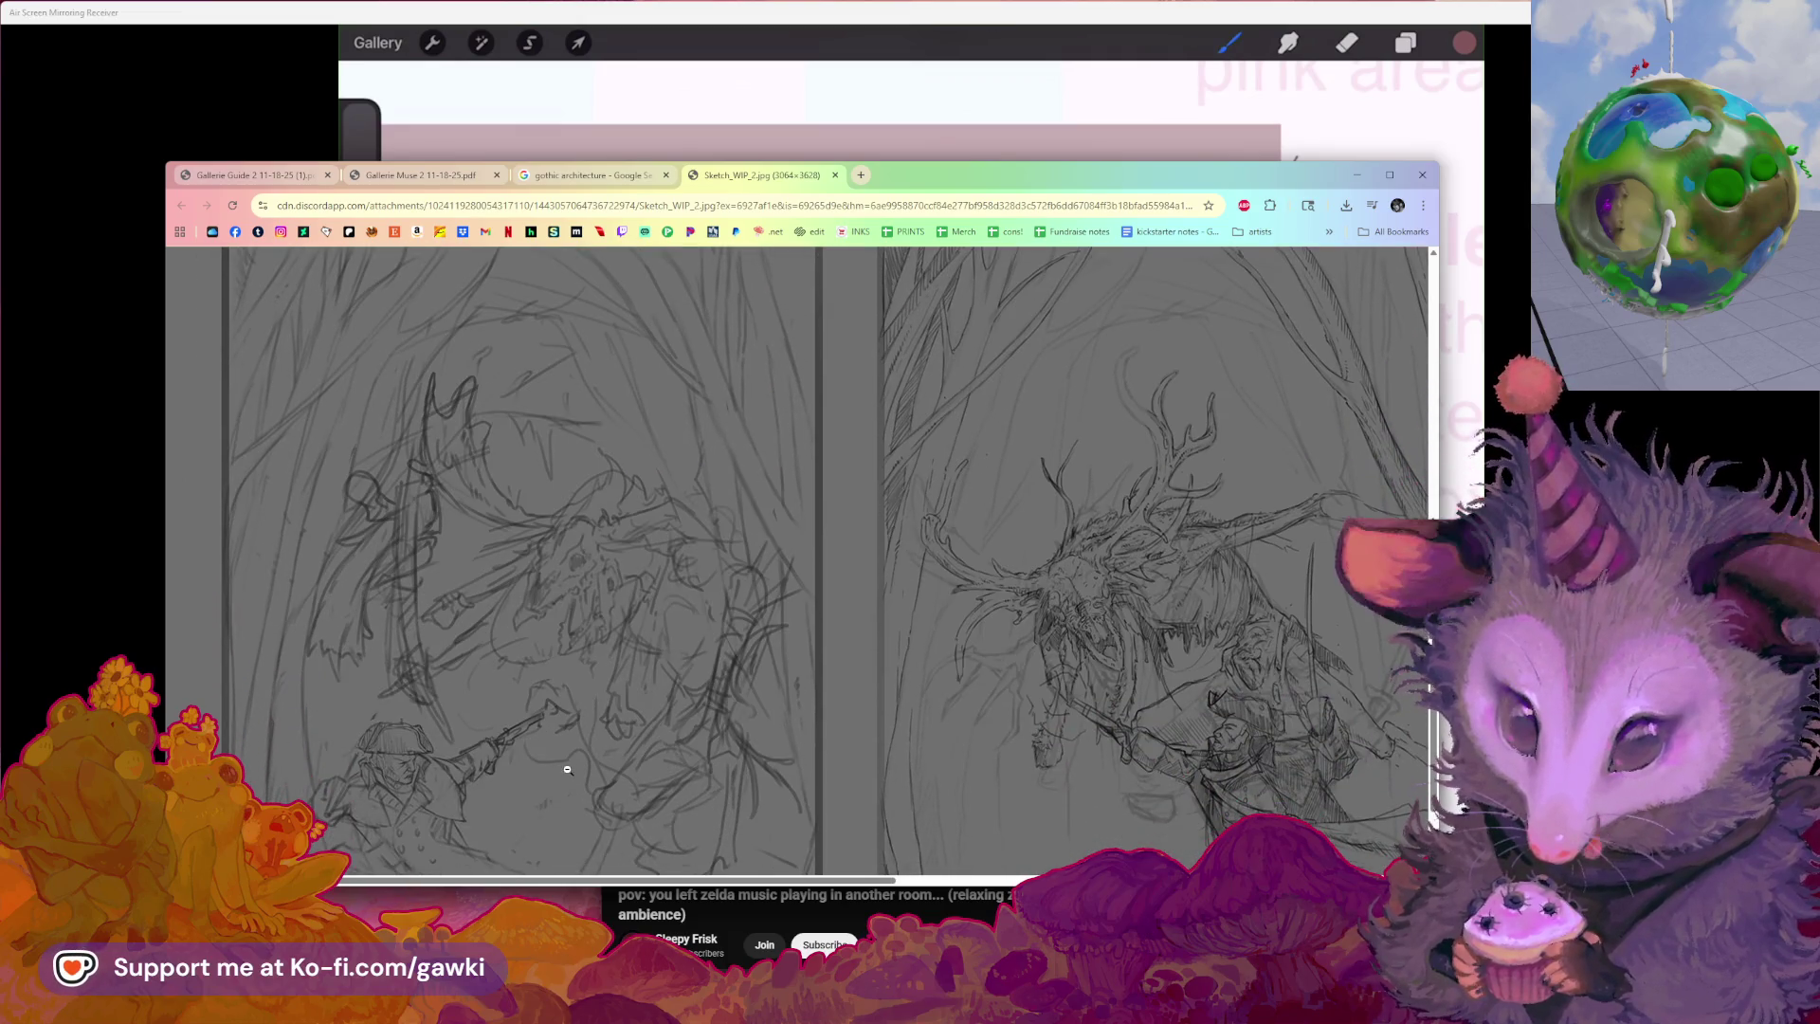
scroll(581, 794, "down", 2)
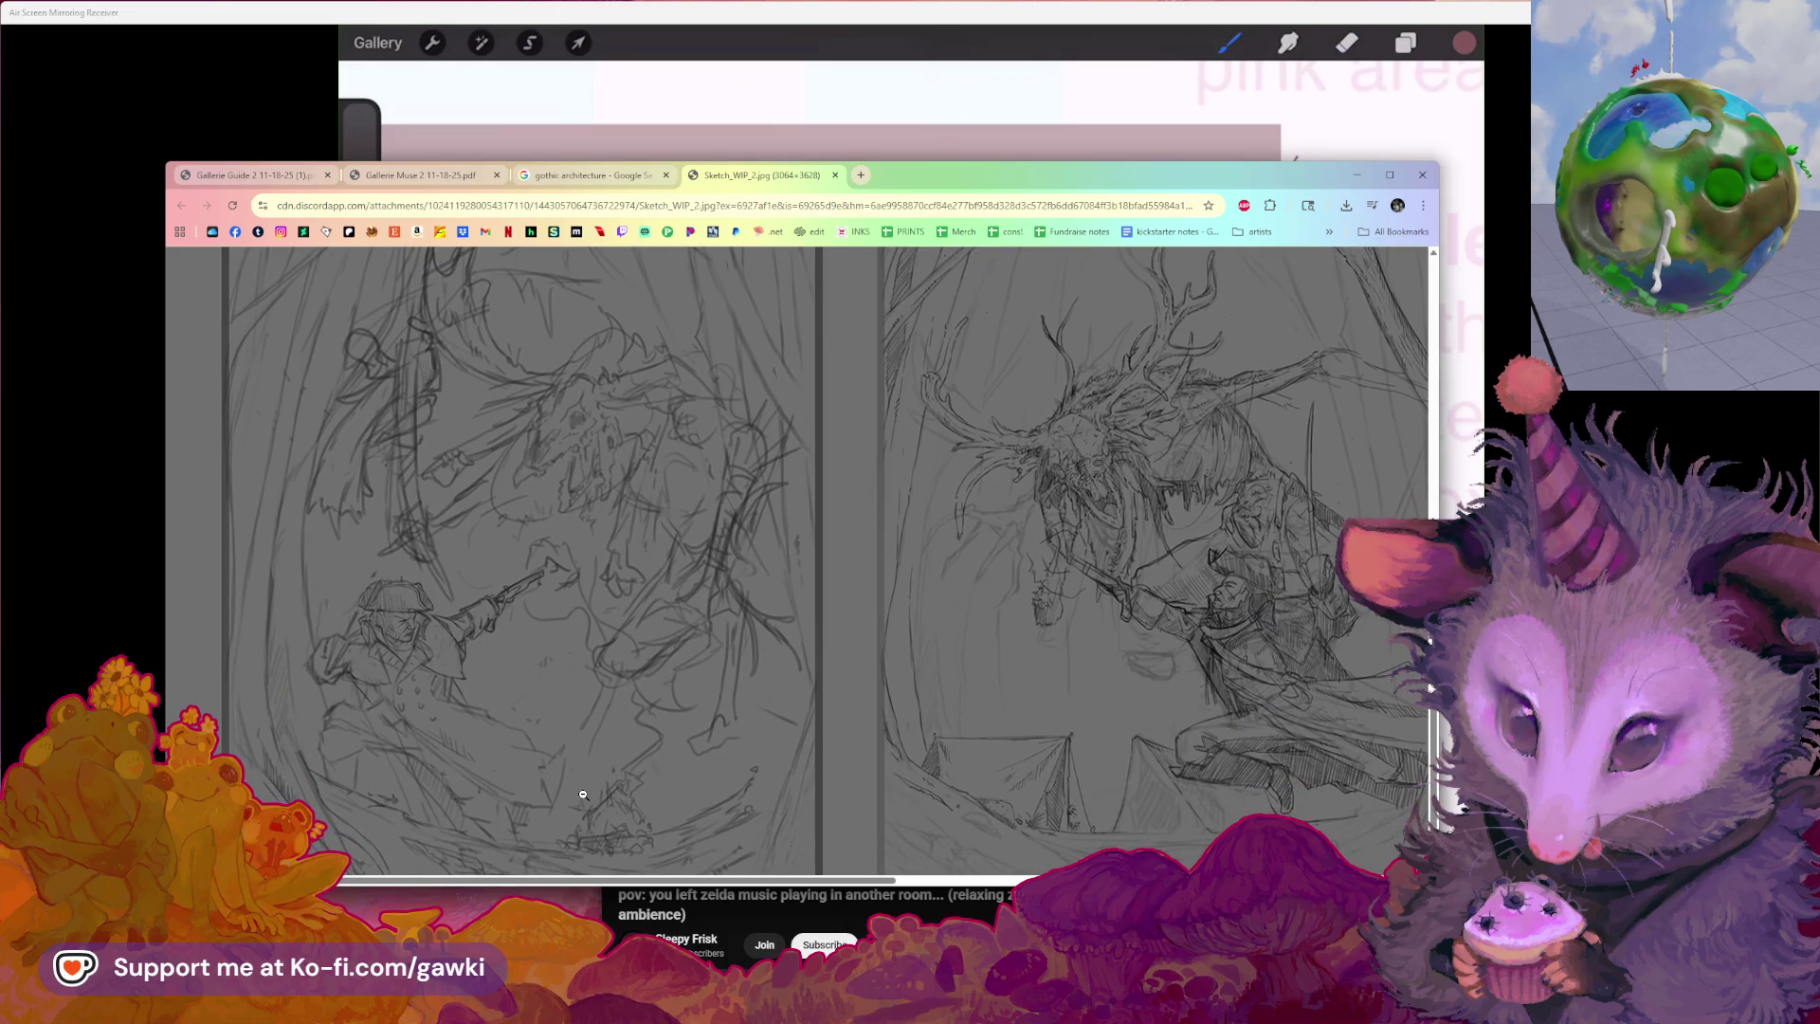
scroll(582, 793, "down", 1)
scroll(582, 794, "down", 1)
scroll(582, 794, "up", 1)
scroll(583, 793, "up", 1)
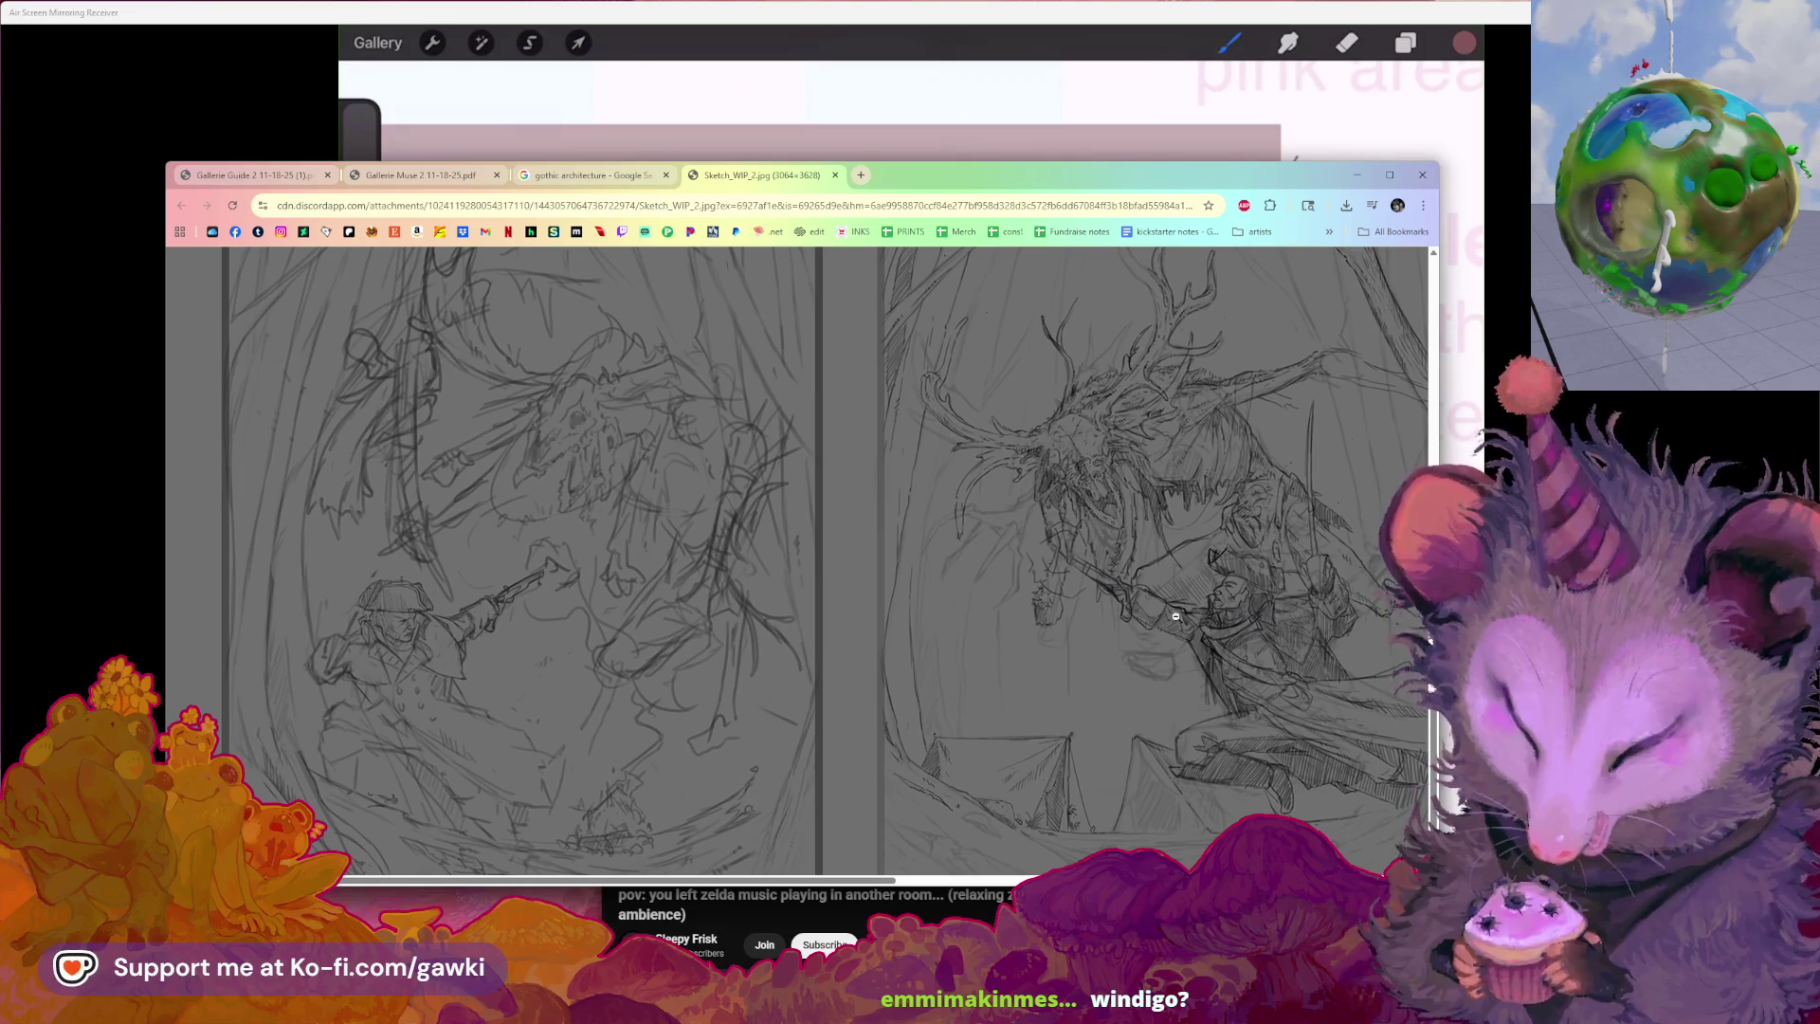
left_click_drag(865, 885, 994, 400)
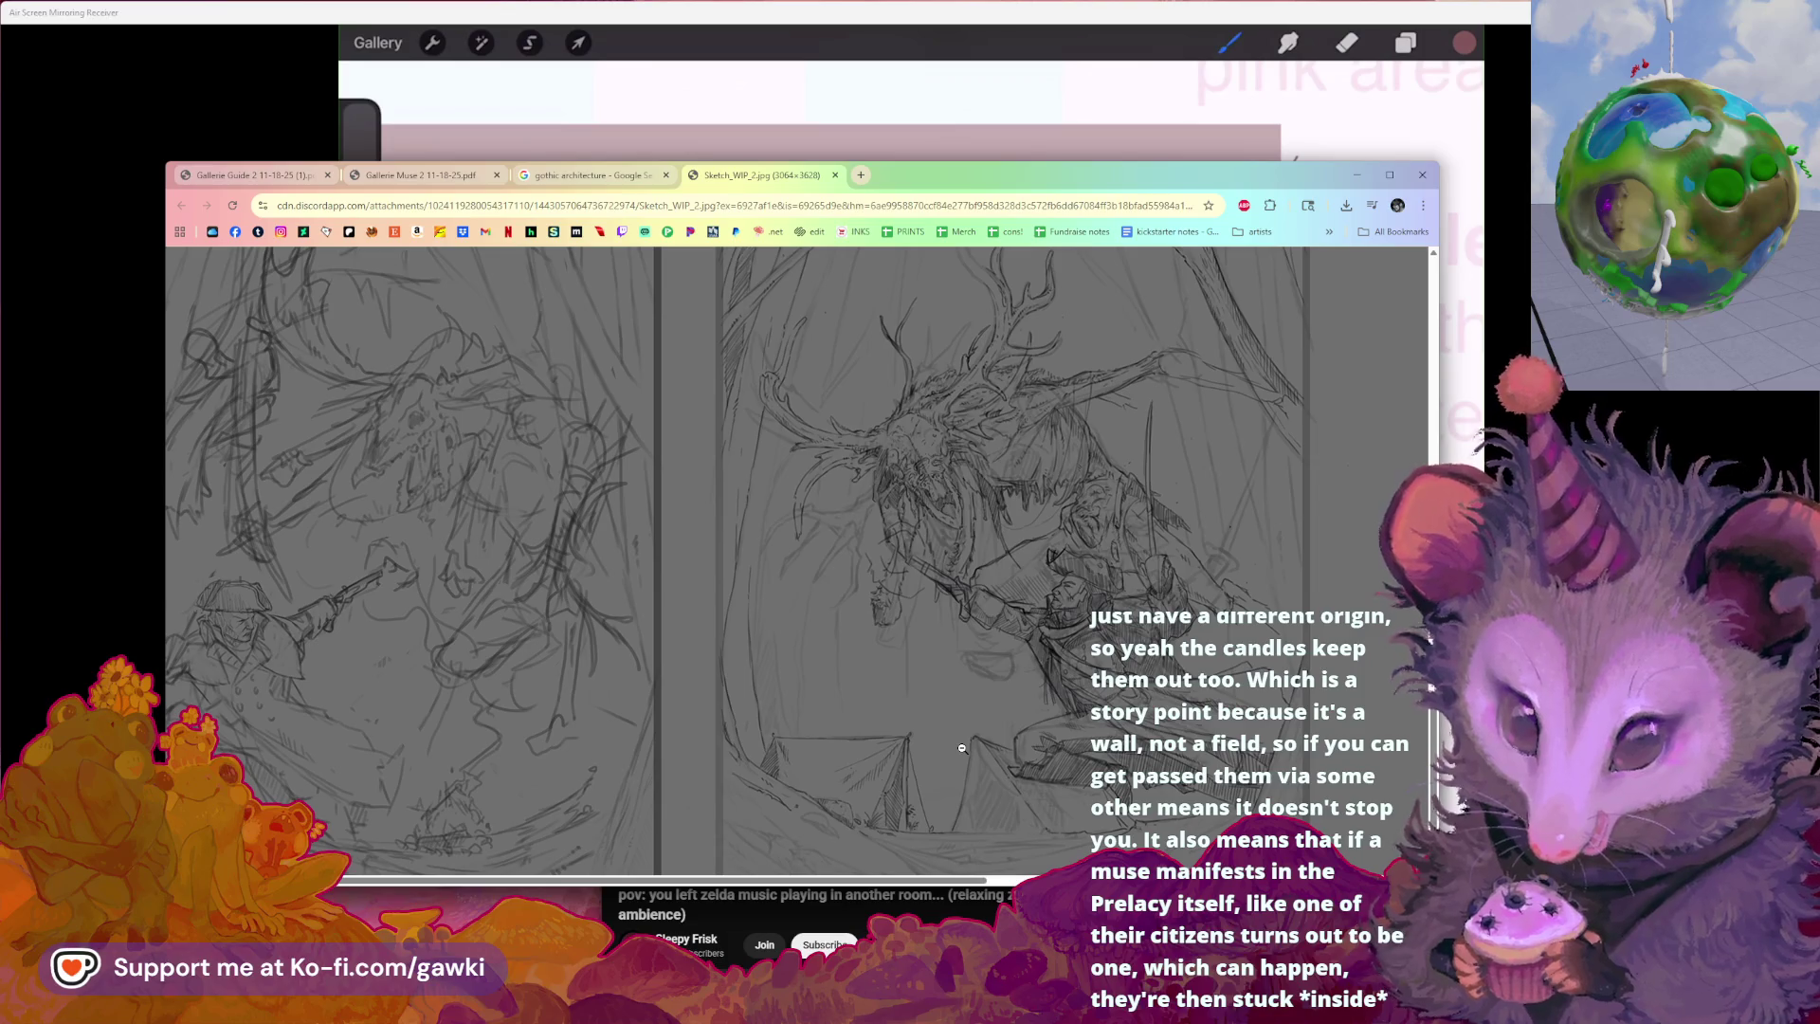
scroll(648, 702, "down", 2)
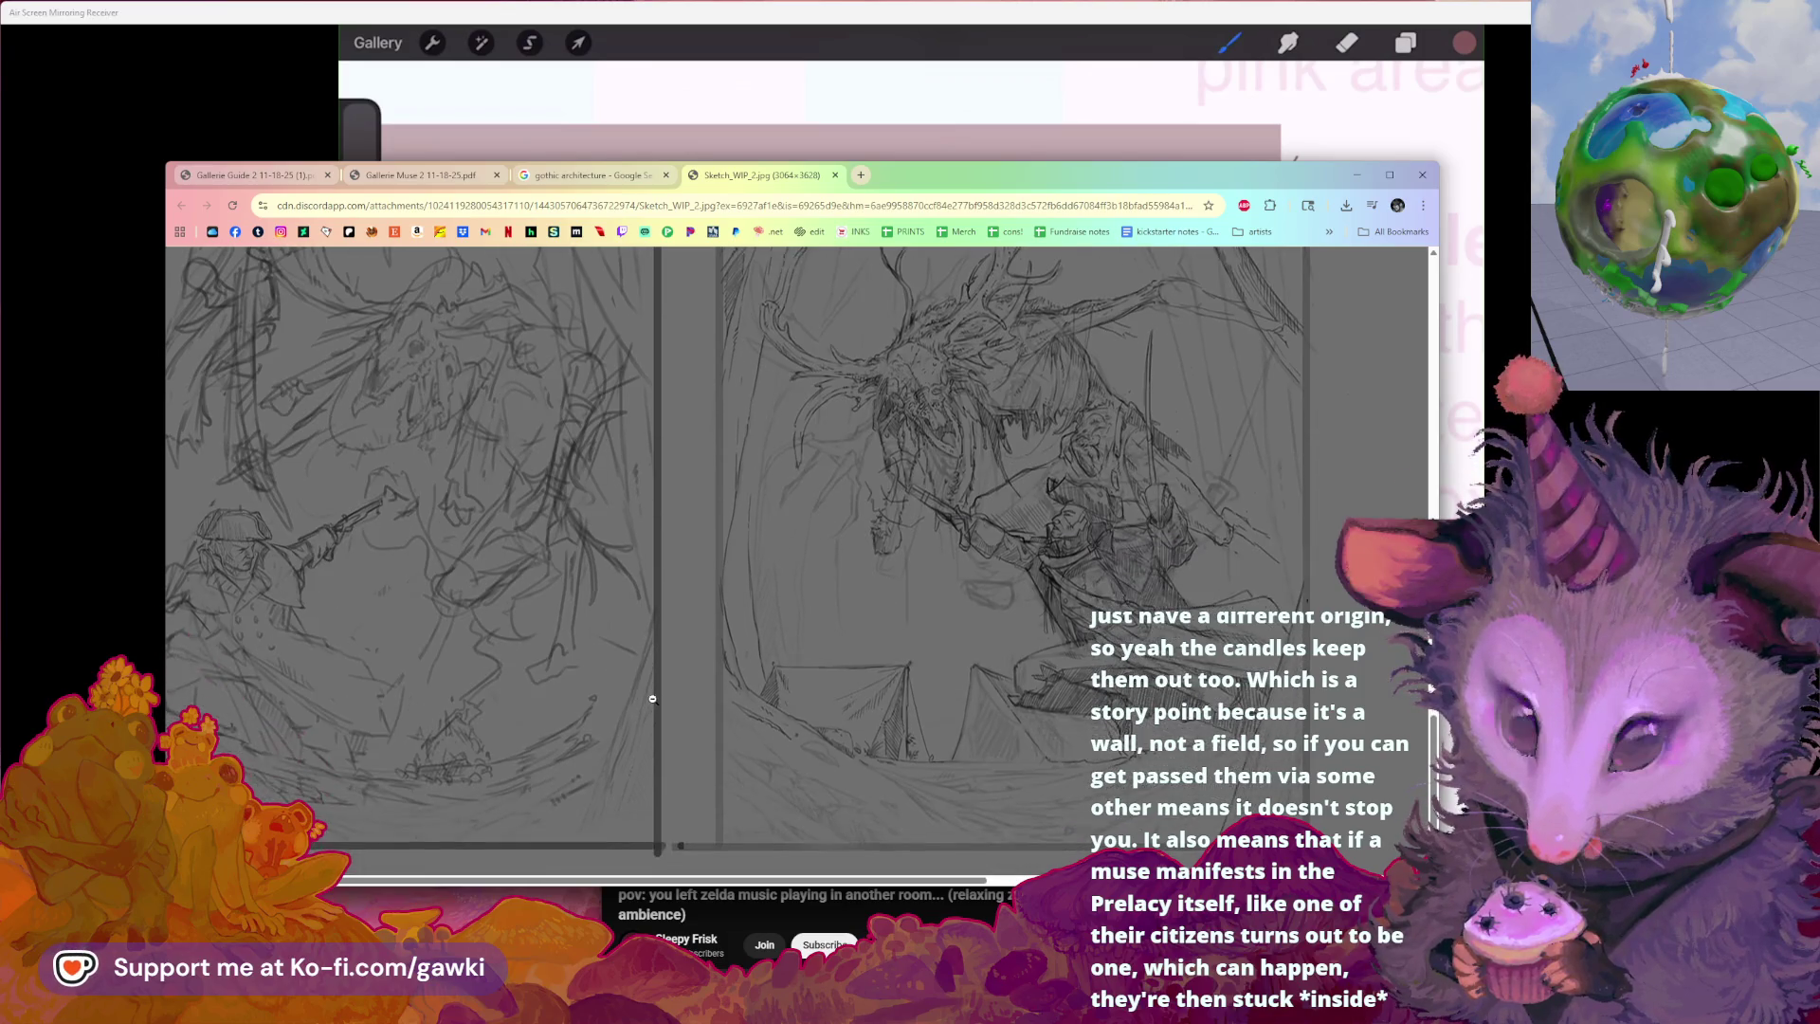
scroll(654, 701, "down", 5)
scroll(667, 700, "down", 5)
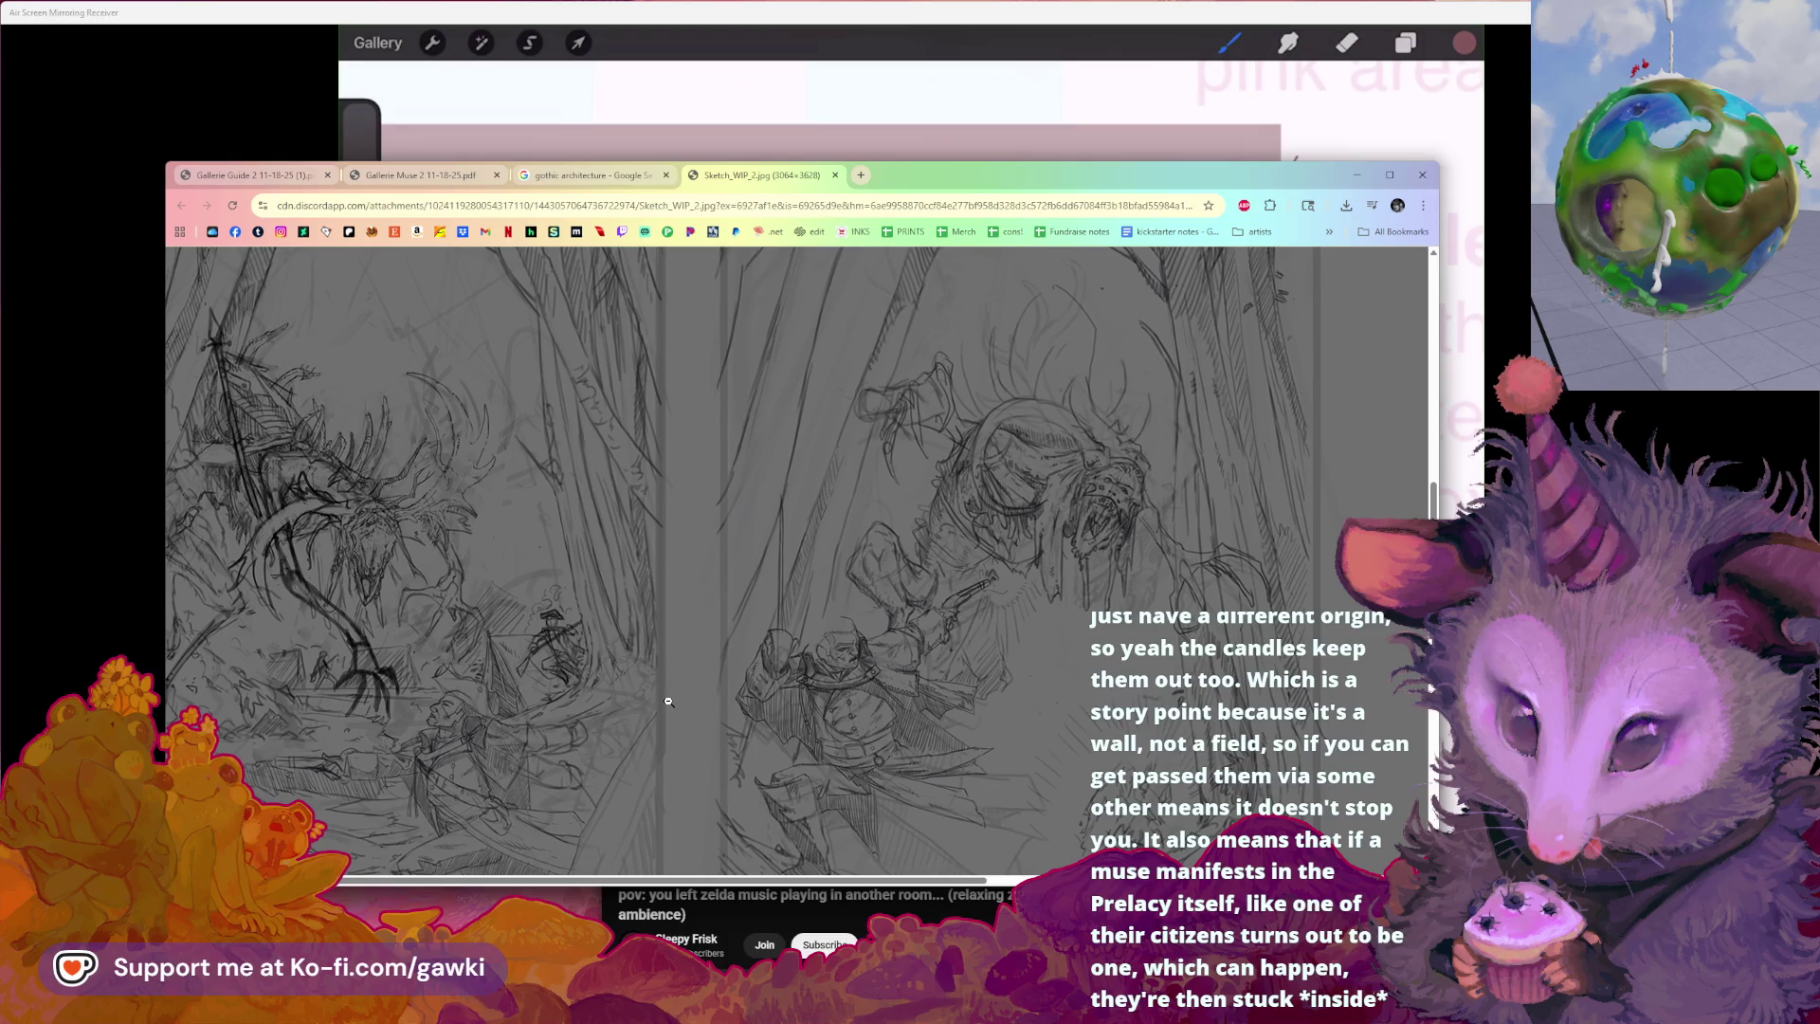
scroll(668, 699, "down", 1)
scroll(668, 700, "down", 1)
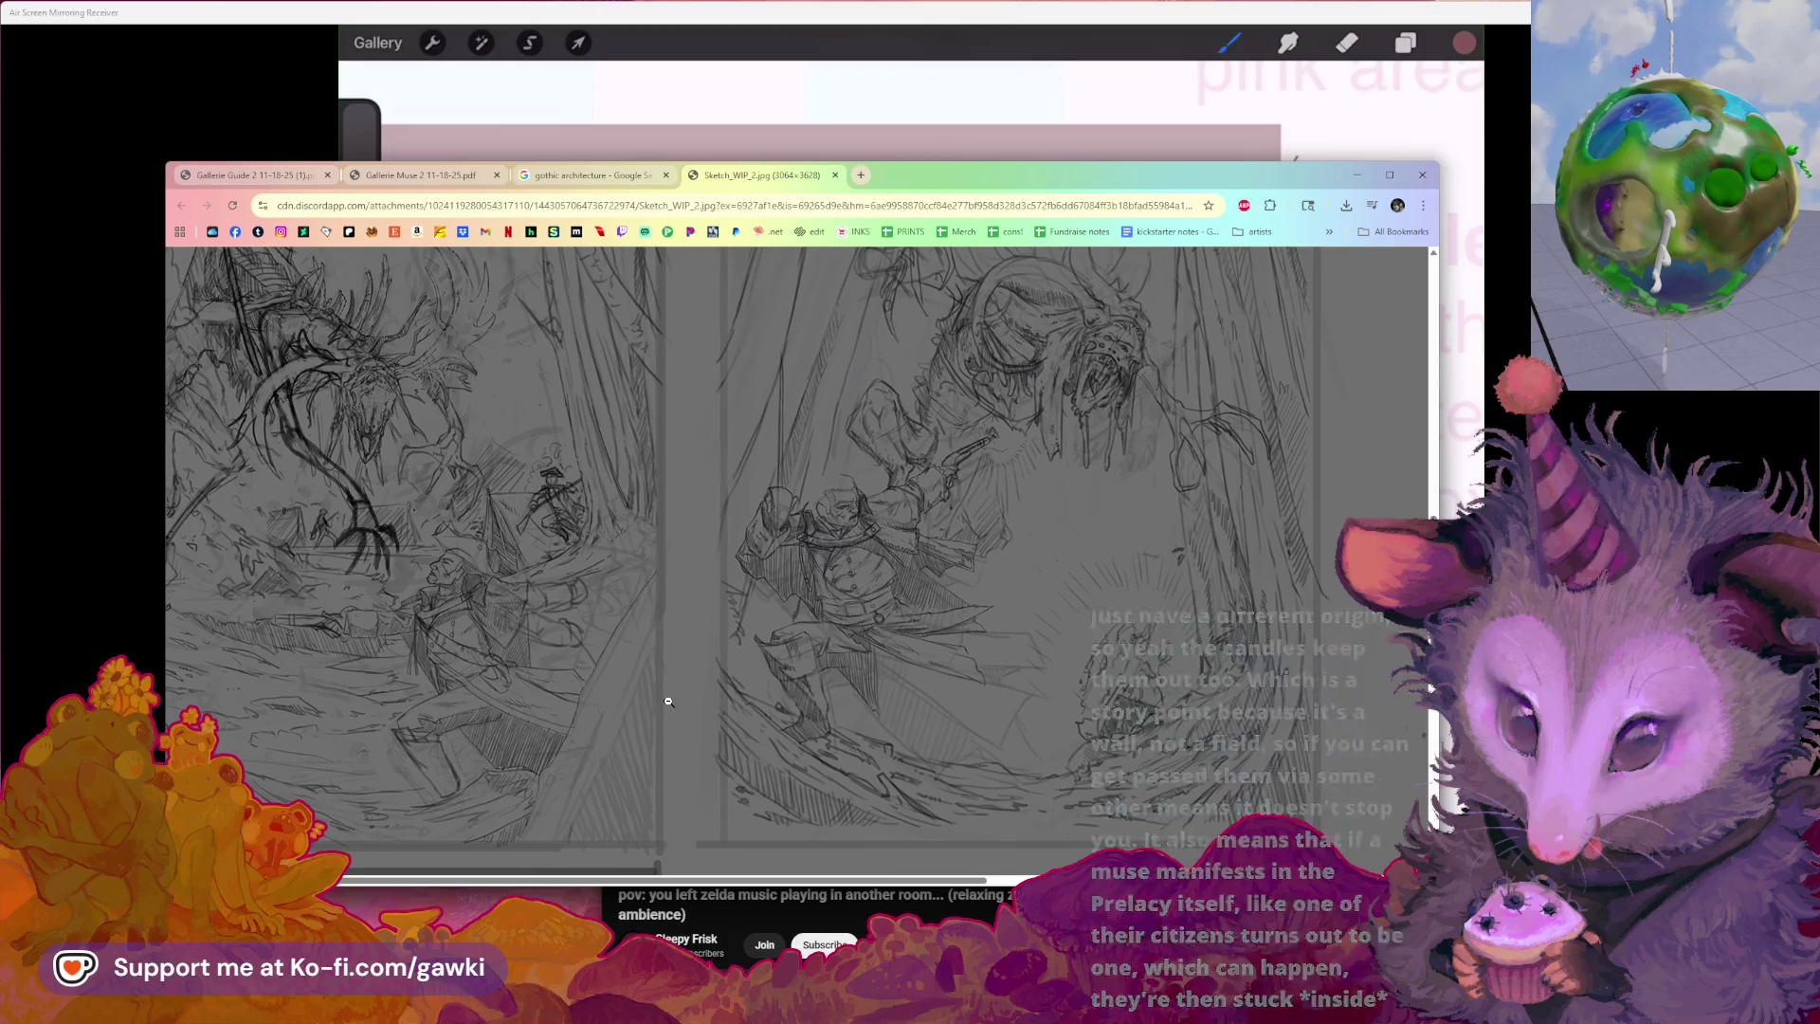
scroll(539, 734, "up", 1)
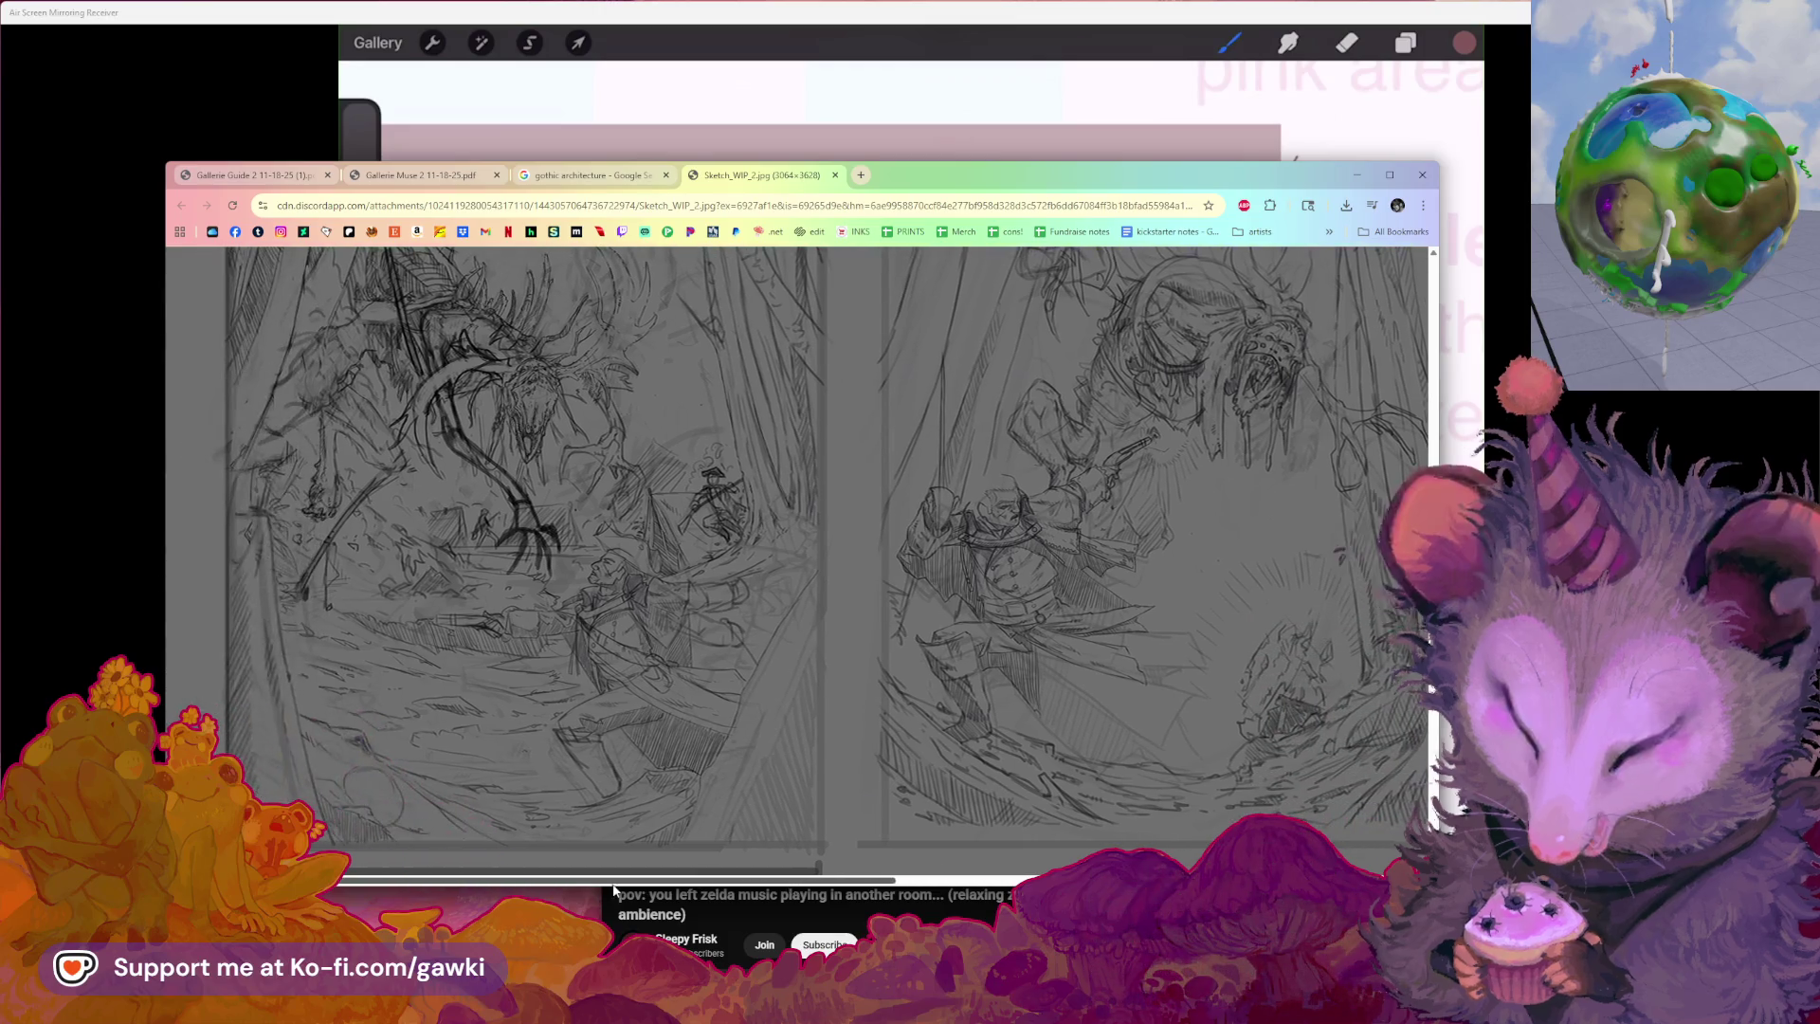
scroll(539, 734, "up", 1)
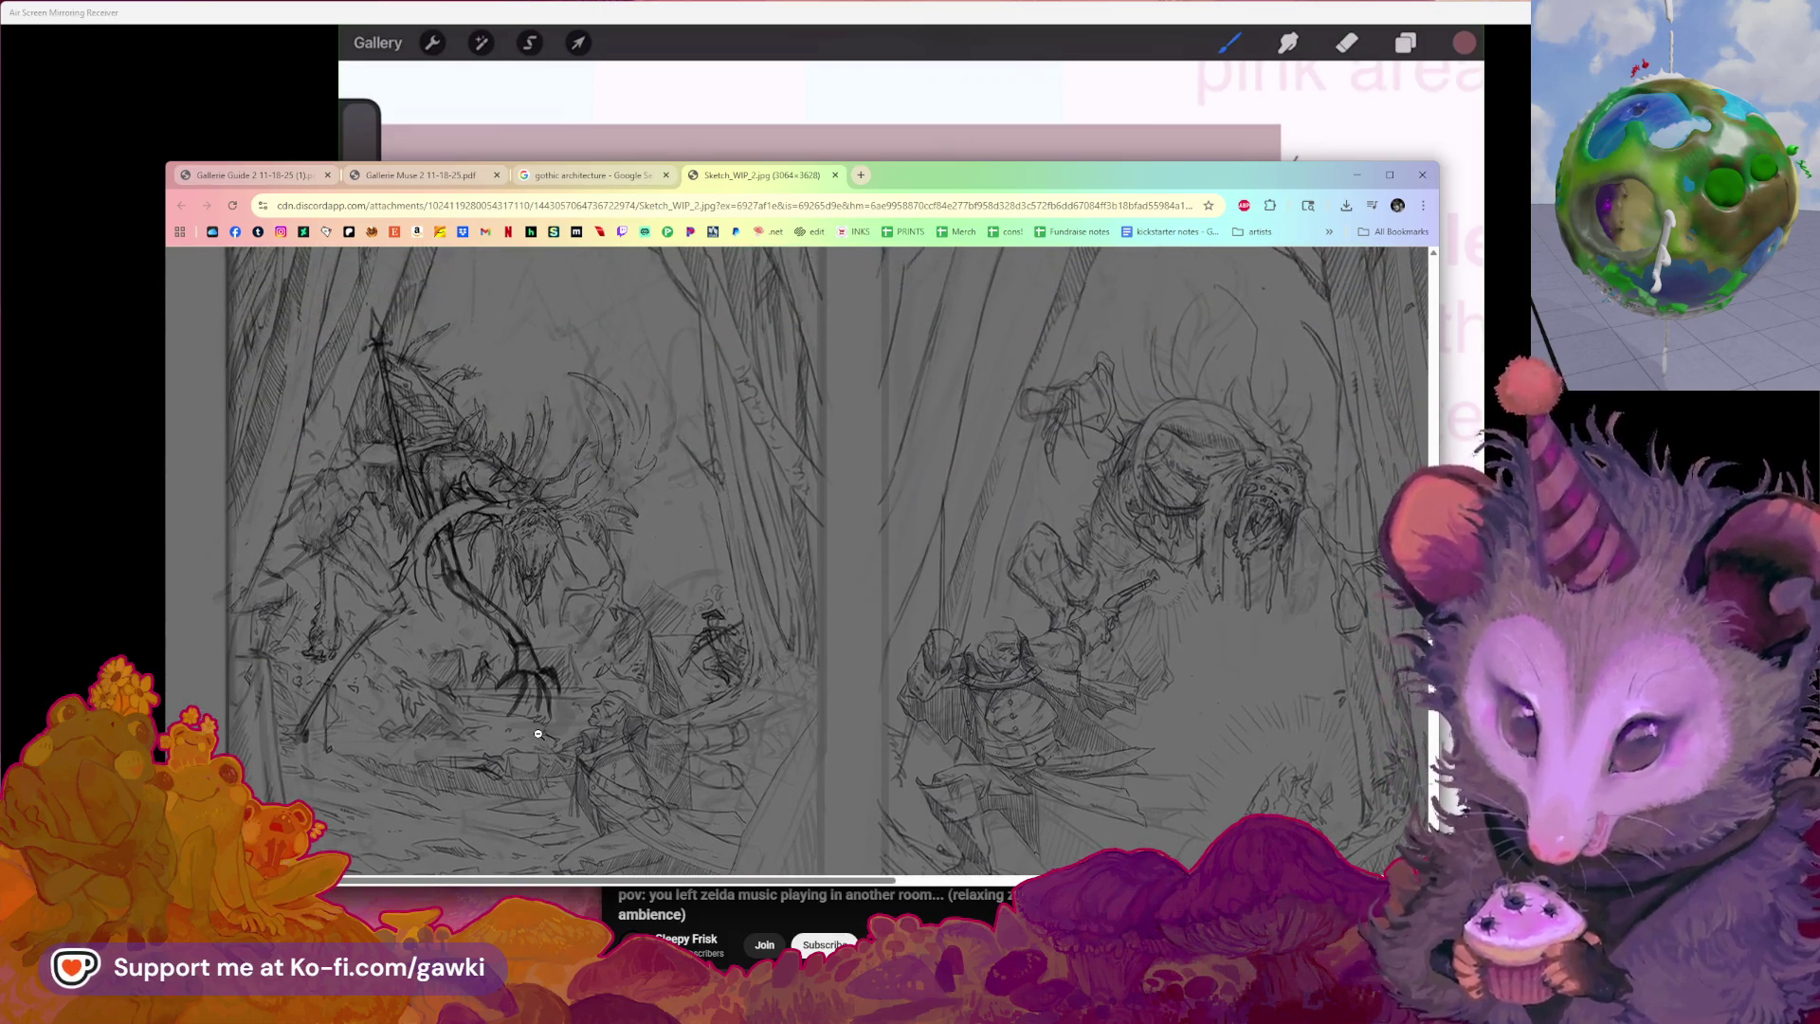
scroll(539, 734, "down", 1)
scroll(534, 734, "down", 3)
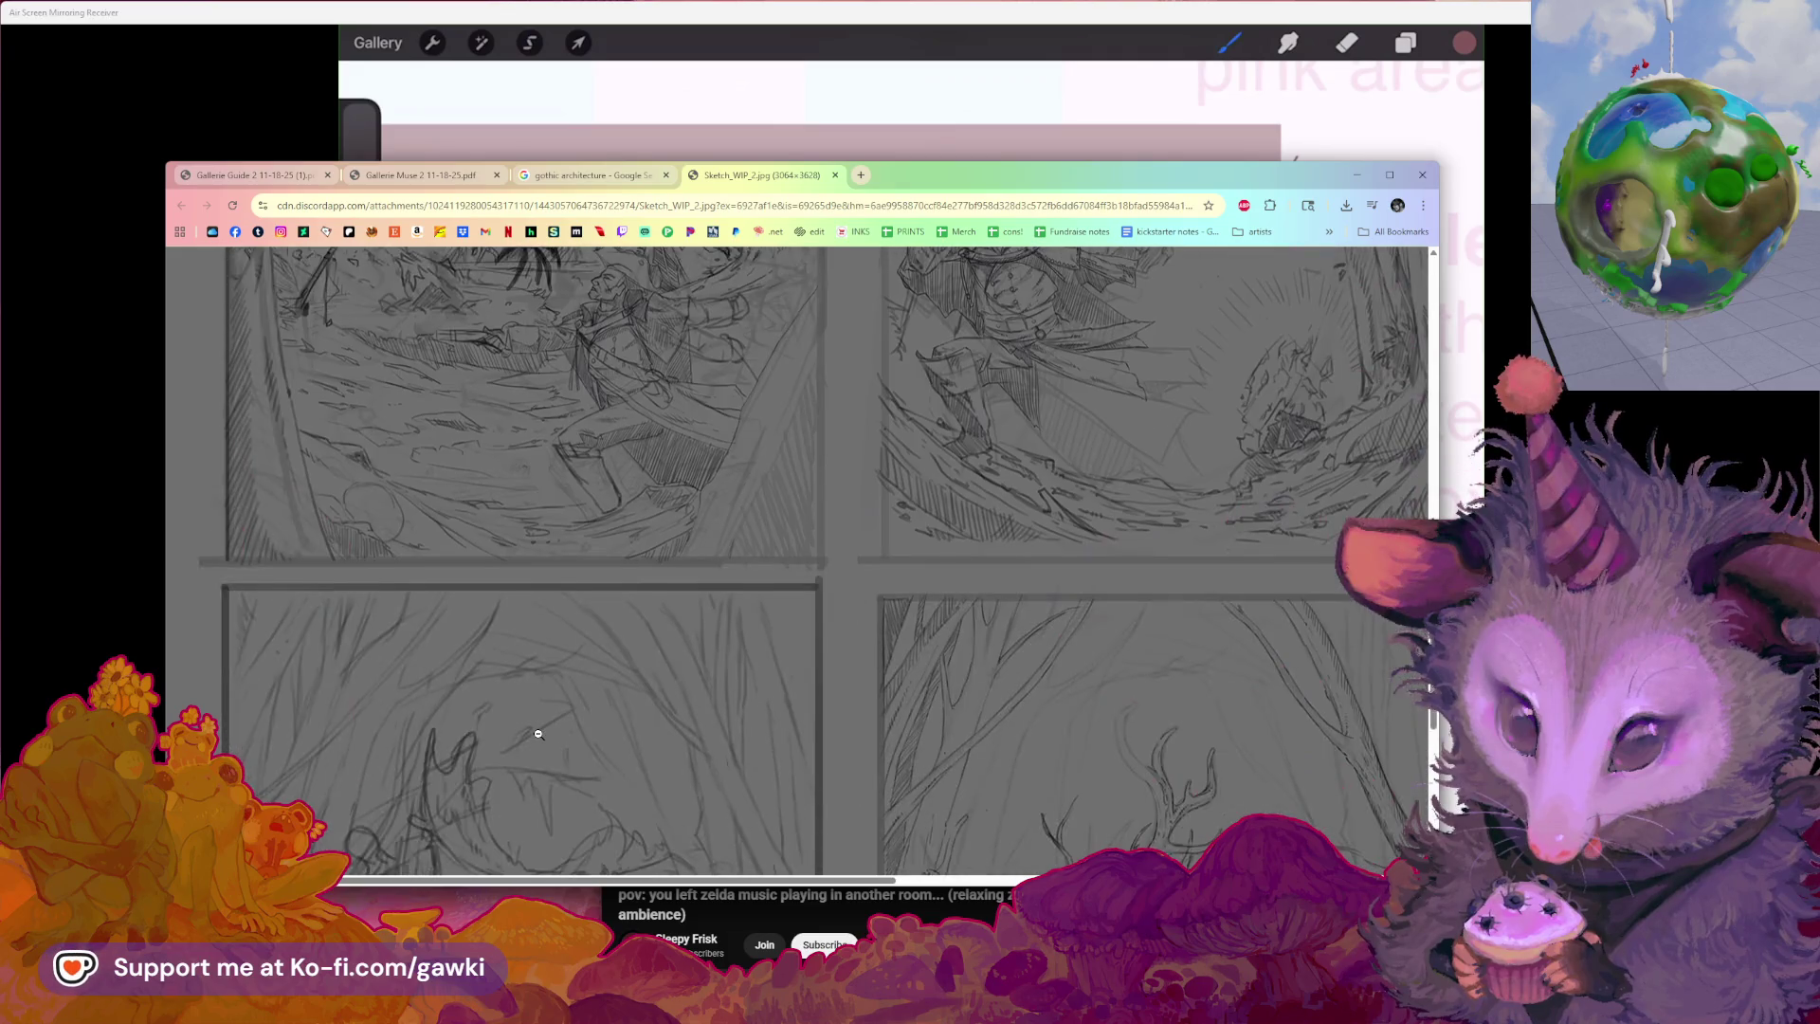
scroll(526, 735, "up", 3)
scroll(513, 736, "up", 2)
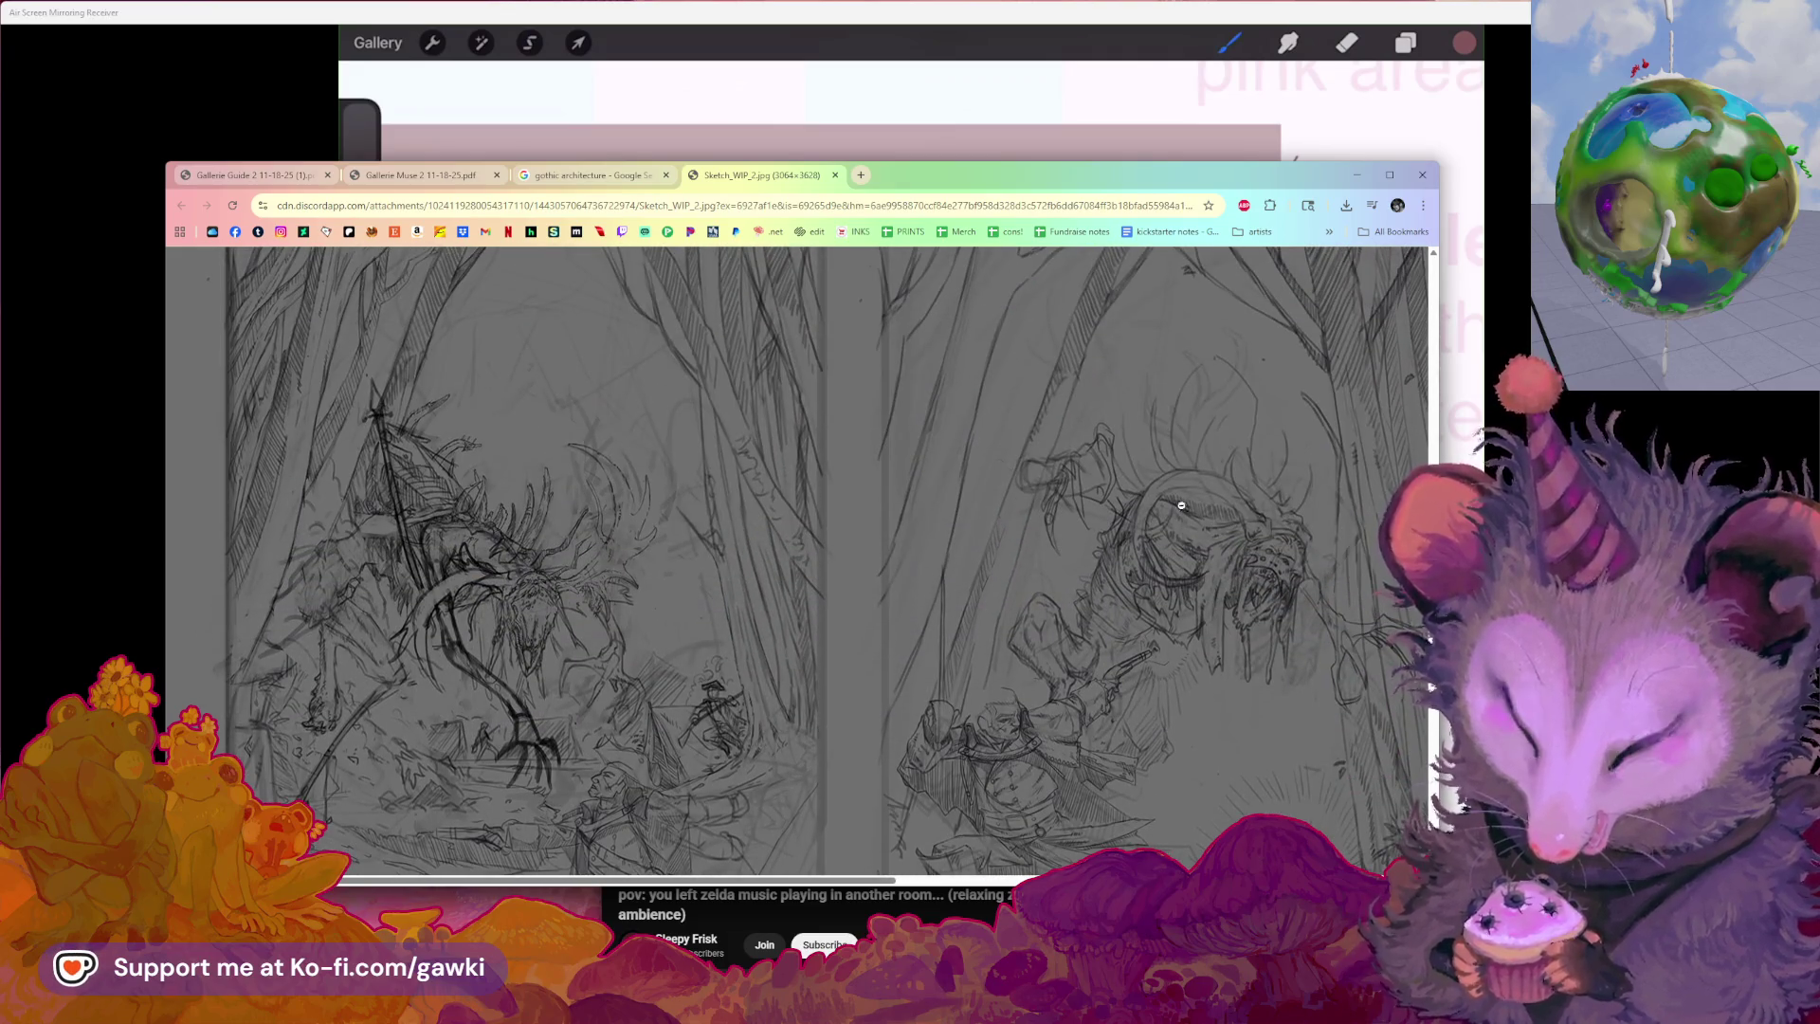
scroll(1206, 584, "down", 2)
scroll(1207, 585, "up", 2)
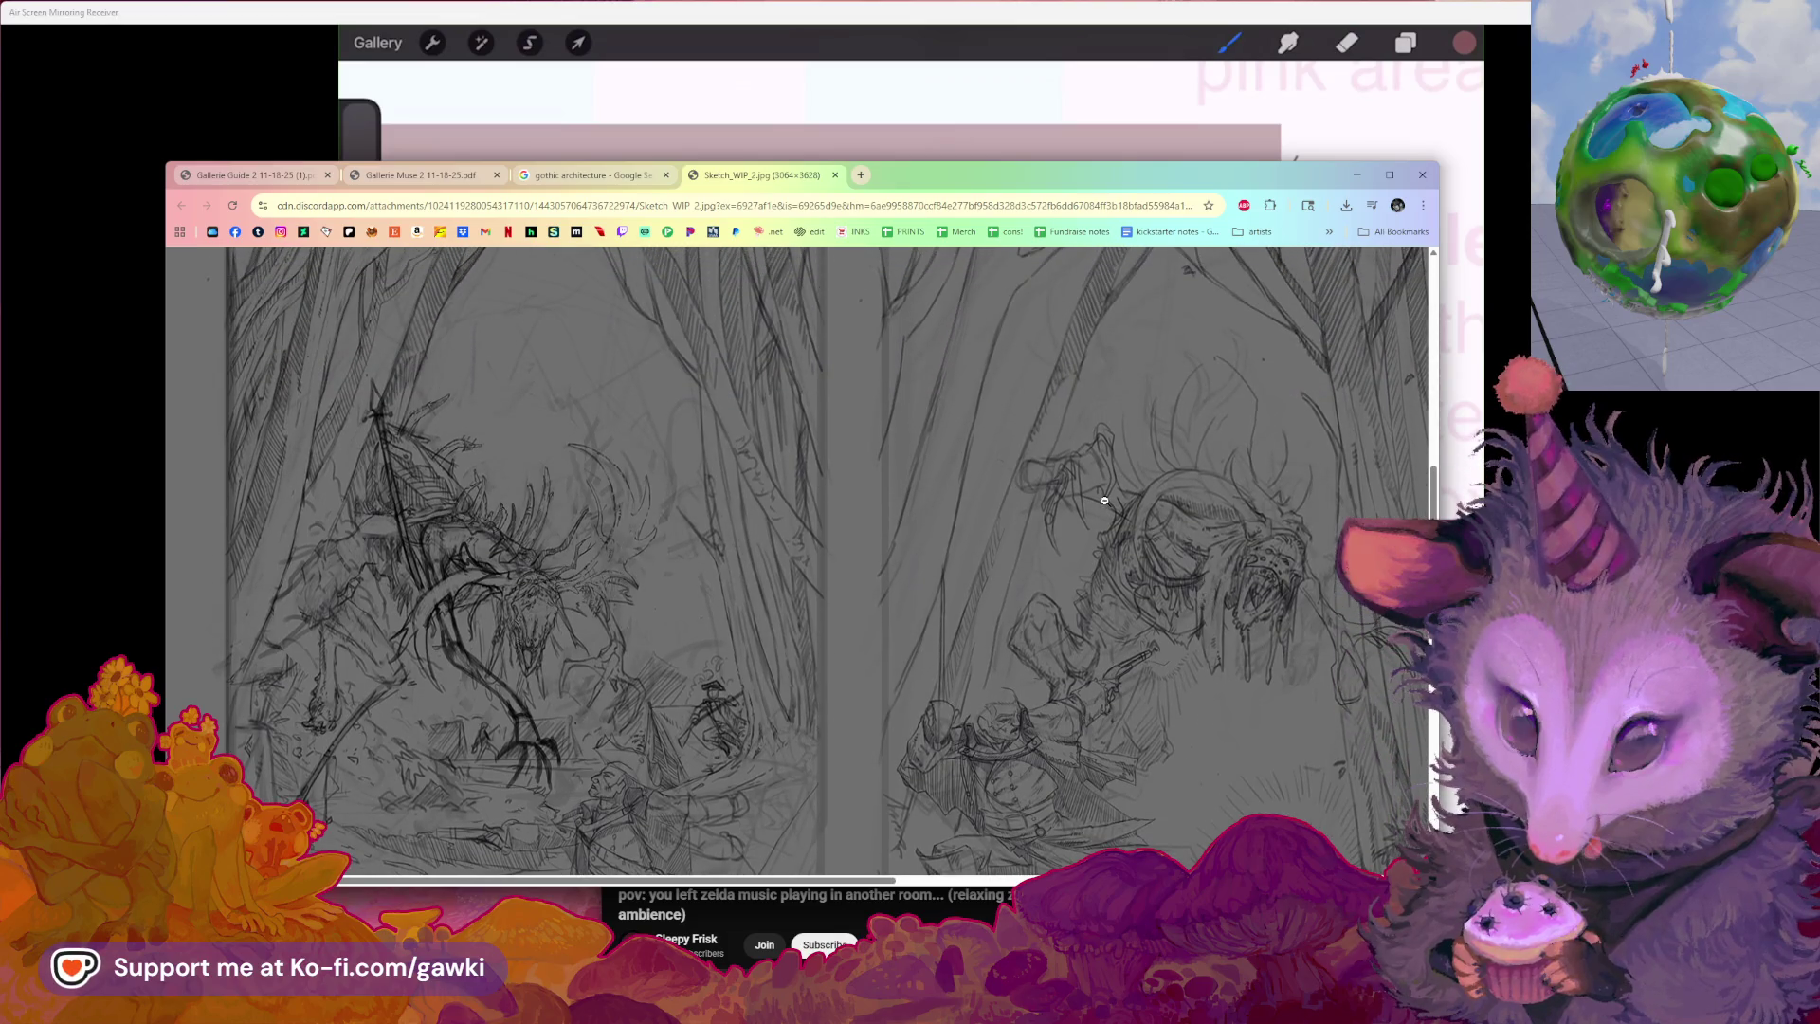
scroll(1108, 595, "down", 4)
scroll(1108, 594, "down", 5)
scroll(1102, 593, "down", 2)
scroll(773, 598, "down", 2)
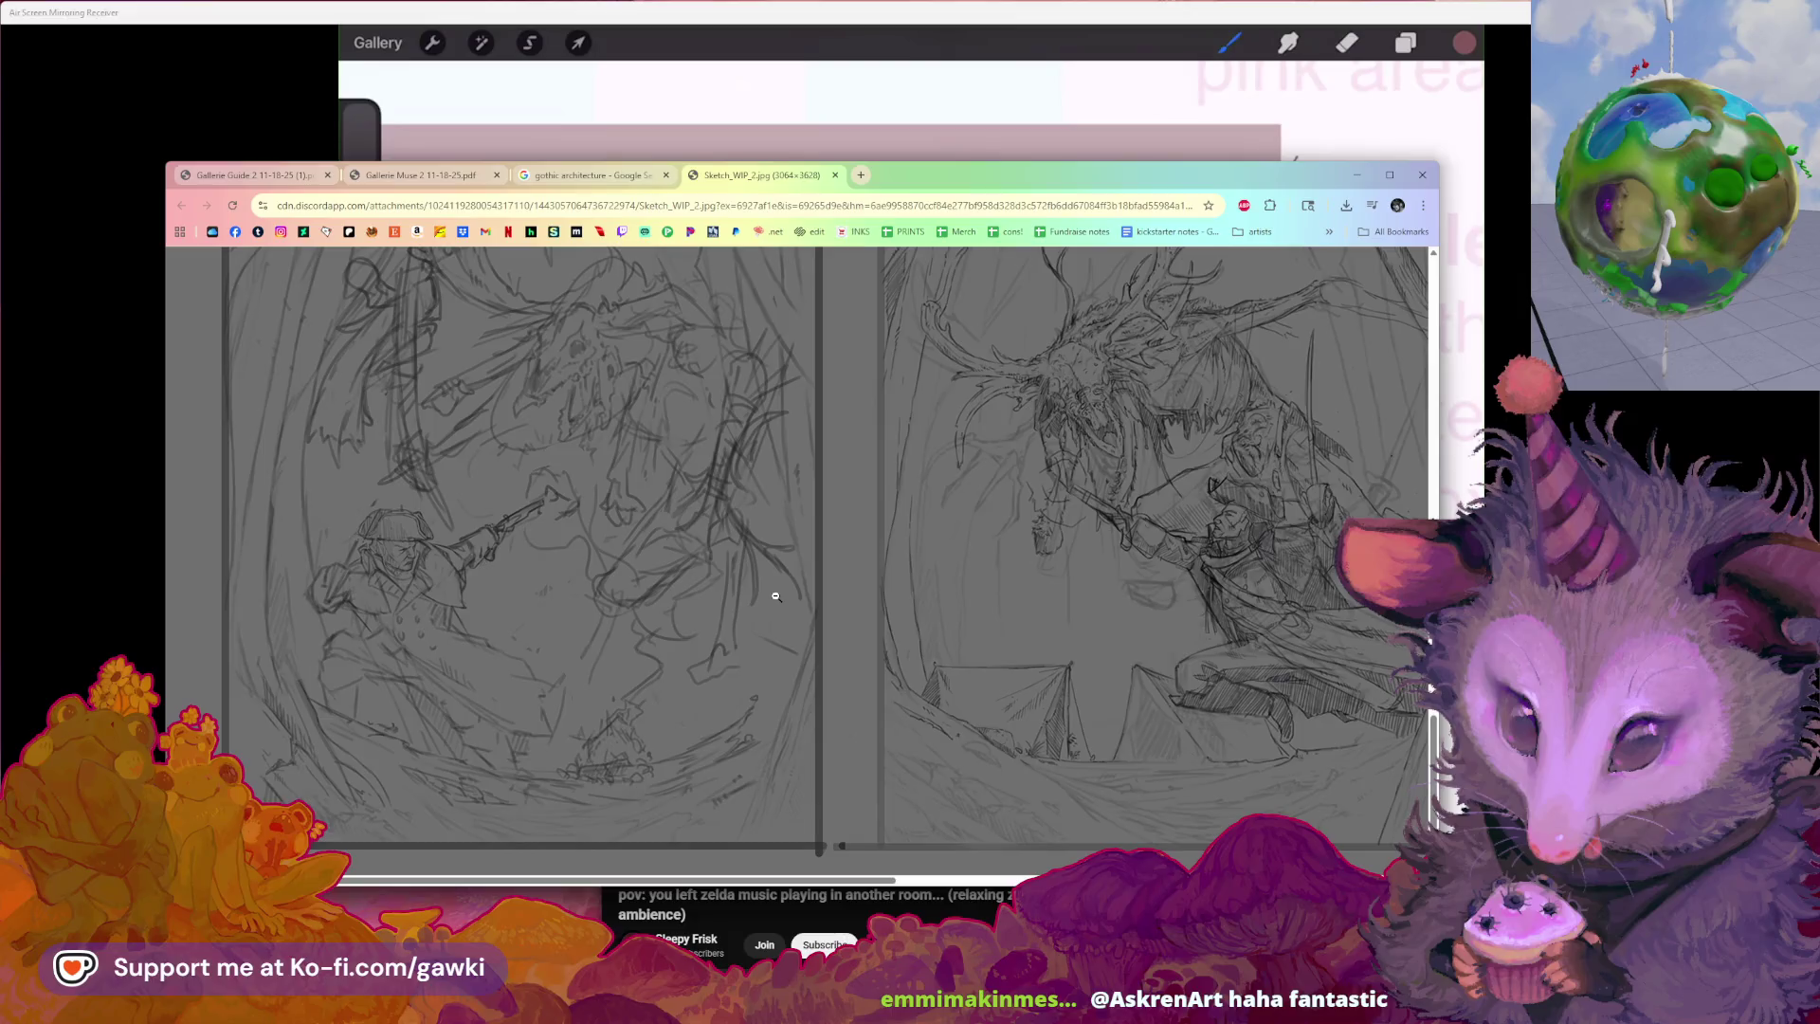
scroll(775, 595, "up", 4)
scroll(776, 596, "down", 2)
scroll(774, 595, "down", 1)
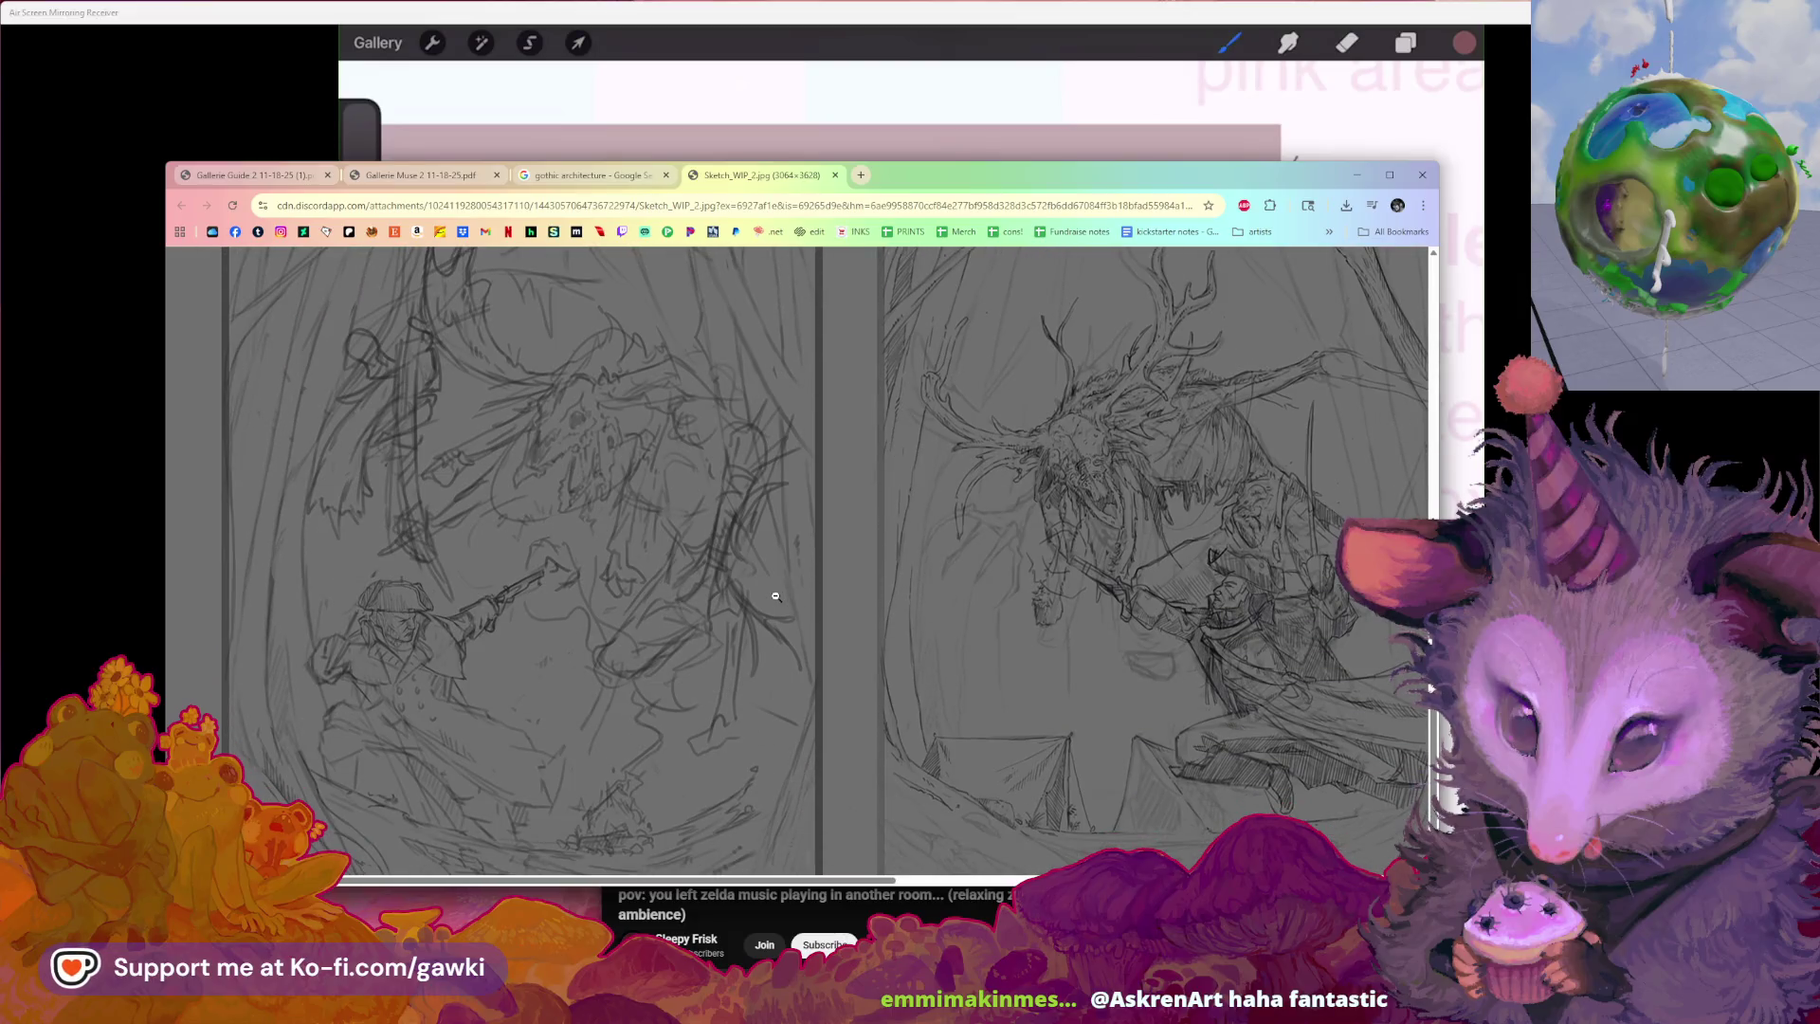
scroll(777, 597, "up", 2)
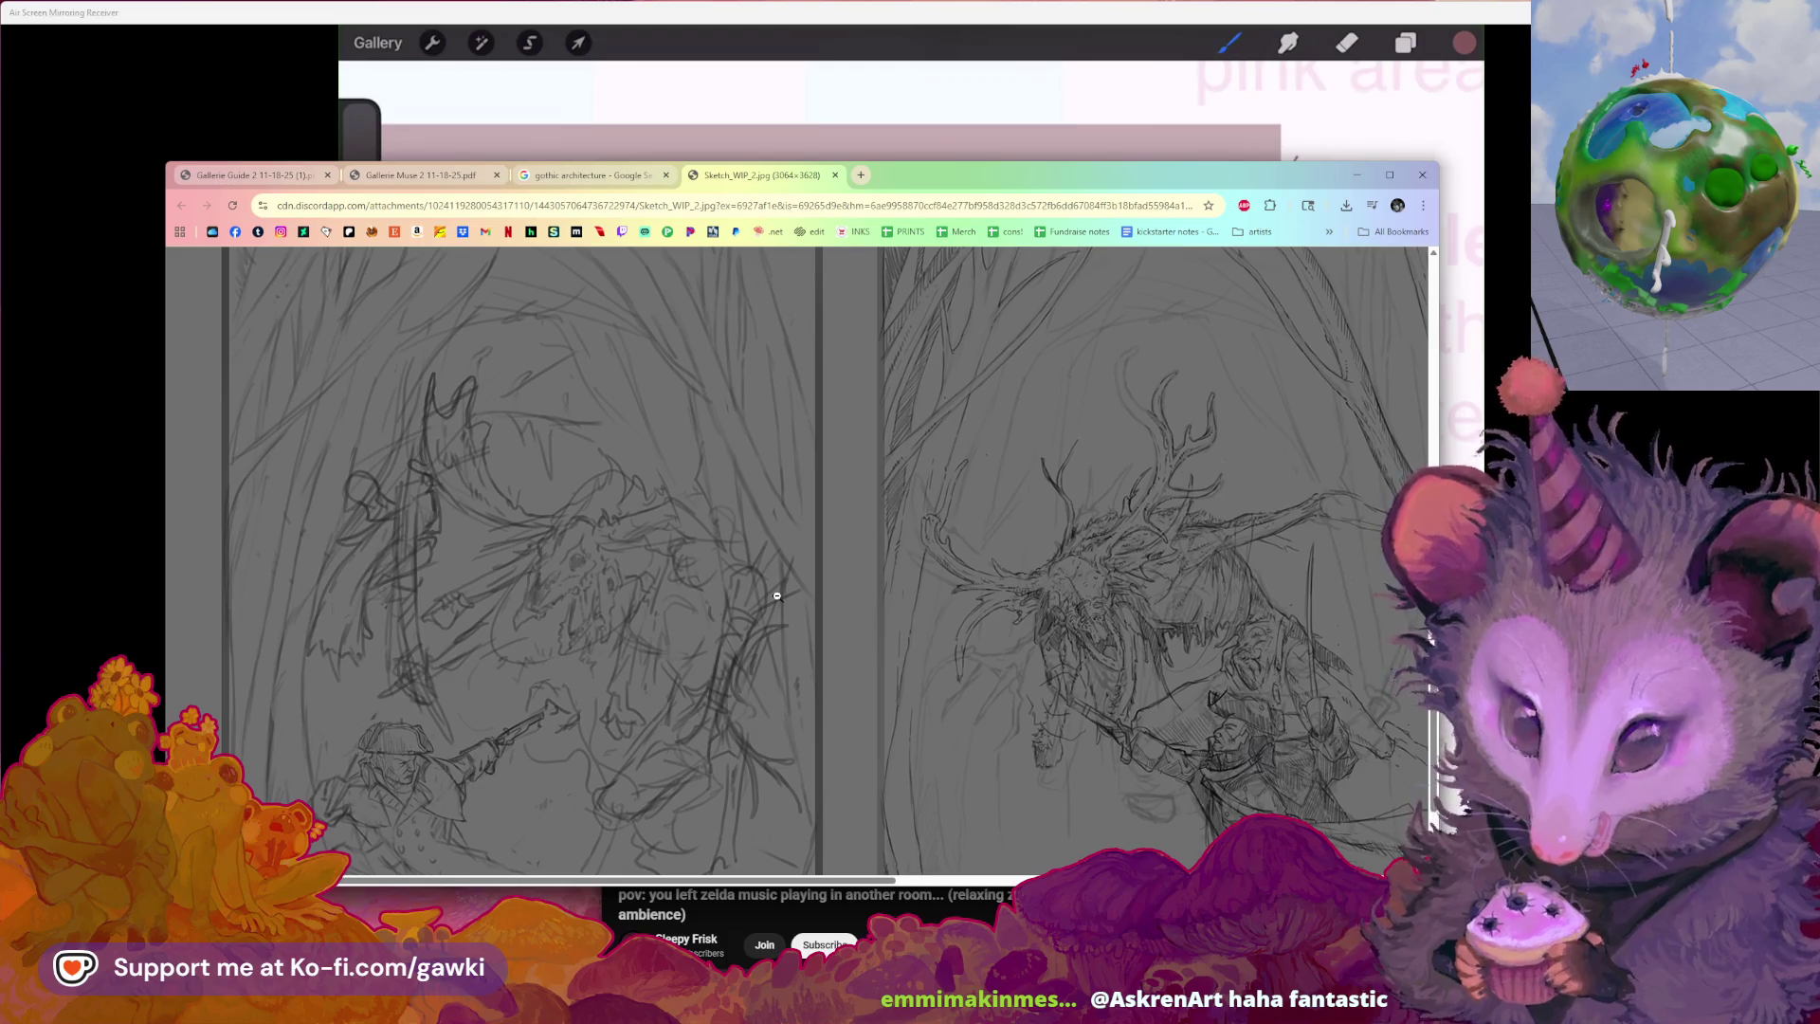
scroll(778, 596, "down", 3)
scroll(777, 597, "up", 2)
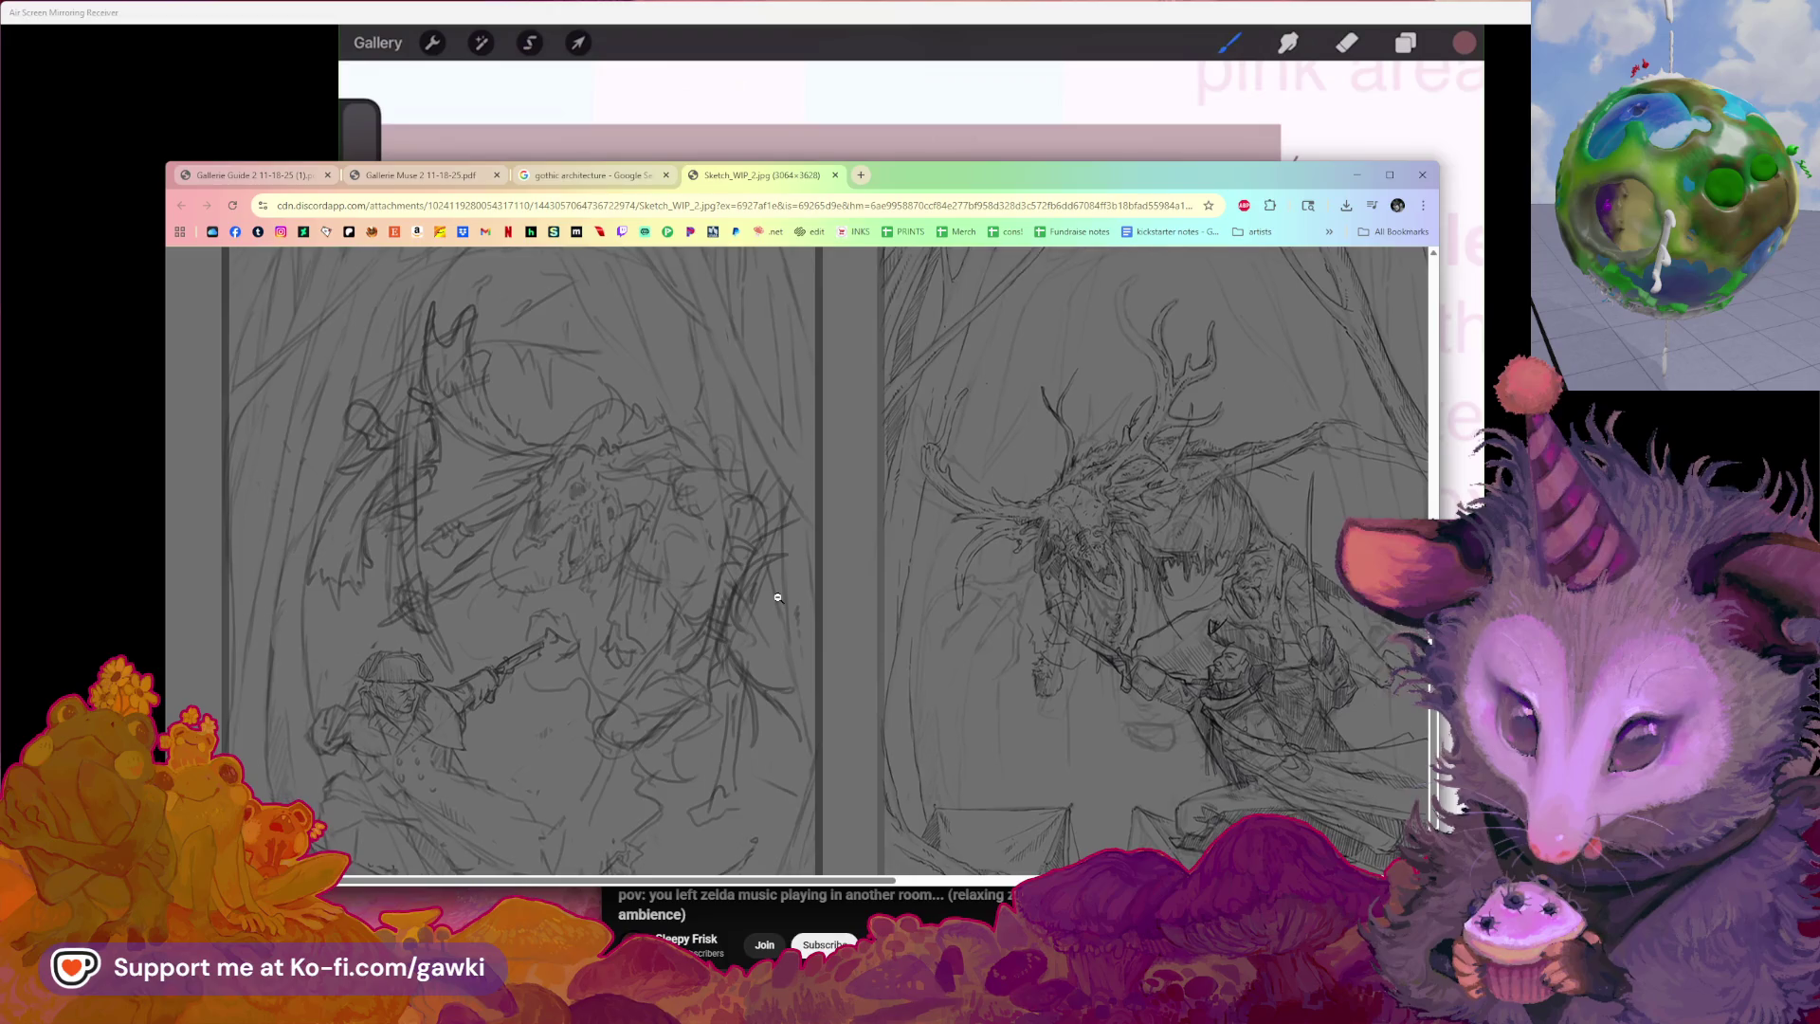
scroll(778, 595, "down", 1)
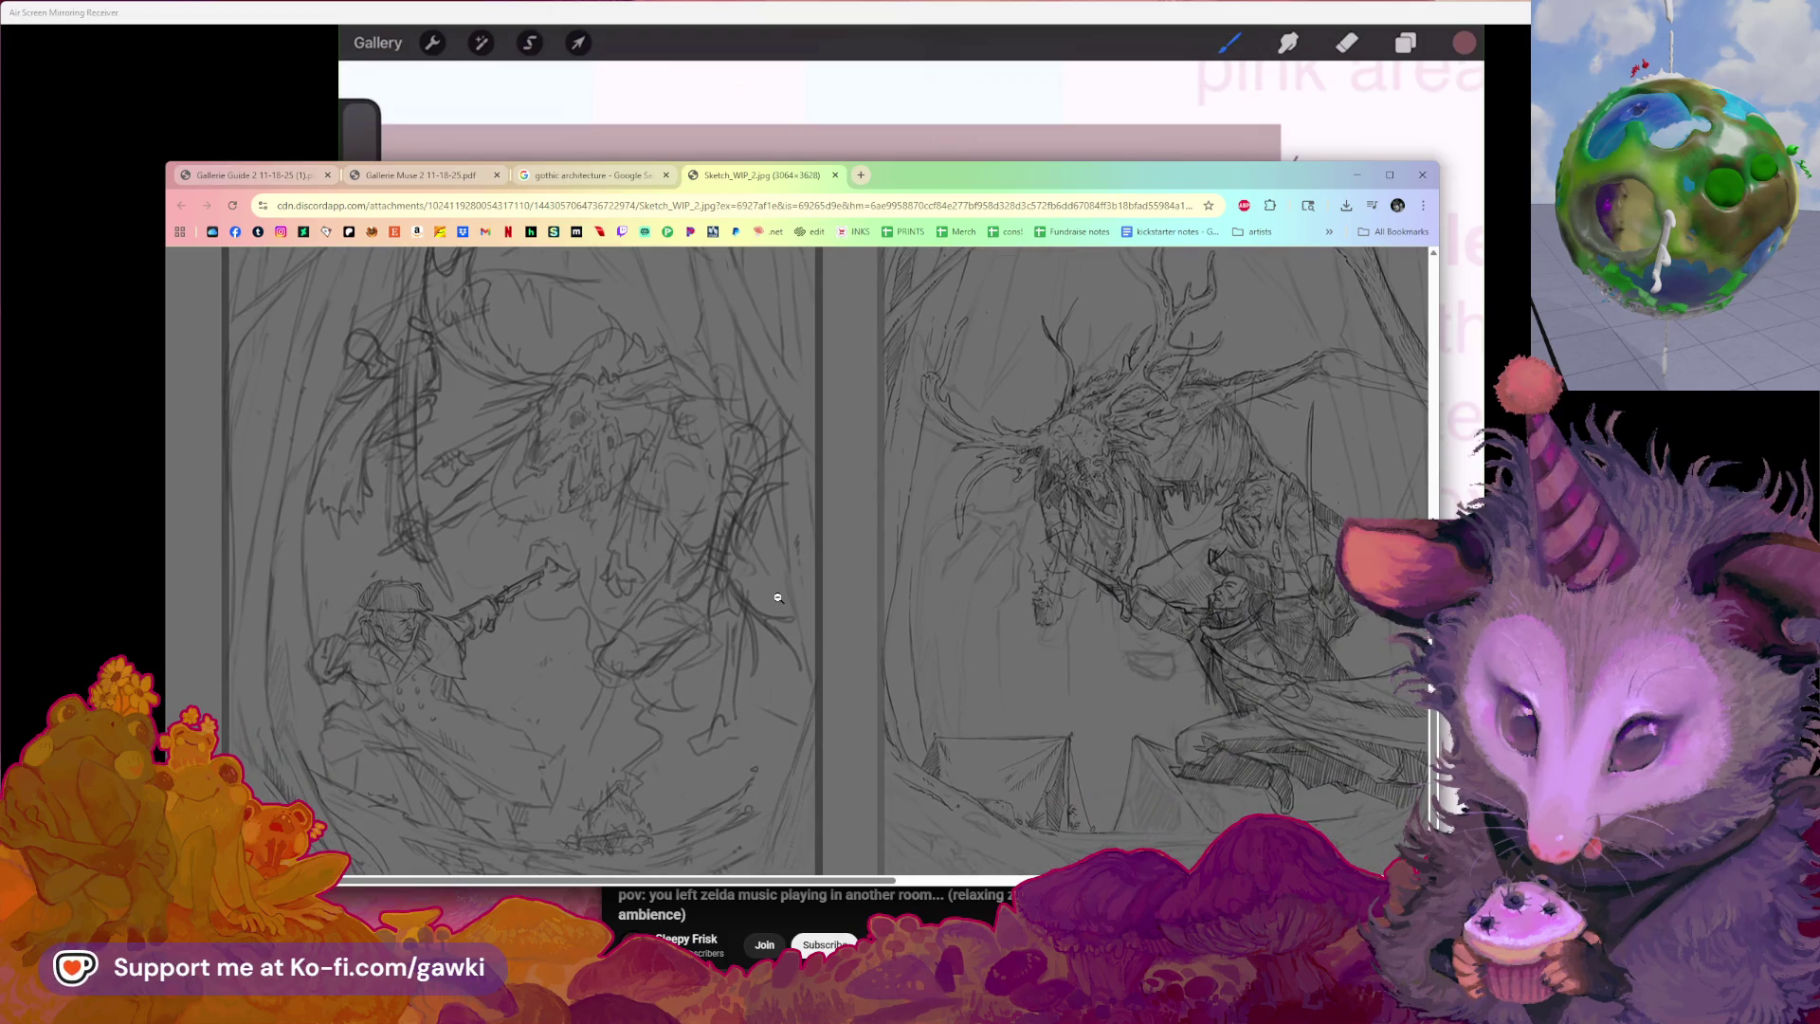
scroll(698, 610, "down", 1)
scroll(853, 654, "up", 3)
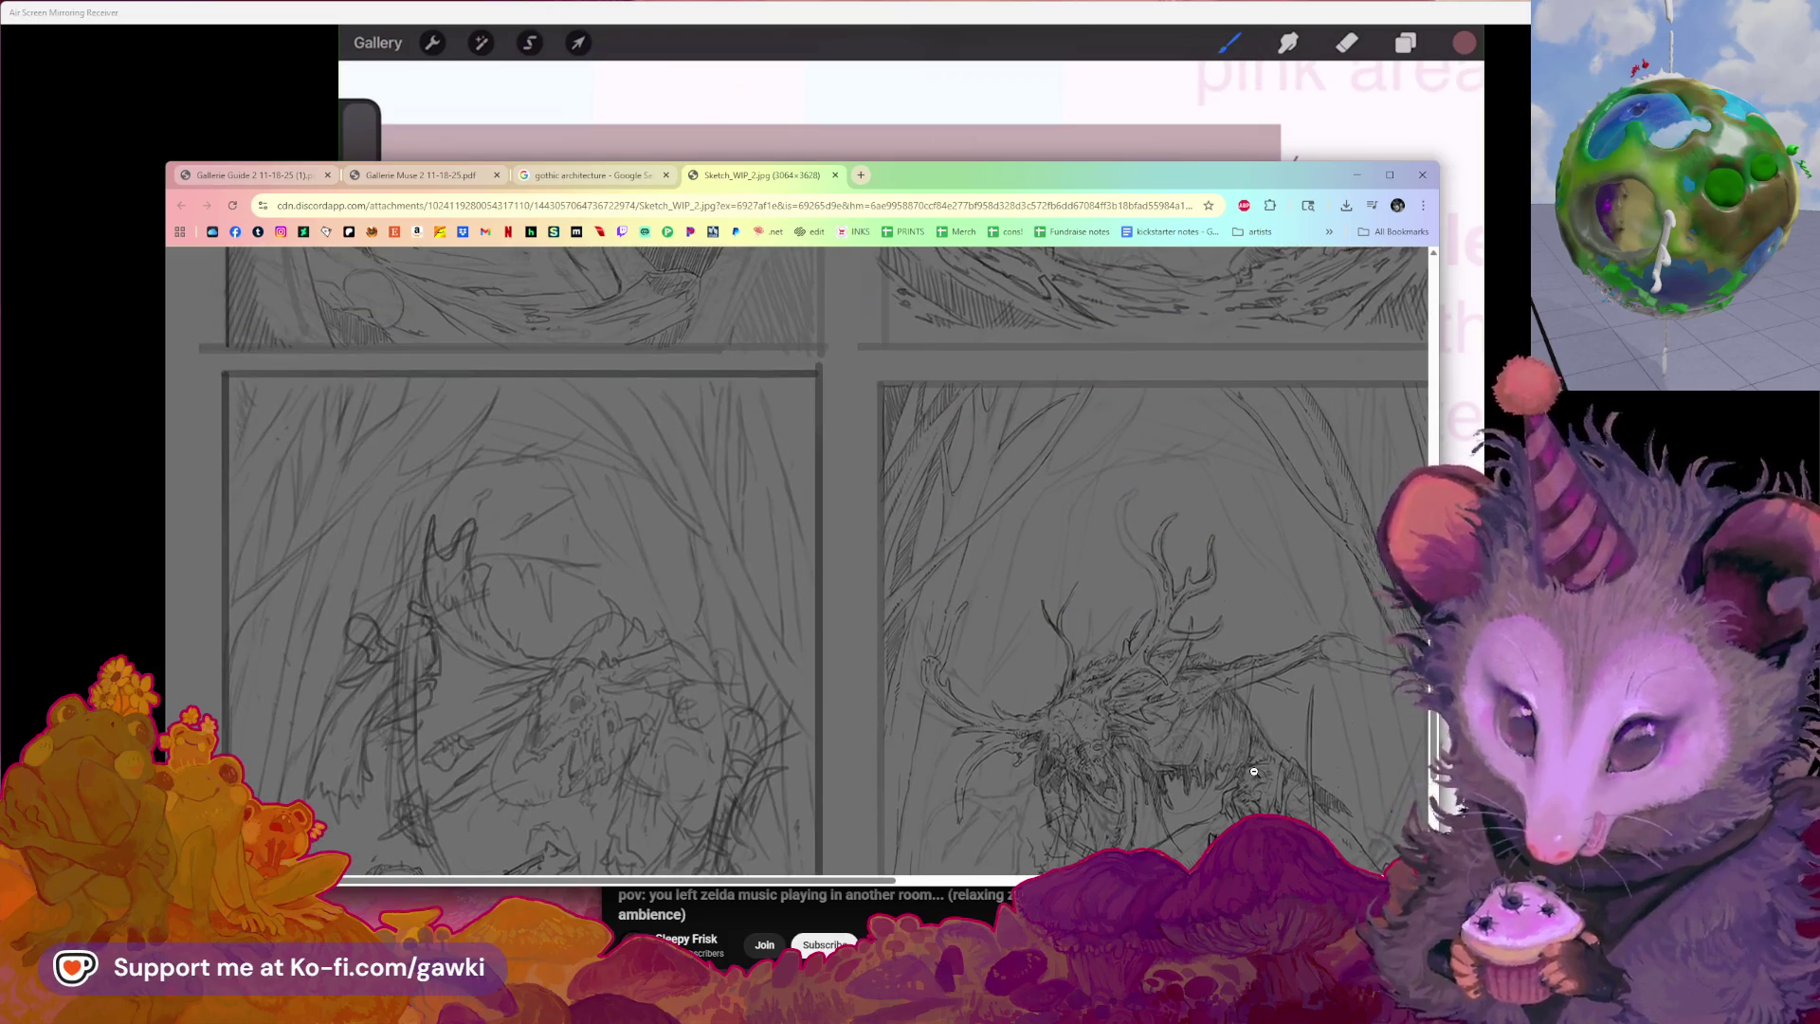
scroll(807, 693, "down", 5)
scroll(812, 694, "down", 5)
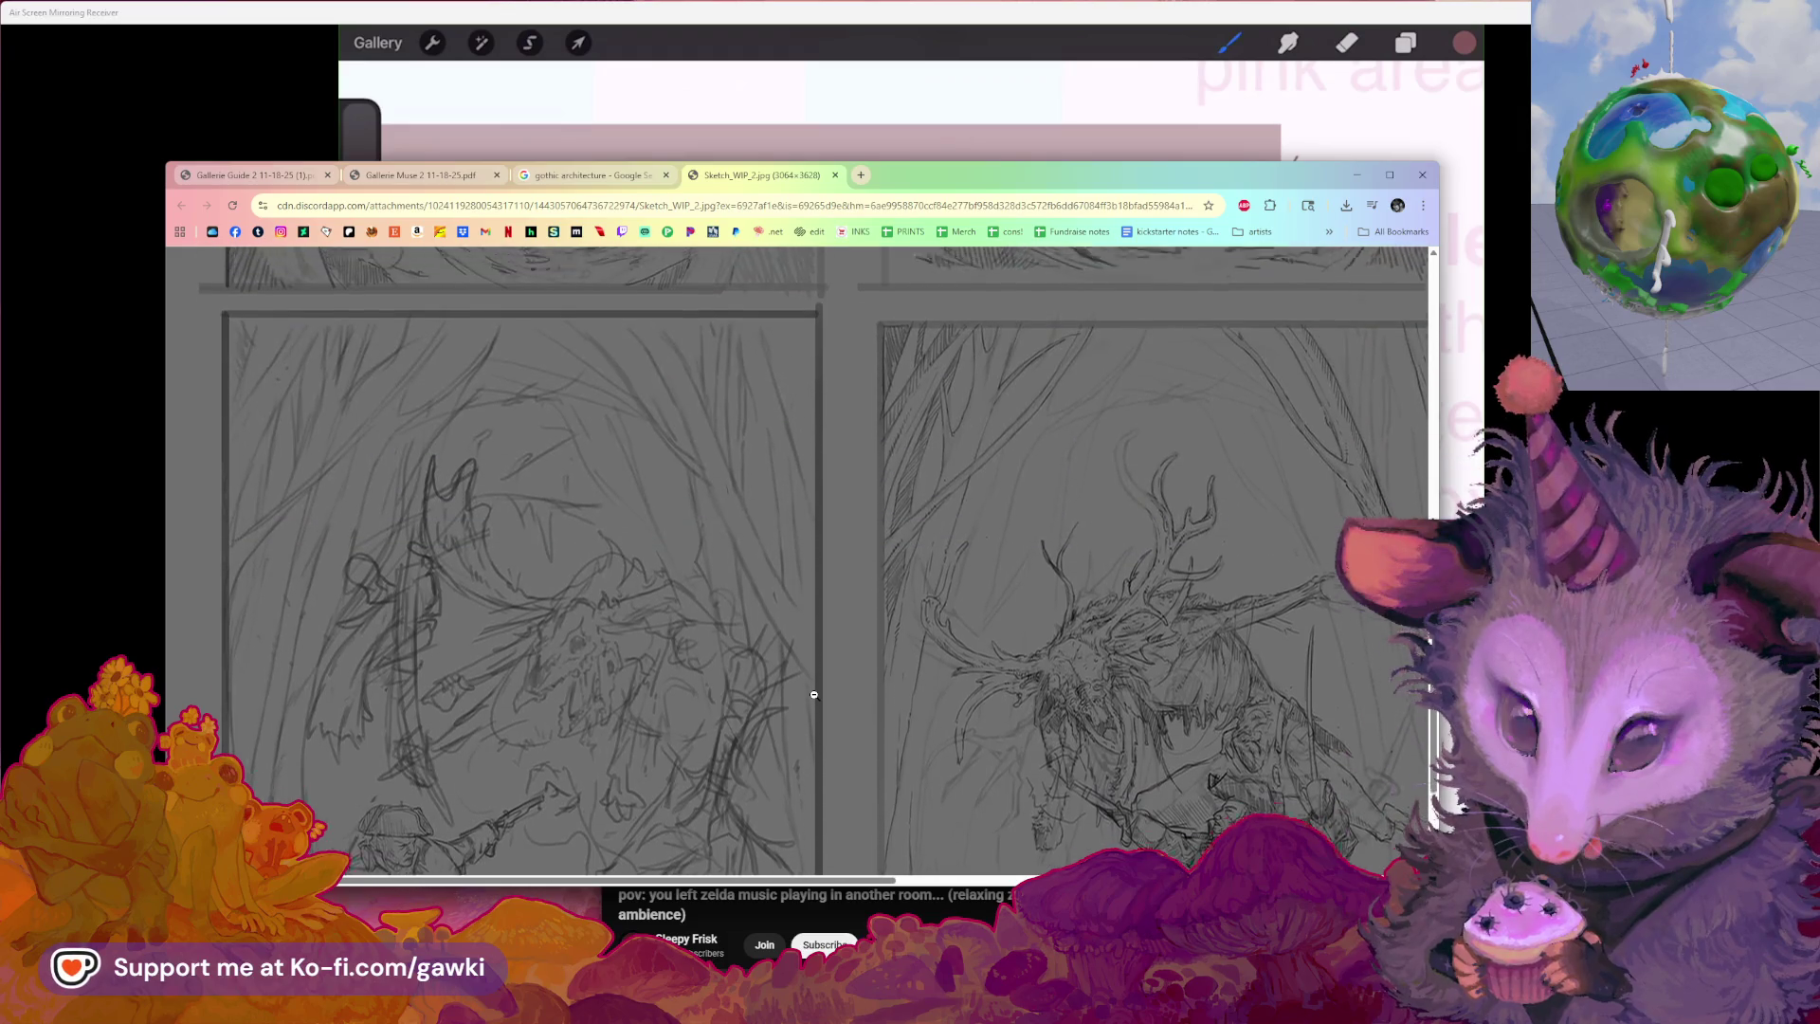
scroll(813, 694, "down", 5)
scroll(817, 695, "down", 3)
scroll(810, 691, "up", 2)
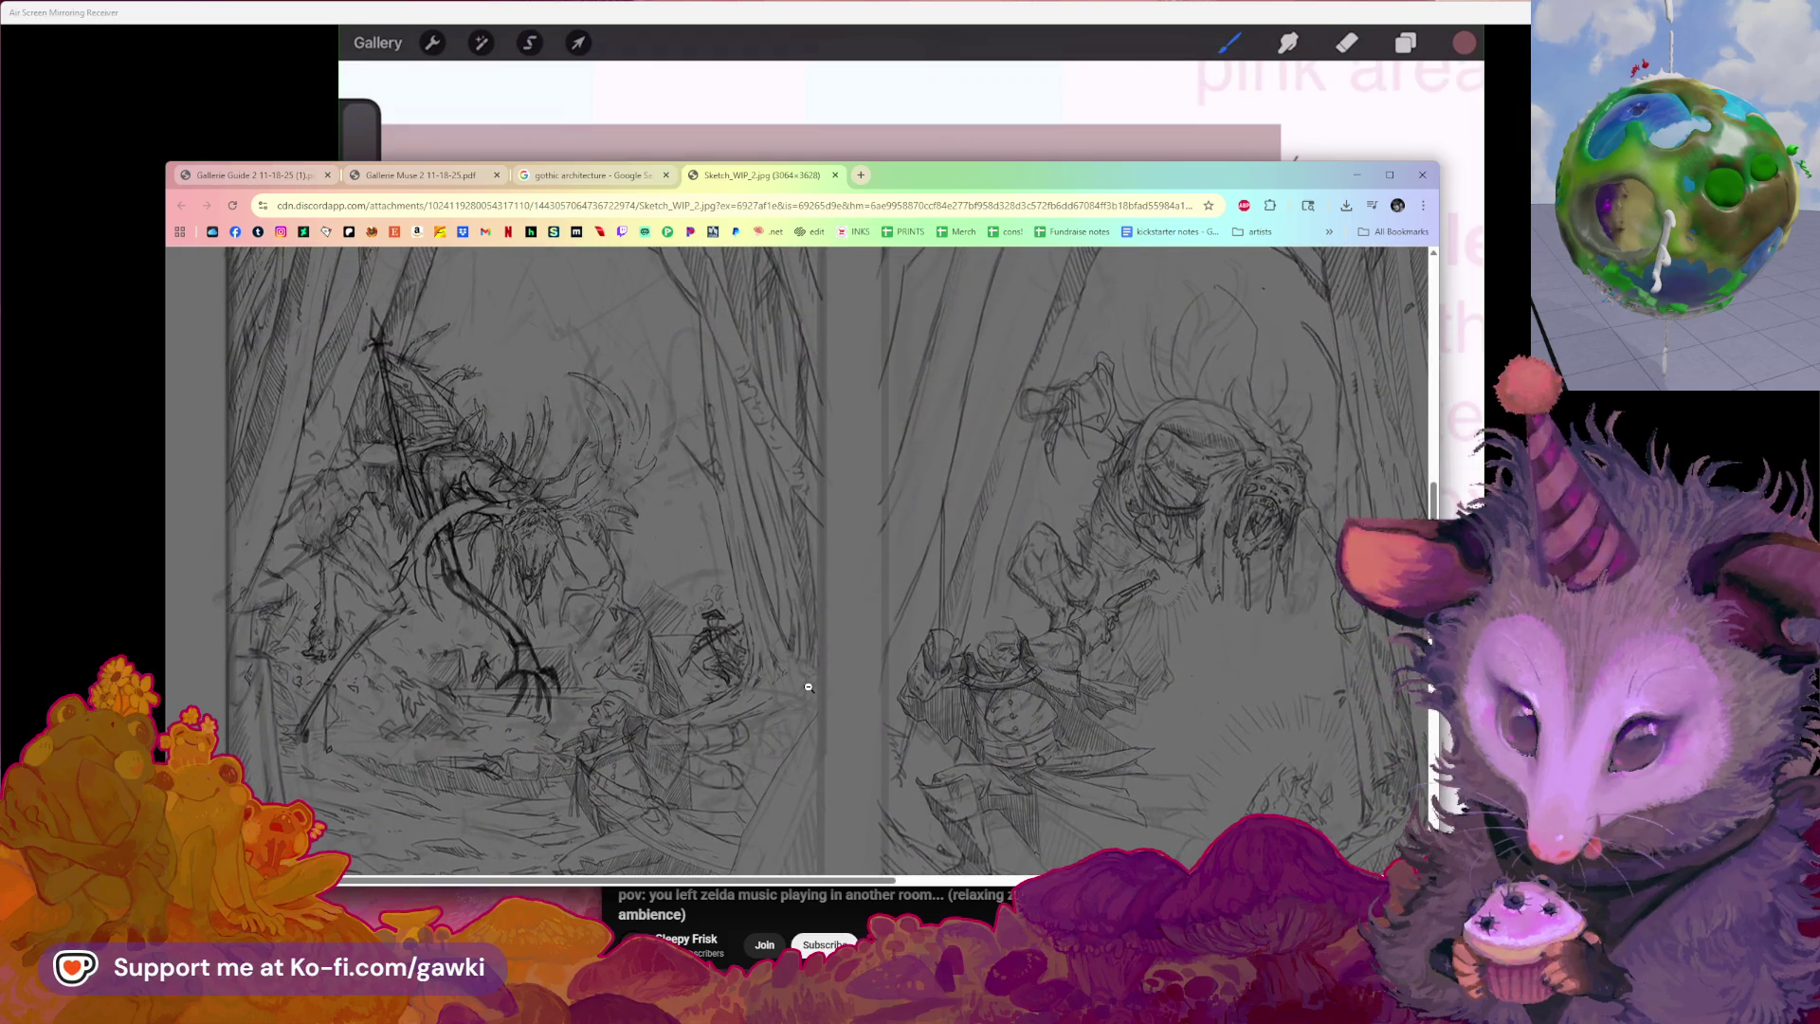
scroll(808, 687, "up", 5)
scroll(753, 662, "up", 3)
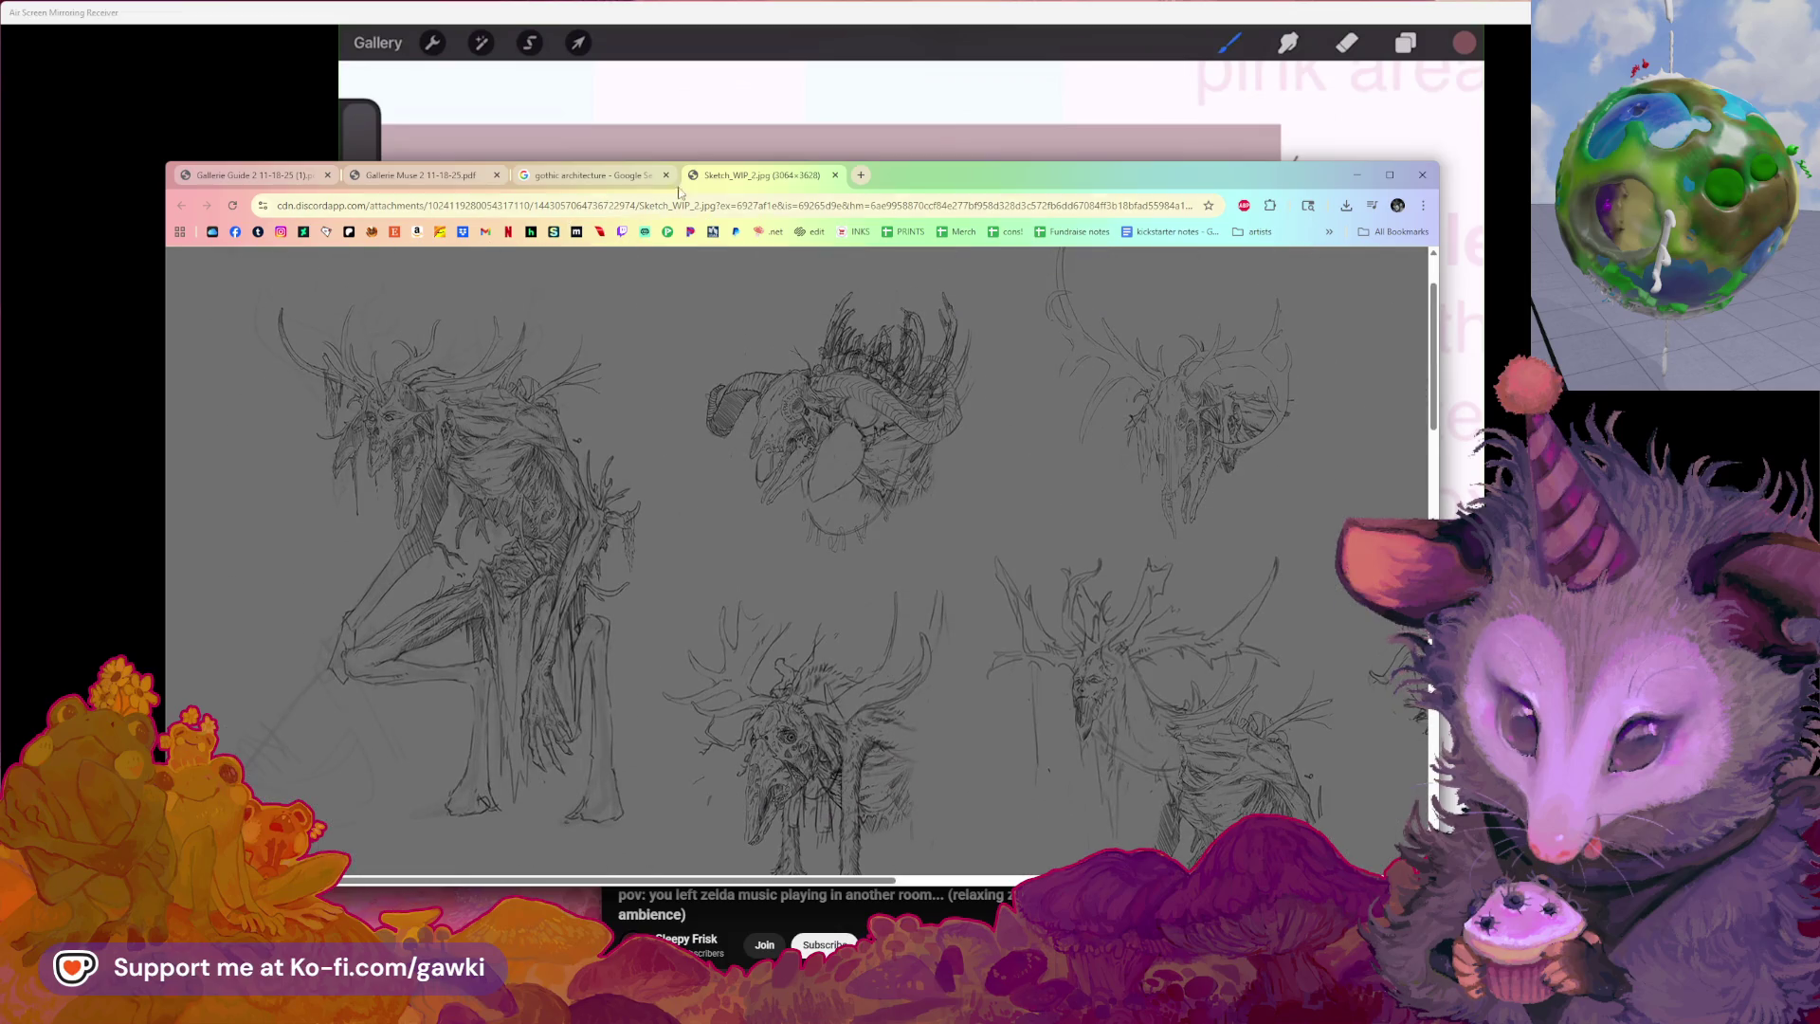
left_click_drag(964, 167, 936, 172)
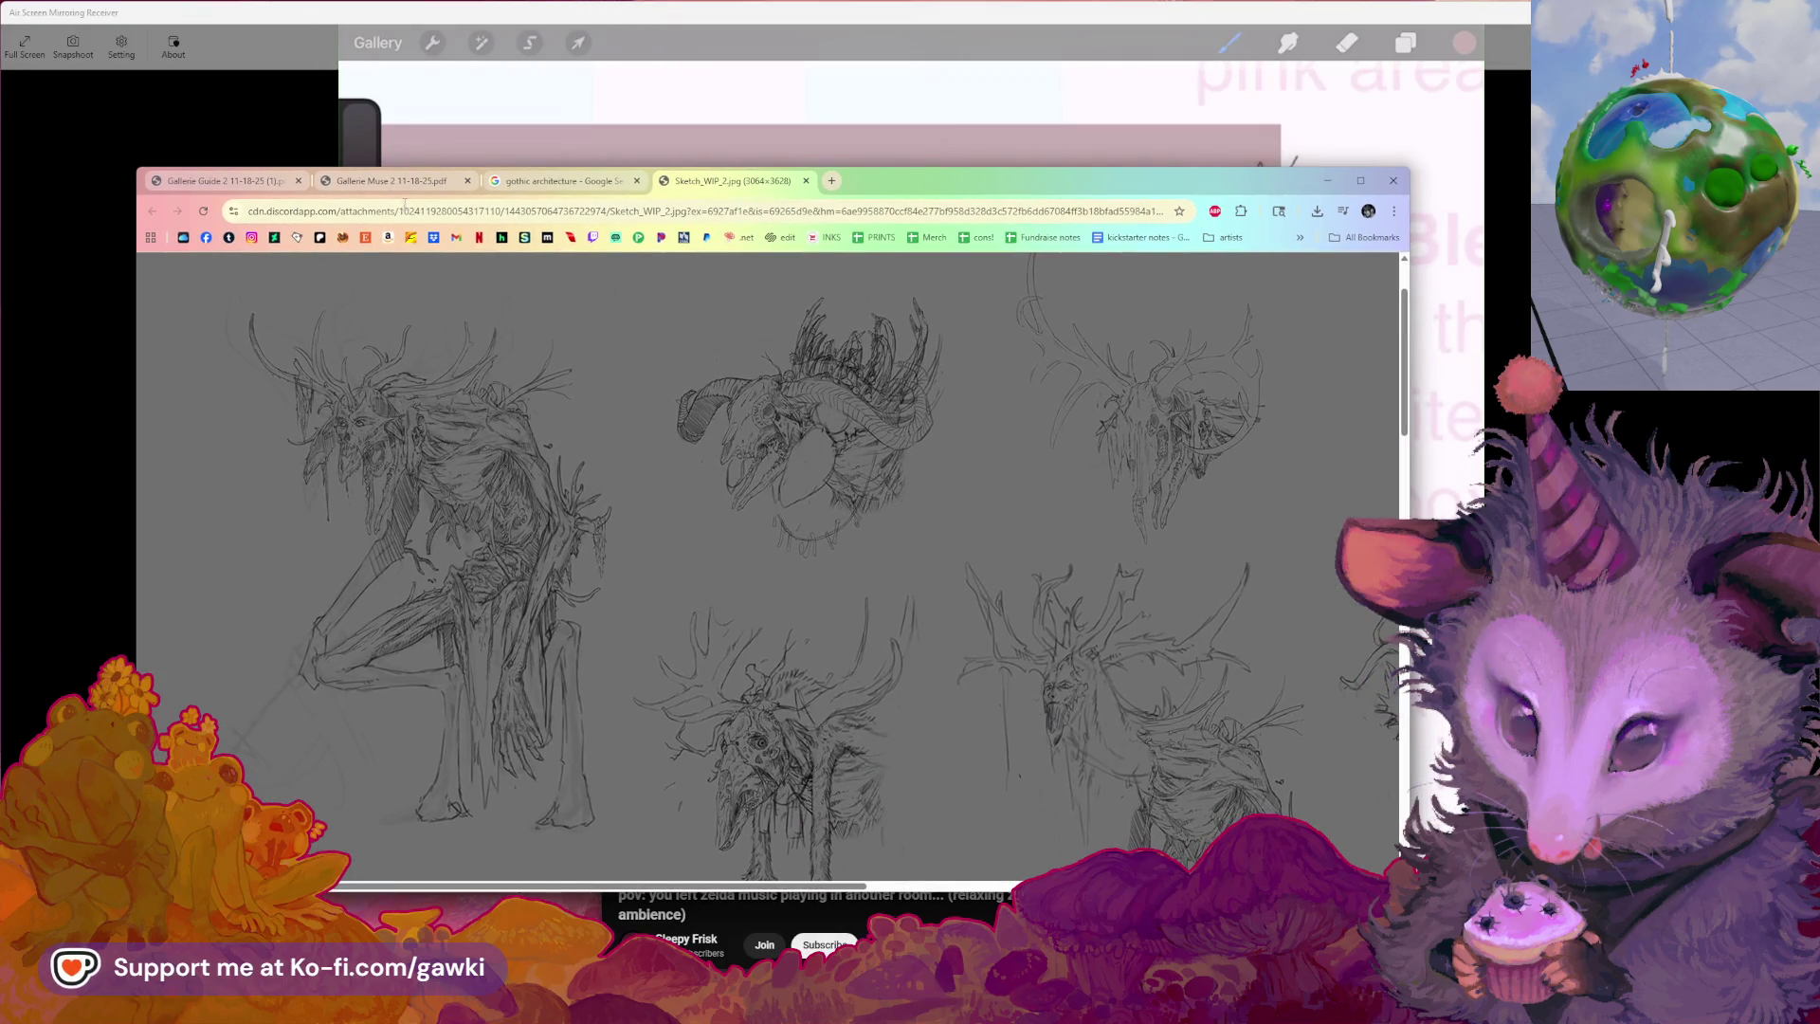
Close the Sketch_WIP tab, move the Gothic reference window aside, and bring the Procreate canvas forward beside it
left_click(532, 182)
left_click(684, 183)
left_click(805, 181)
left_click_drag(972, 195, 65, 171)
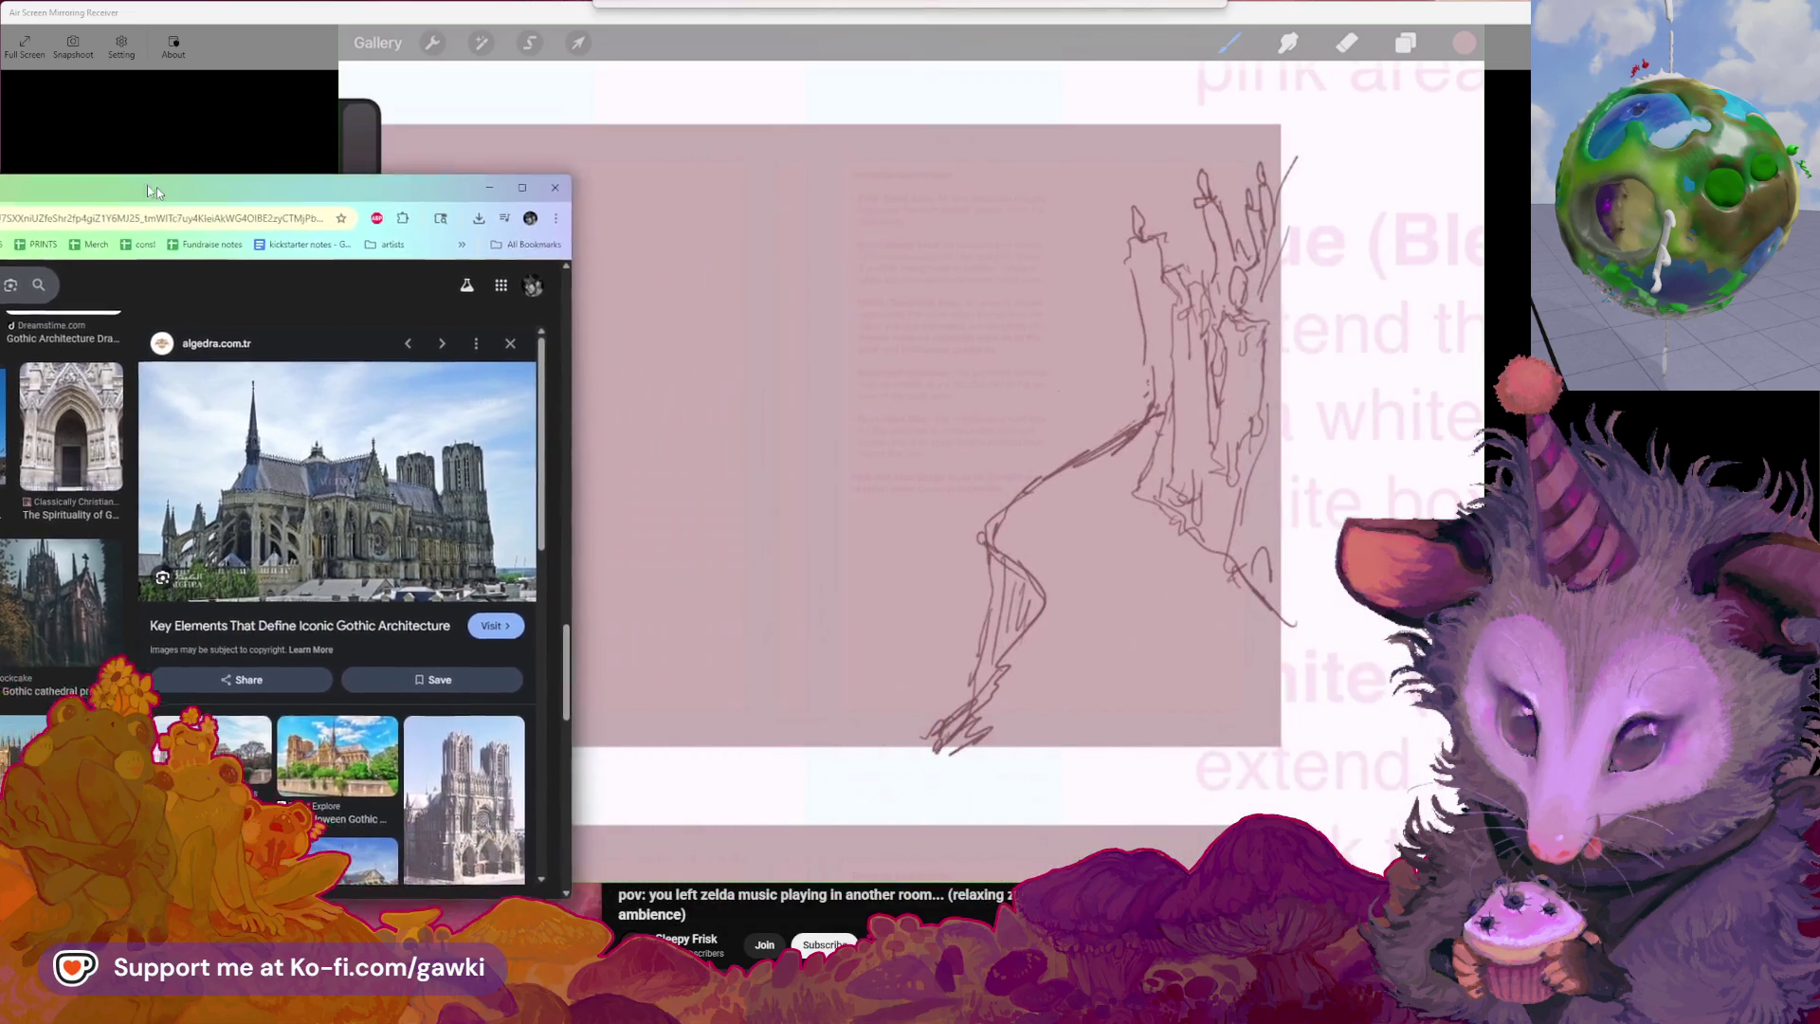
left_click(902, 346)
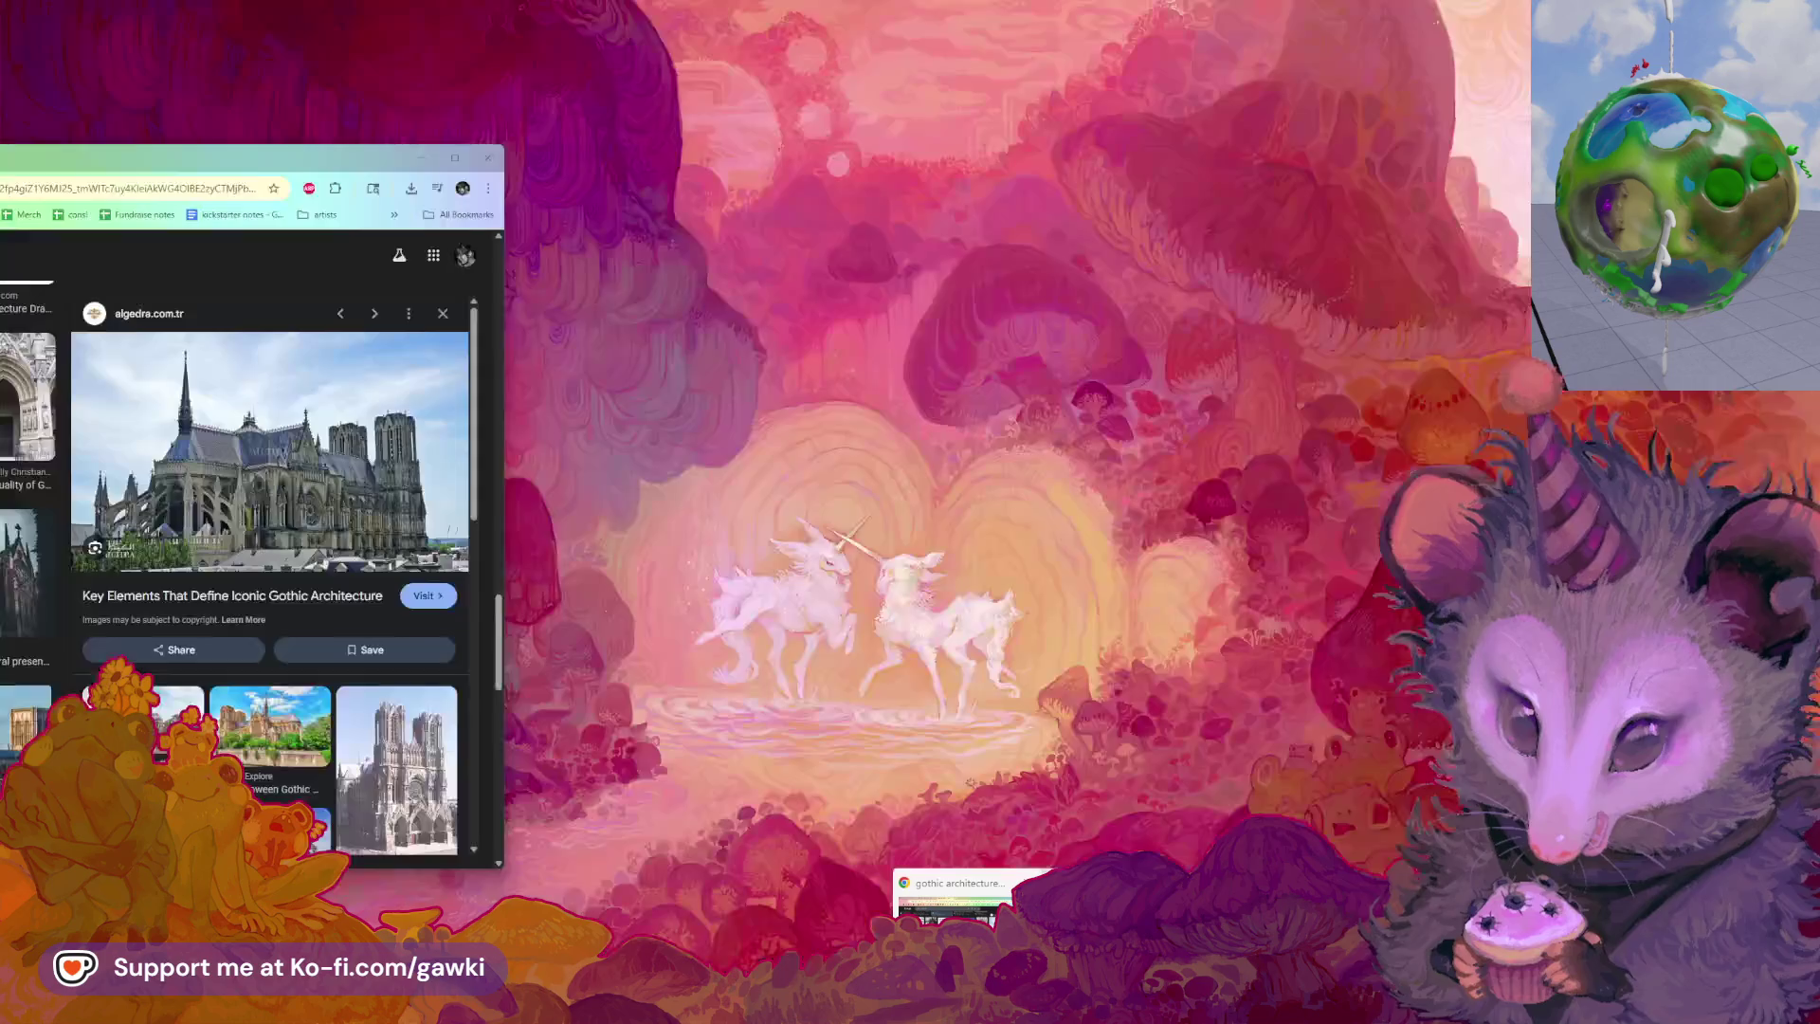
left_click(973, 1003)
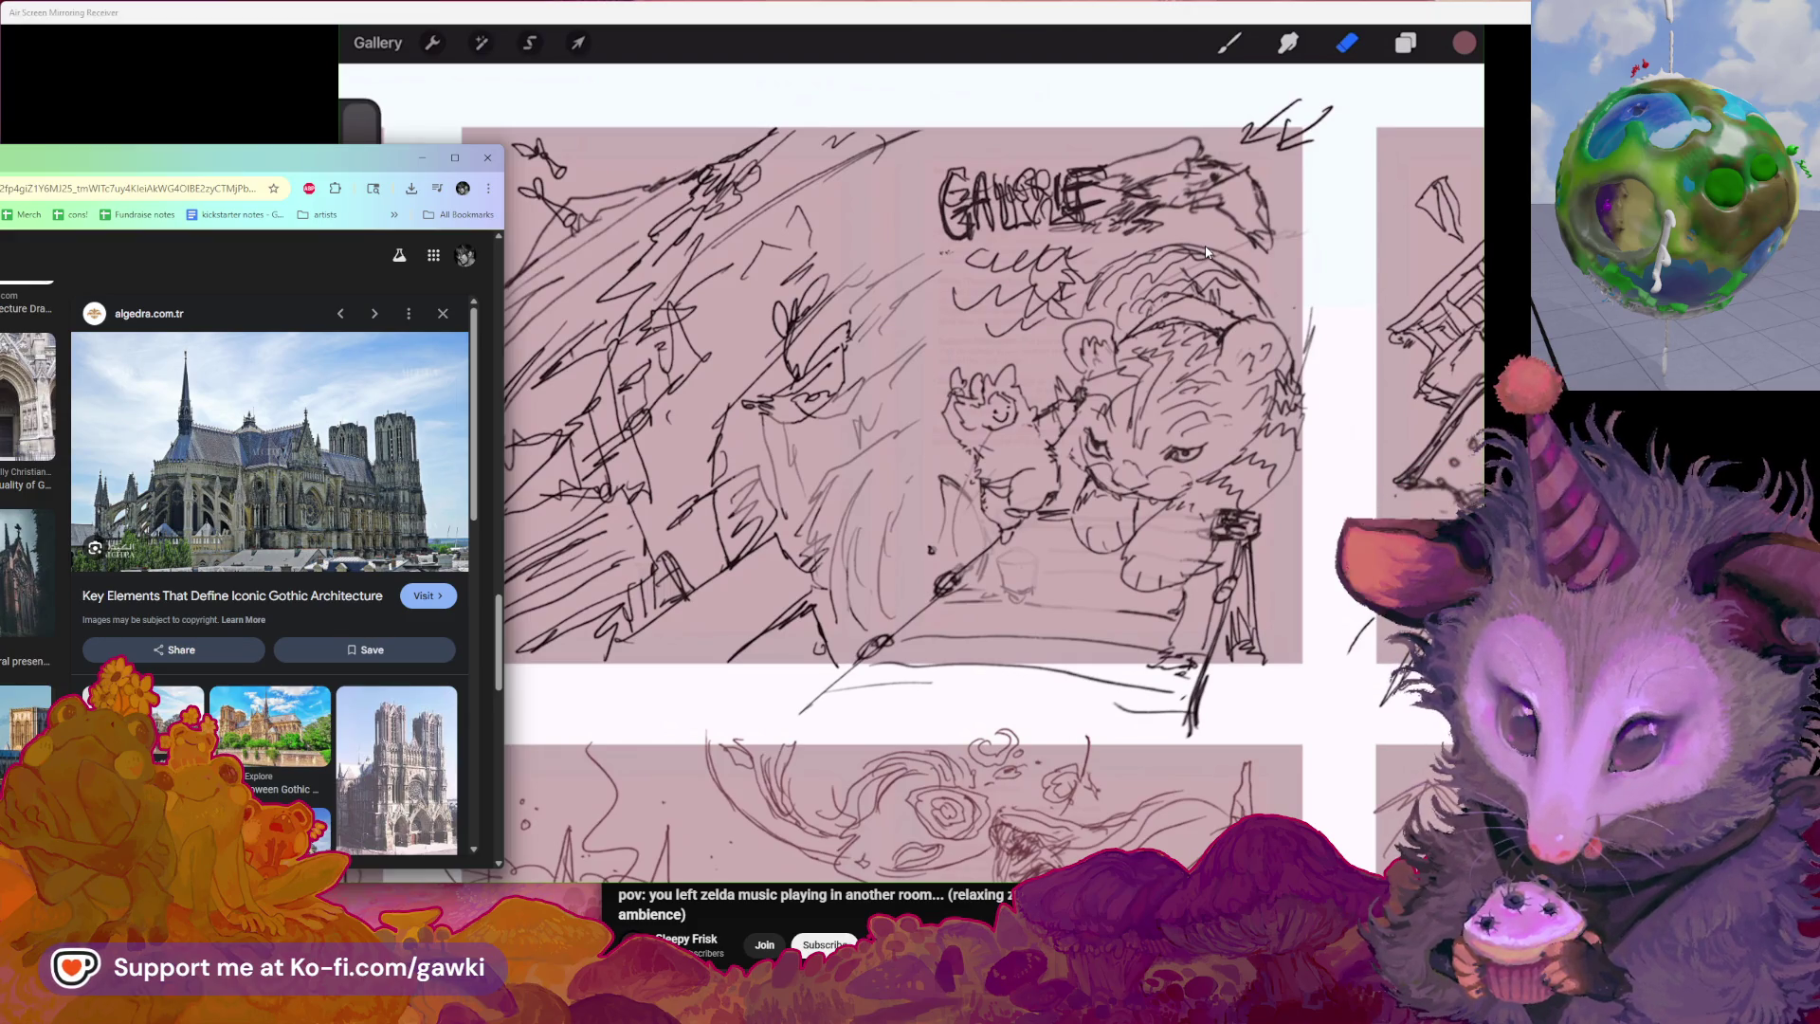
scroll(1207, 252, "down", 2)
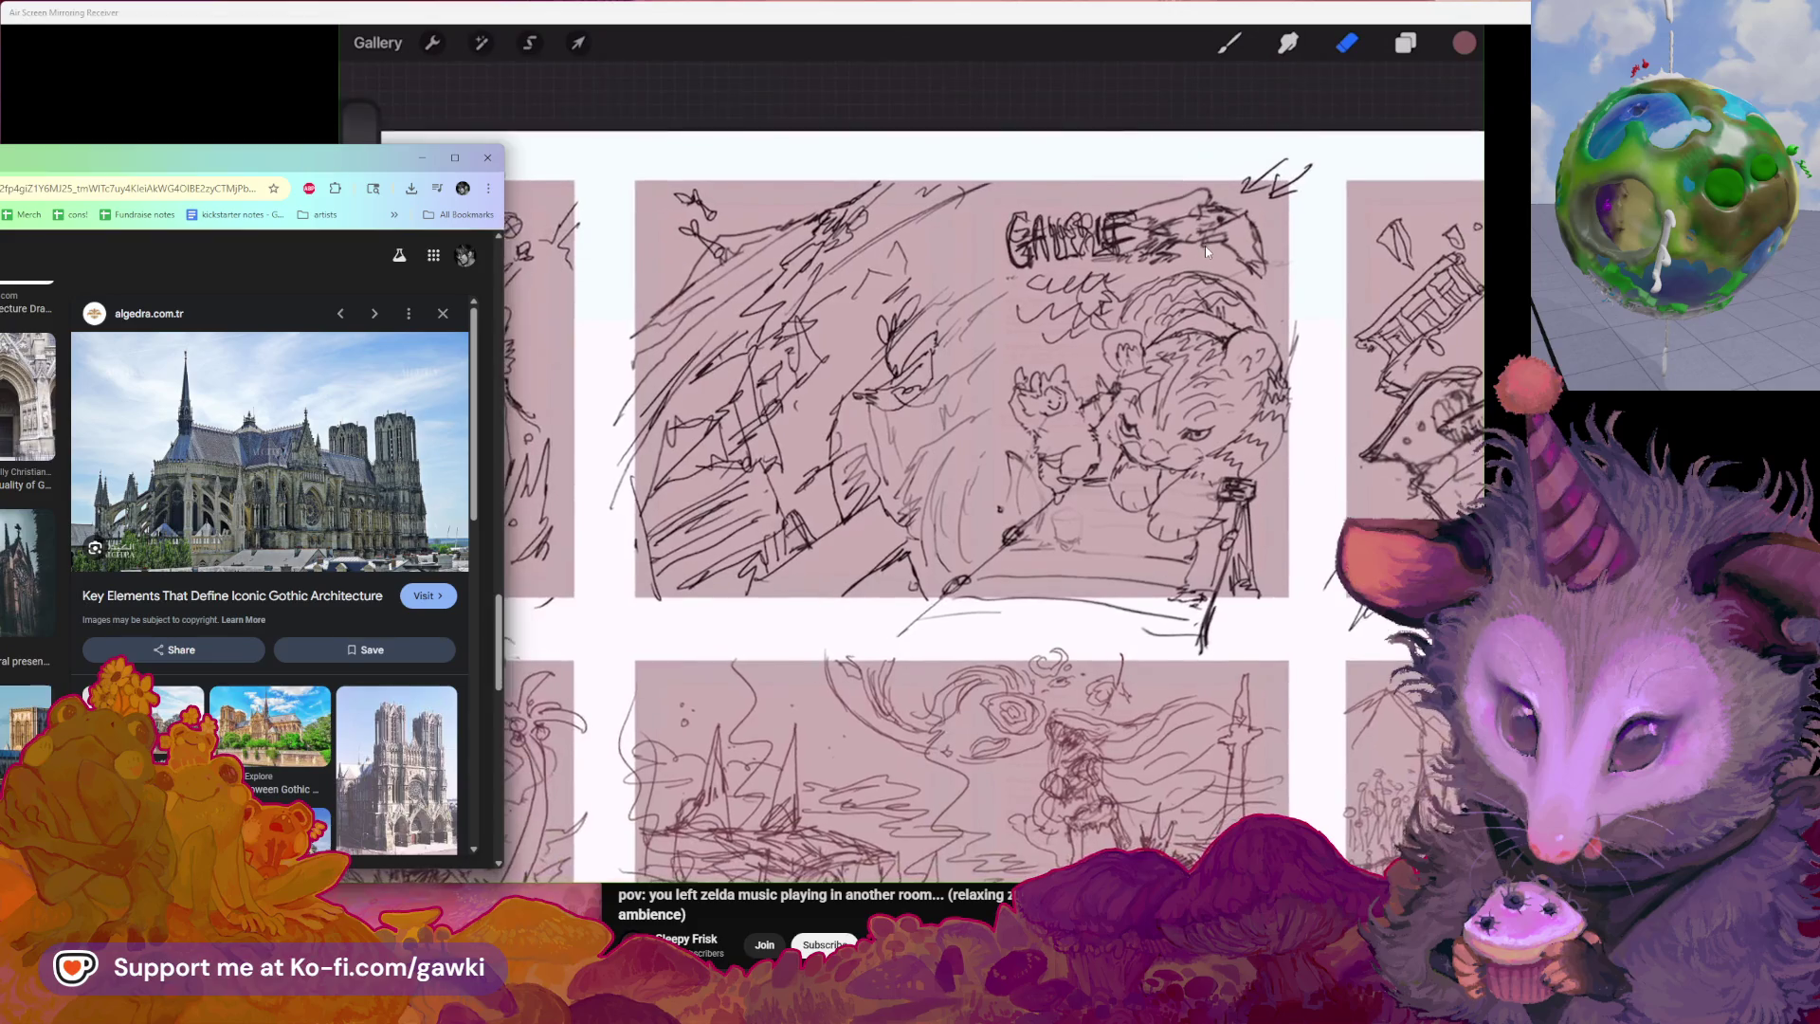
scroll(1207, 252, "up", 2)
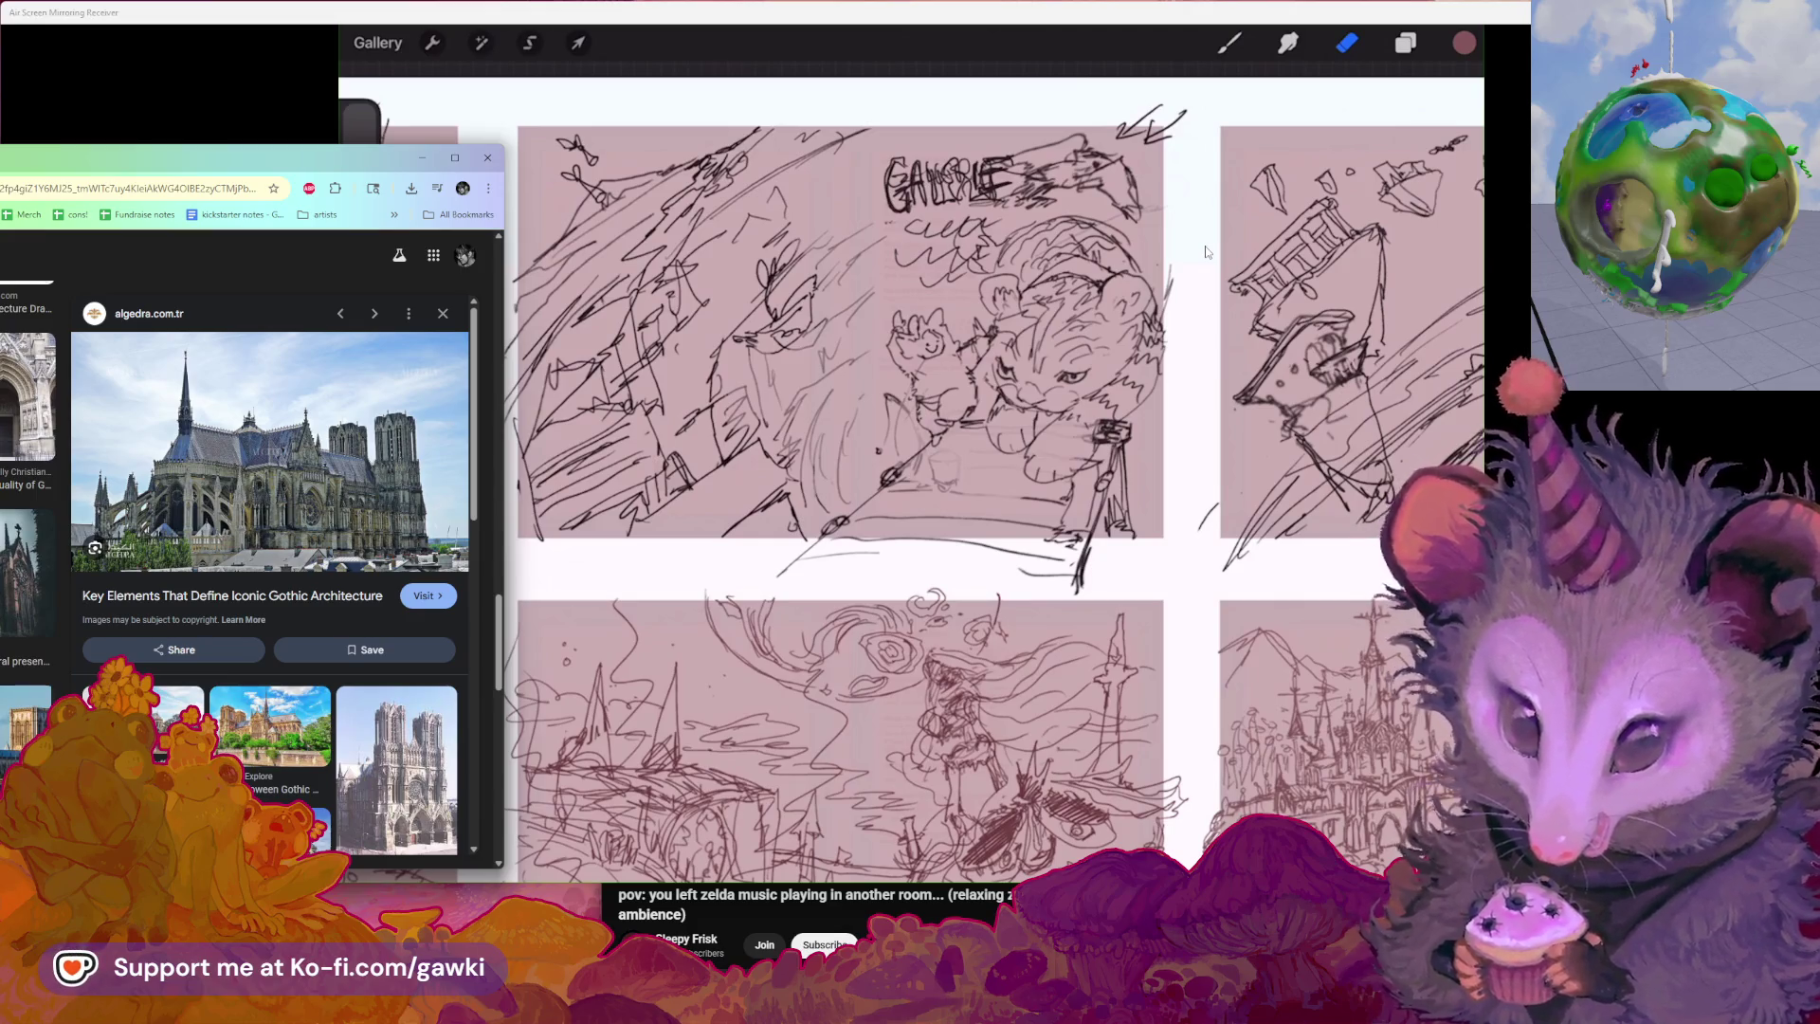
scroll(1206, 251, "down", 2)
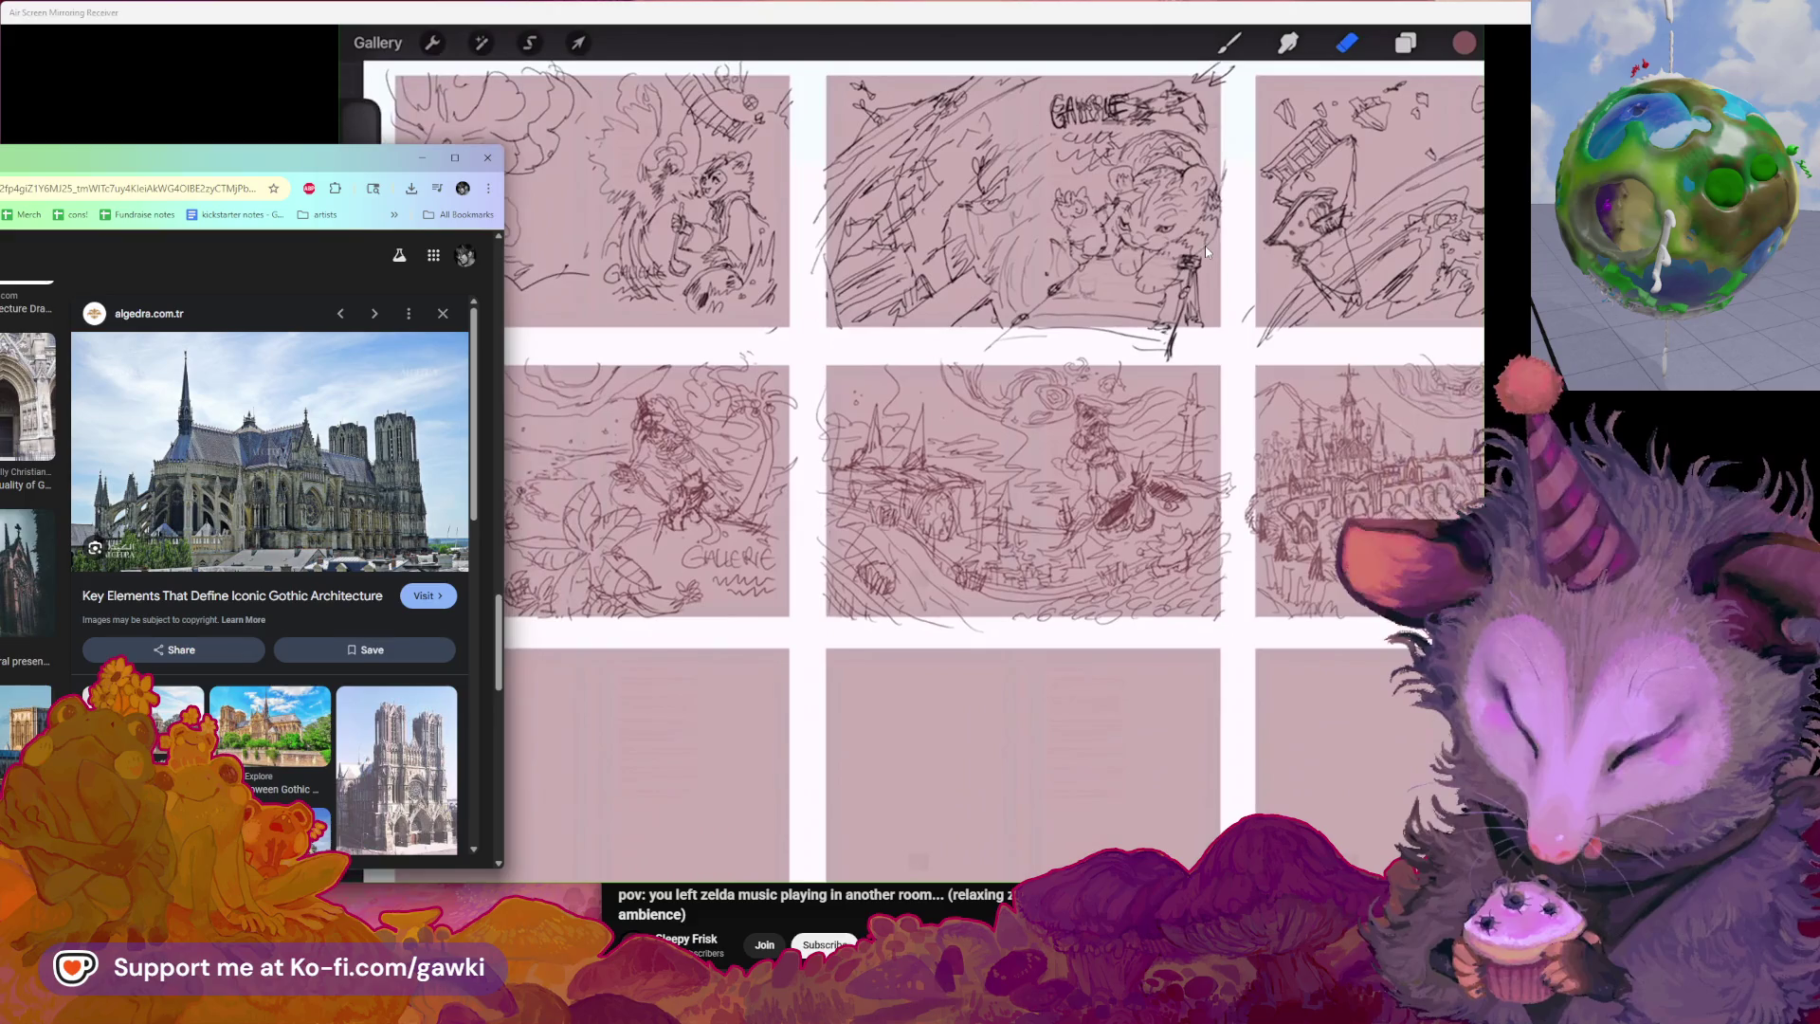
scroll(1206, 252, "up", 1)
scroll(1206, 252, "up", 1)
scroll(1207, 251, "down", 2)
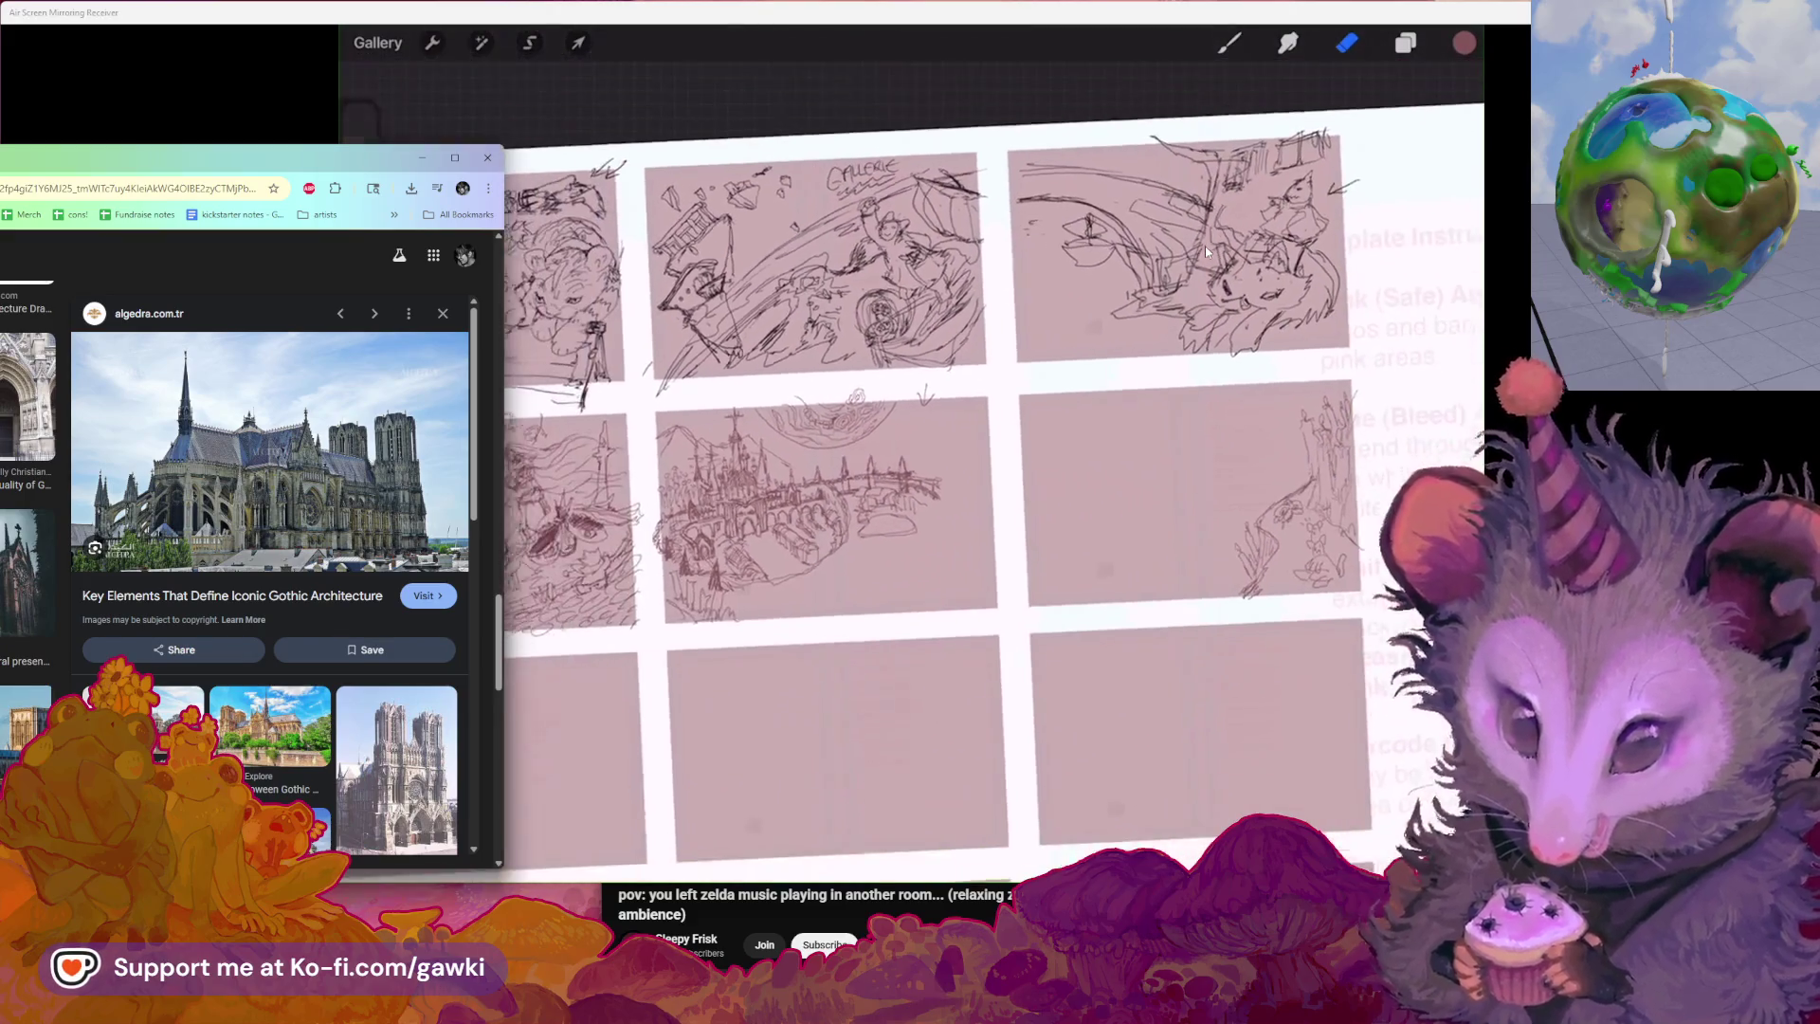
scroll(1206, 253, "up", 2)
scroll(1207, 252, "up", 1)
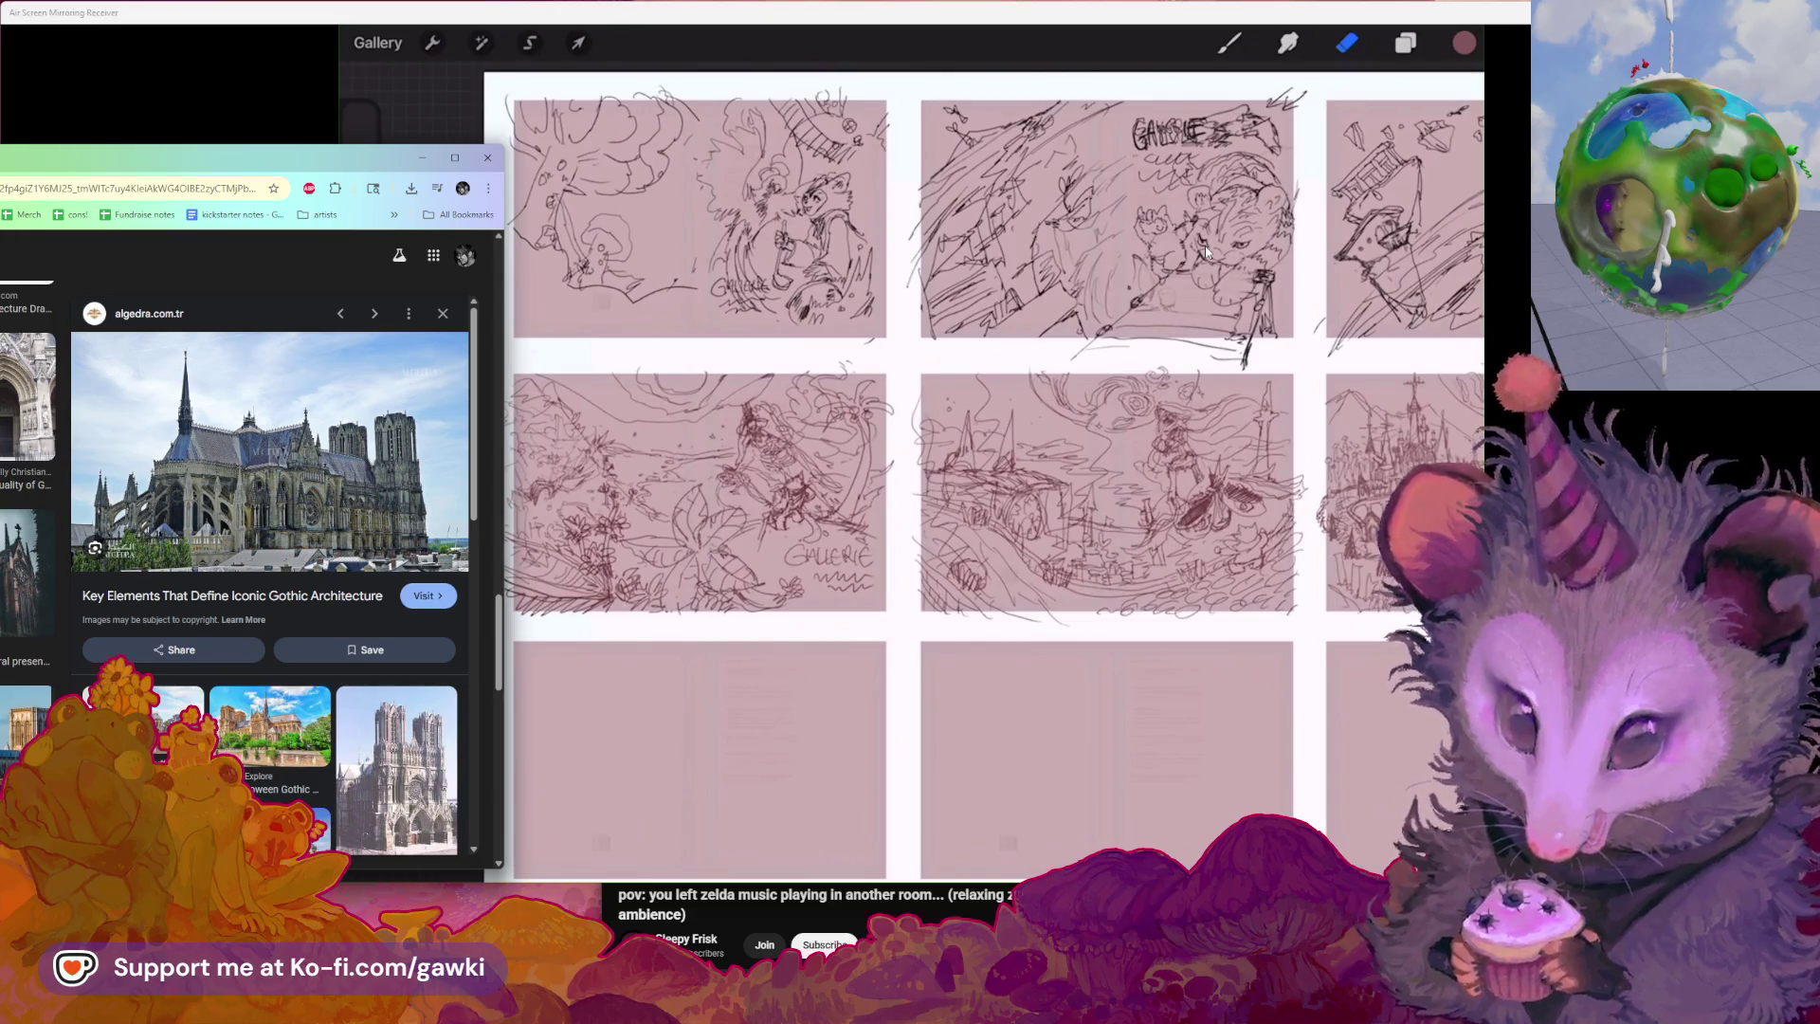
scroll(1207, 252, "up", 2)
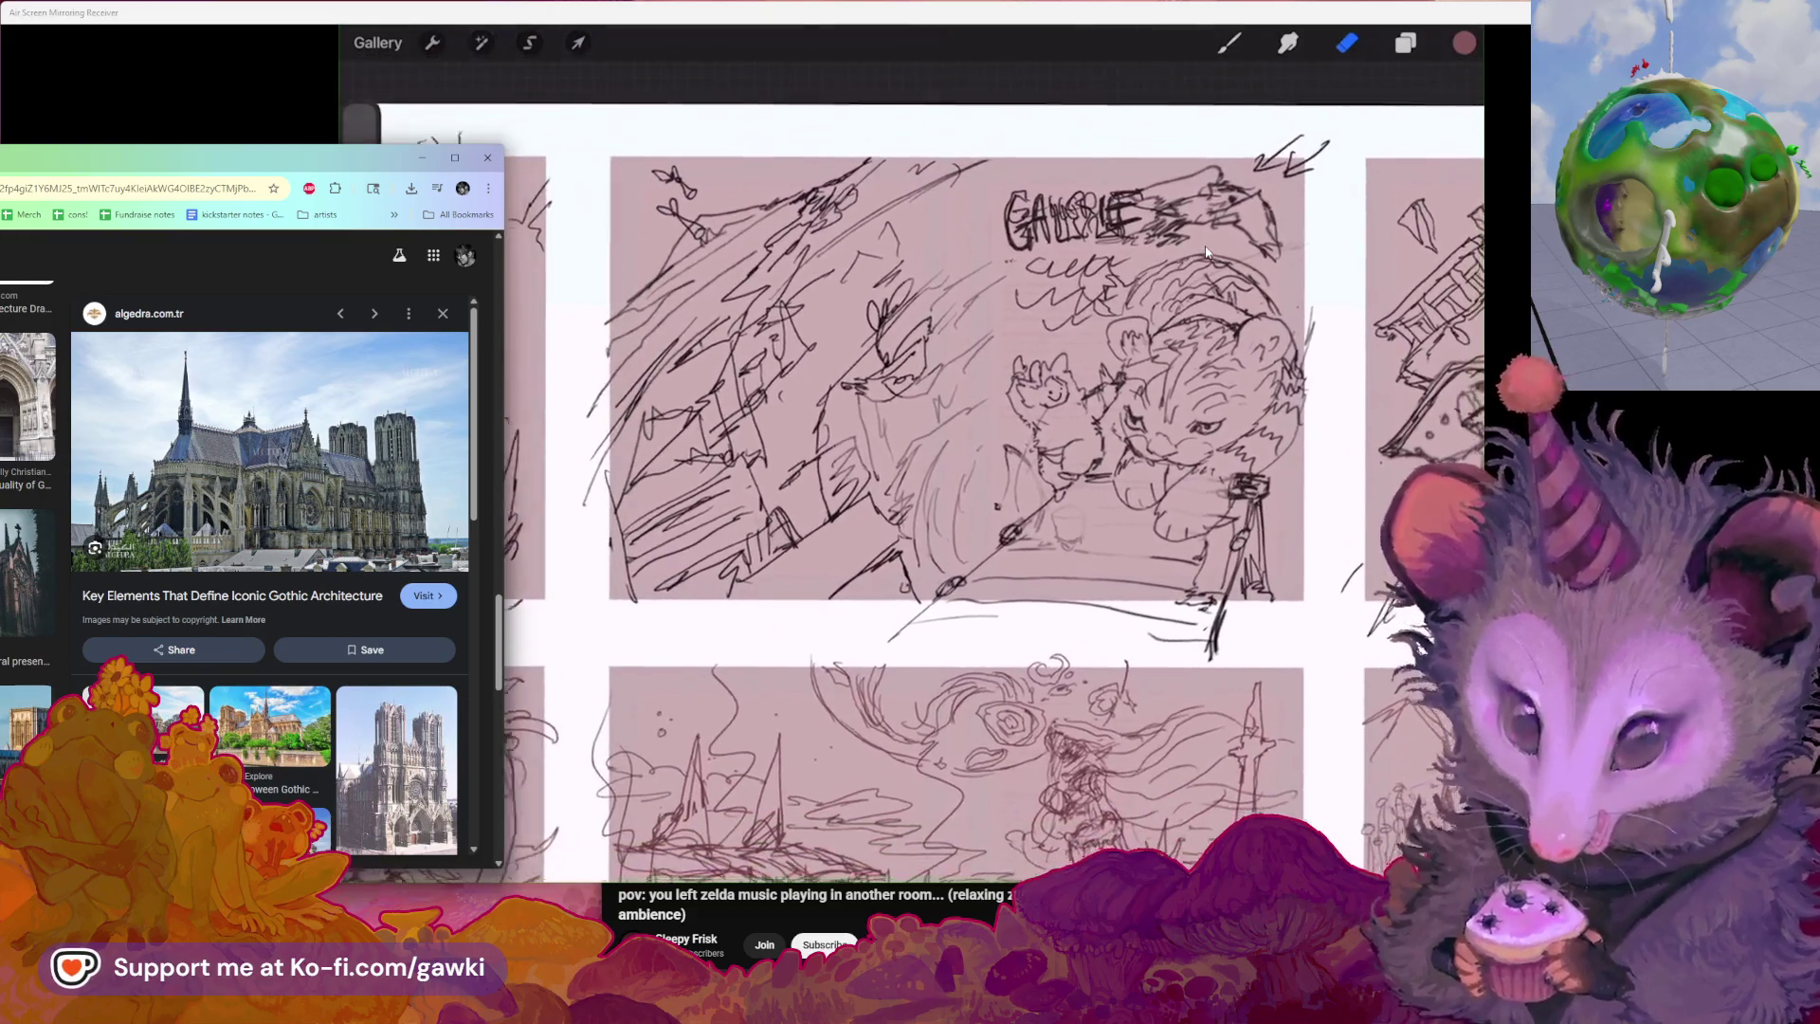
scroll(1206, 251, "up", 2)
scroll(1206, 252, "up", 1)
scroll(1206, 251, "up", 1)
scroll(1206, 253, "up", 1)
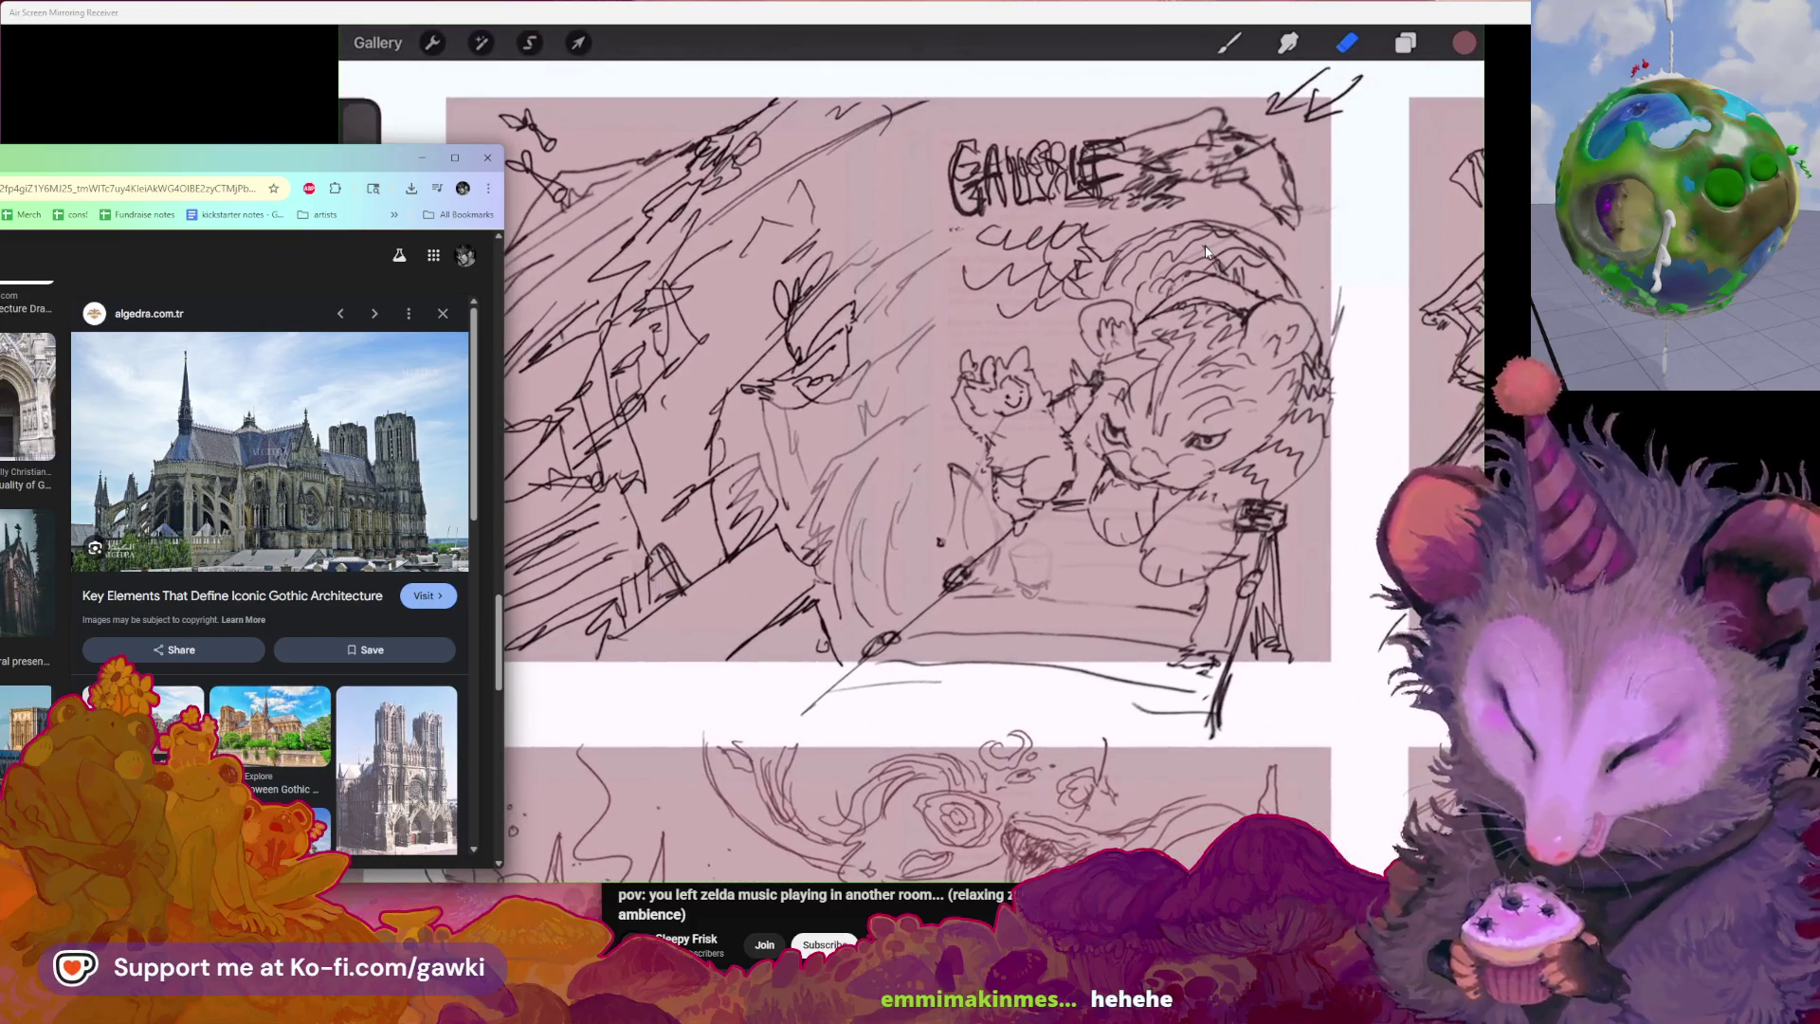
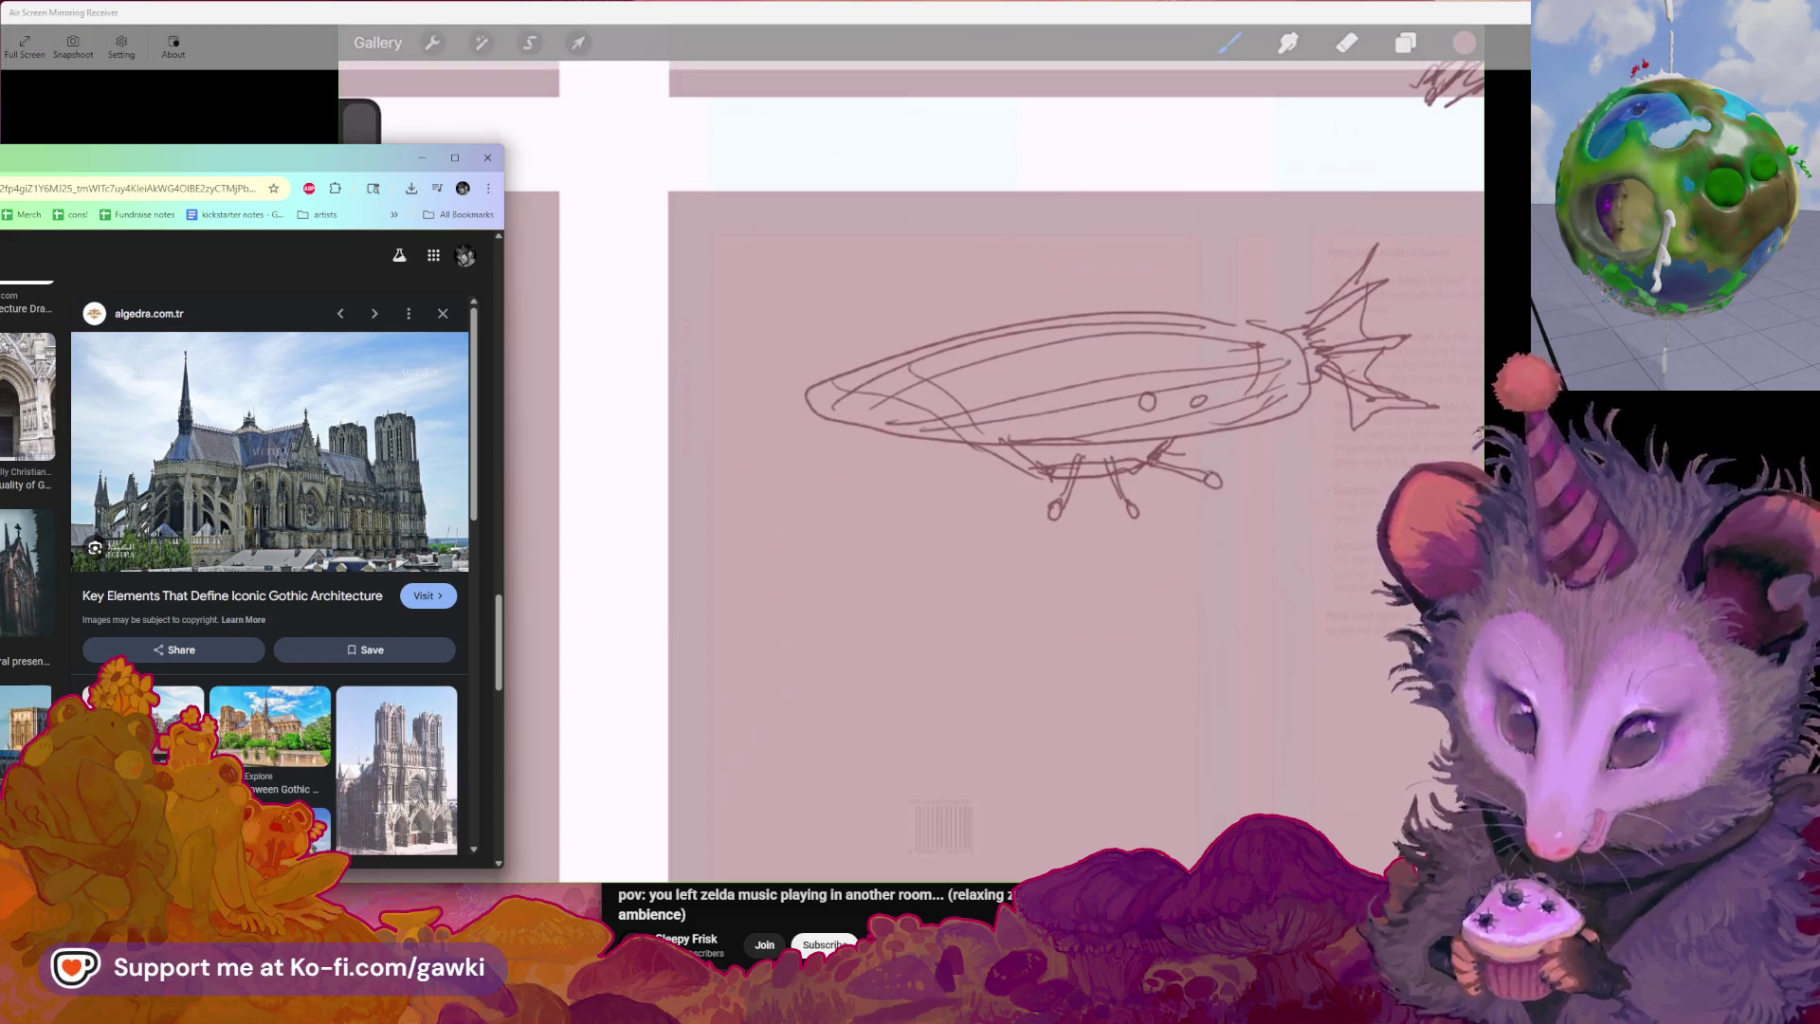
Bring the YouTube window playing the Zelda ambience video to the front
key("alt+Tab")
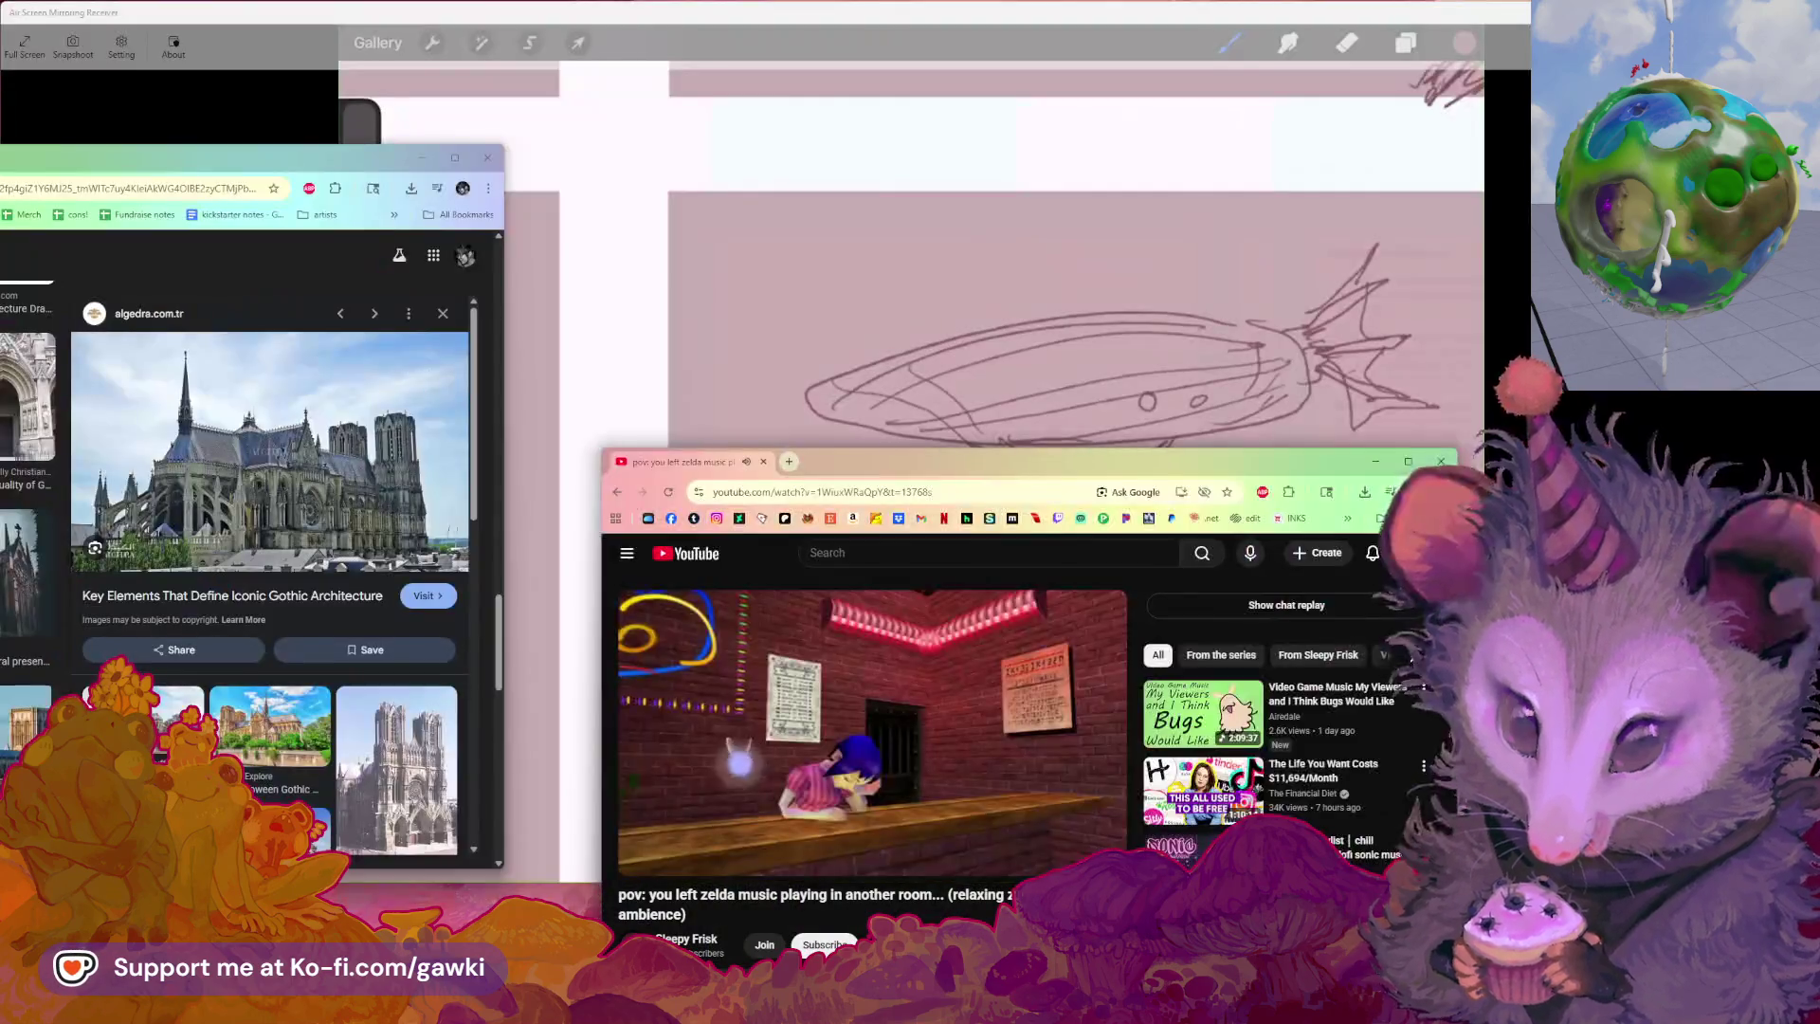